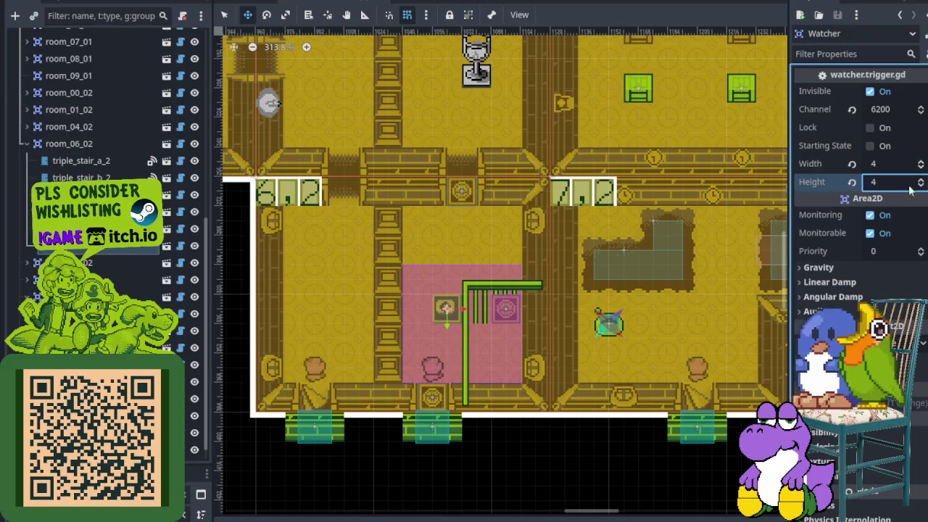
- Make the Watcher trigger 6 tall, shift it up 16 px, and review nearby nodes' settings
{"action": "left_click", "coordinate": [920, 182]}
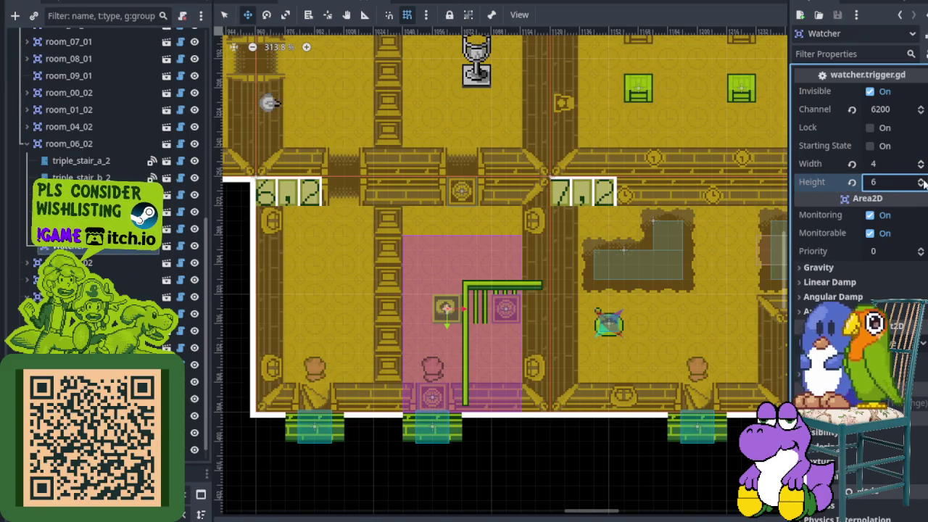
{"action": "left_click_drag", "start_coordinate": [445, 306], "coordinate": [434, 258]}
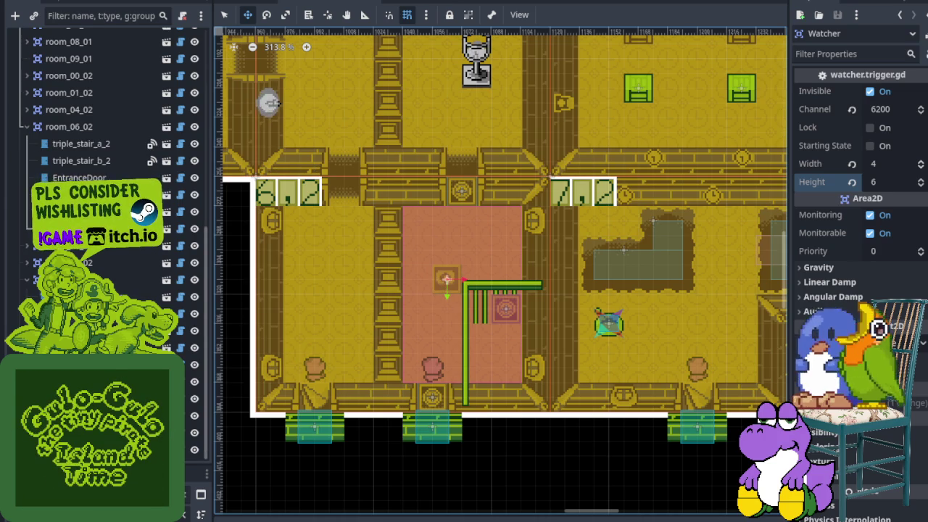
{"action": "left_click", "coordinate": [174, 348]}
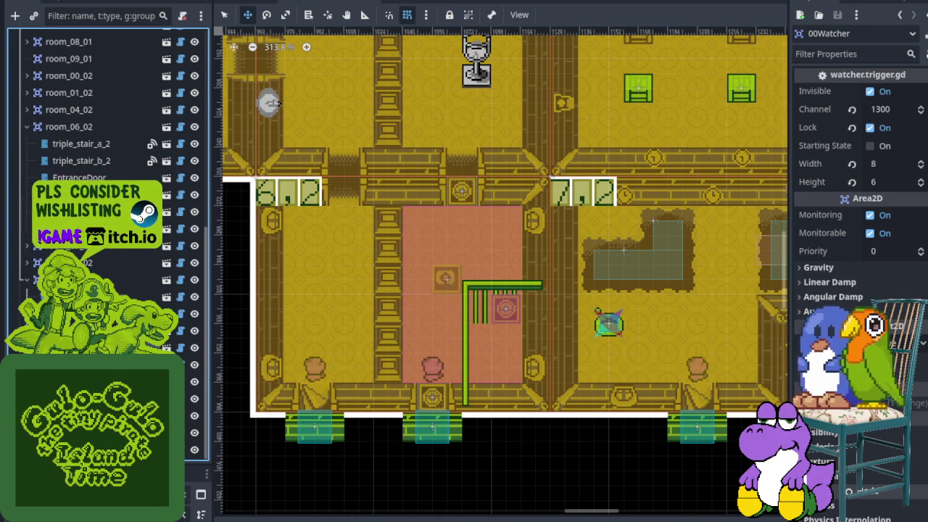
{"action": "left_click", "coordinate": [80, 245]}
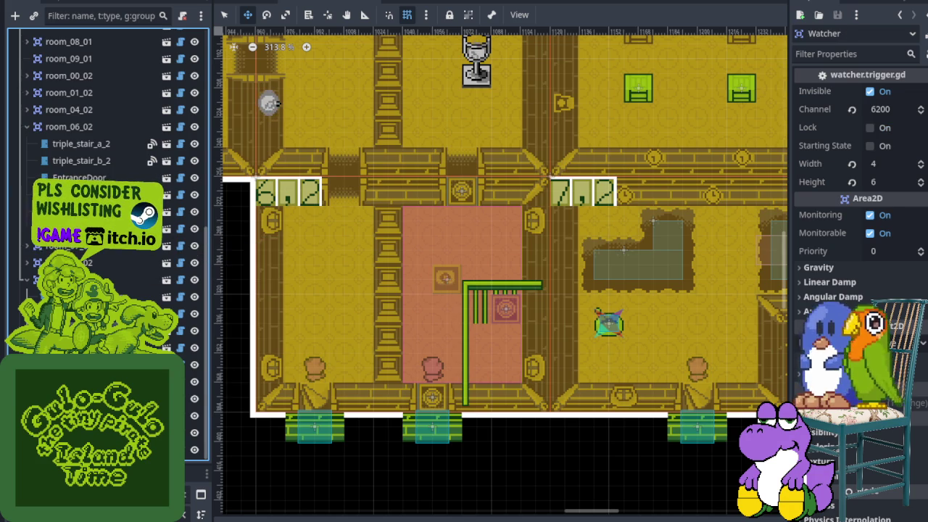
{"action": "left_click", "coordinate": [145, 330]}
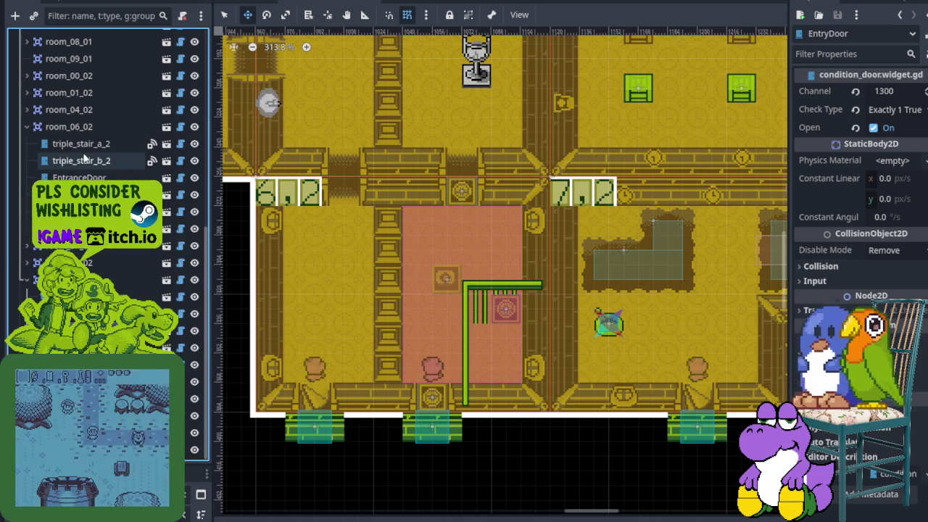
- Set the EntranceDoor to channel 6200 with Exactly 1 True, starting open, and save
{"action": "left_click", "coordinate": [80, 178]}
{"action": "left_click", "coordinate": [883, 90]}
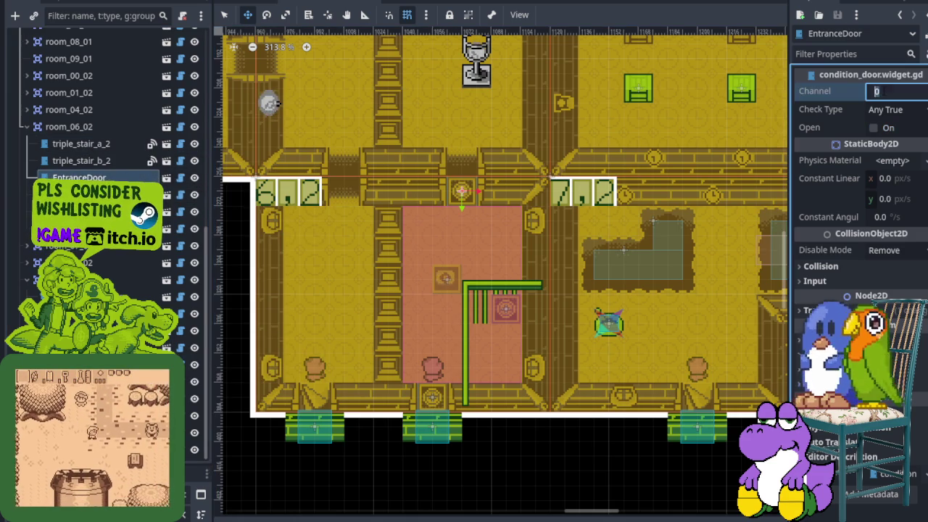
{"action": "type", "text": "6200"}
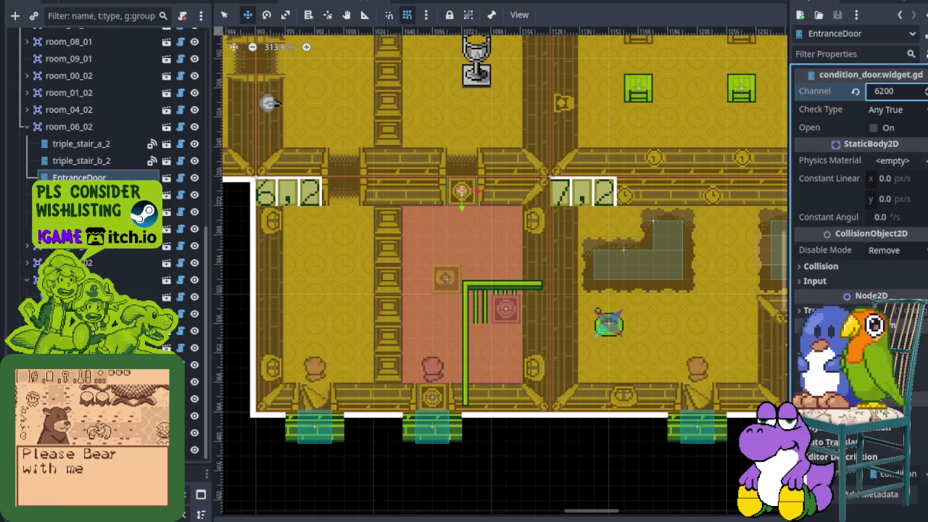
{"action": "key", "text": "ctrl+s"}
{"action": "left_click", "coordinate": [886, 109]}
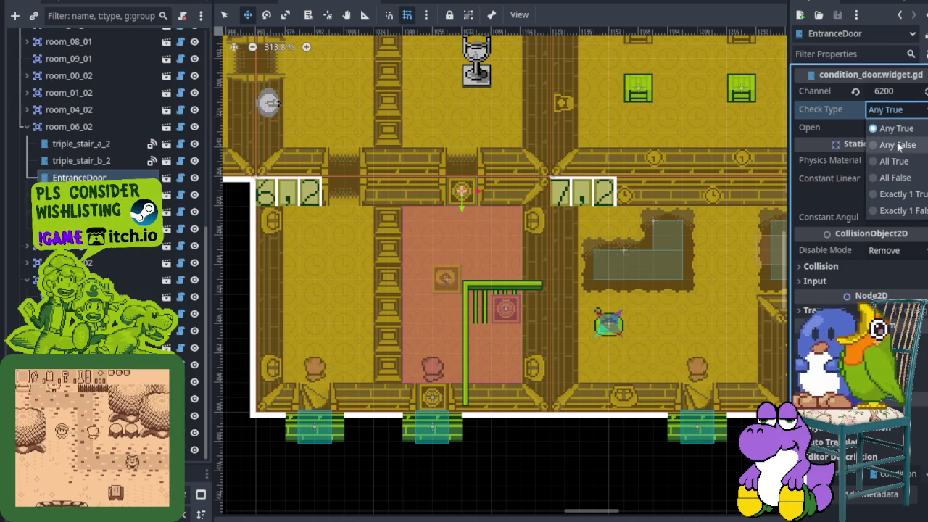
{"action": "left_click", "coordinate": [899, 193]}
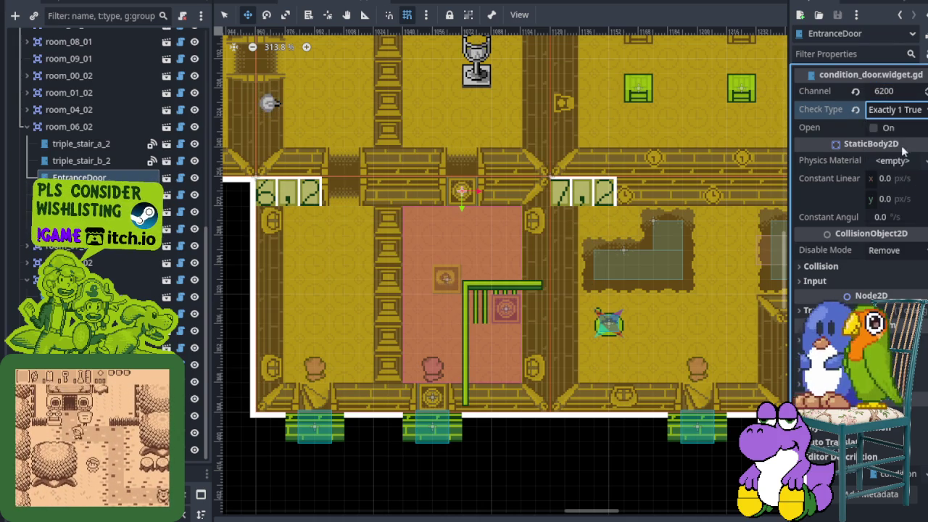
{"action": "left_click", "coordinate": [874, 128]}
{"action": "key", "text": "ctrl+s"}
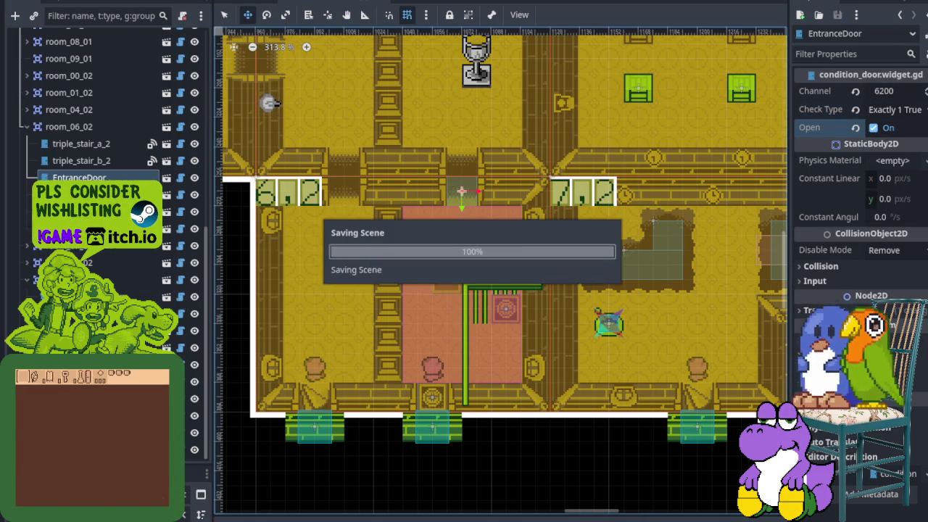
- Compare the EntryDoor and Door2 settings, opening and dismissing Door2's actions menu
{"action": "left_click", "coordinate": [109, 330]}
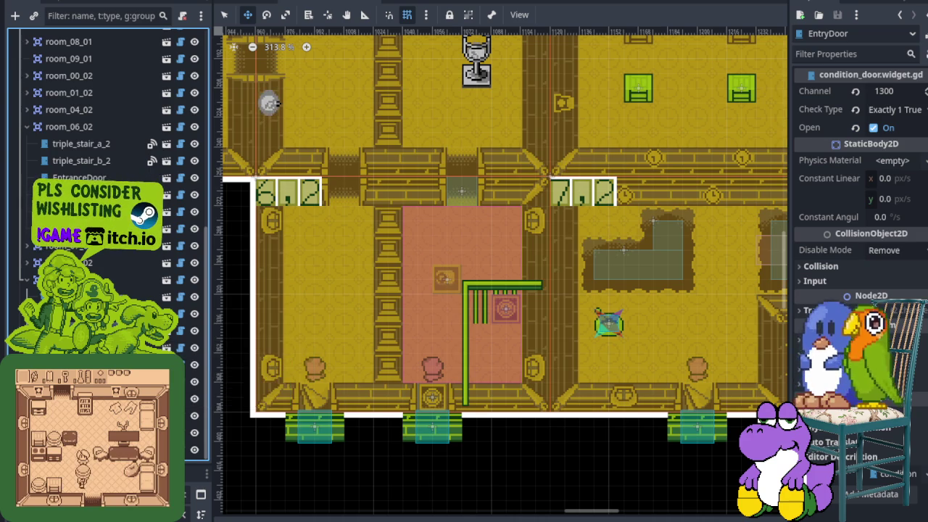
{"action": "left_click", "coordinate": [178, 399]}
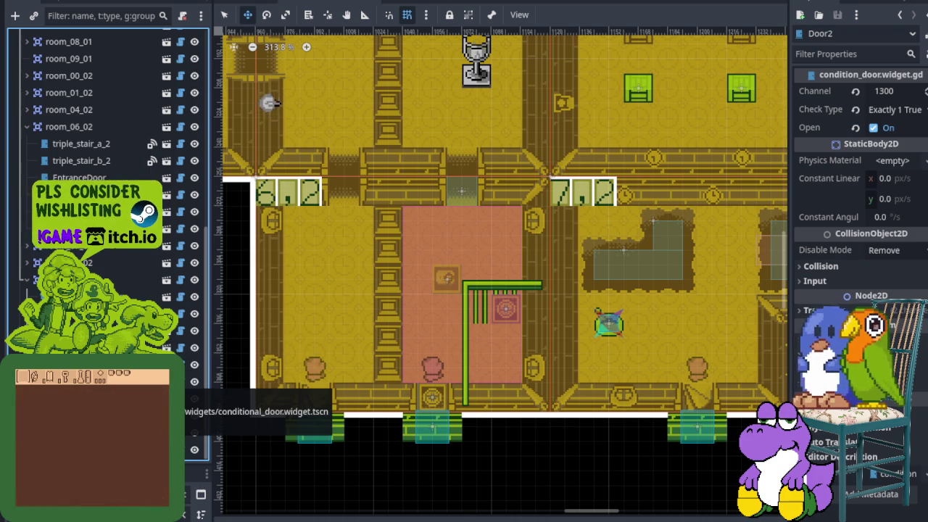
{"action": "right_click", "coordinate": [87, 399]}
{"action": "key", "text": "Escape"}
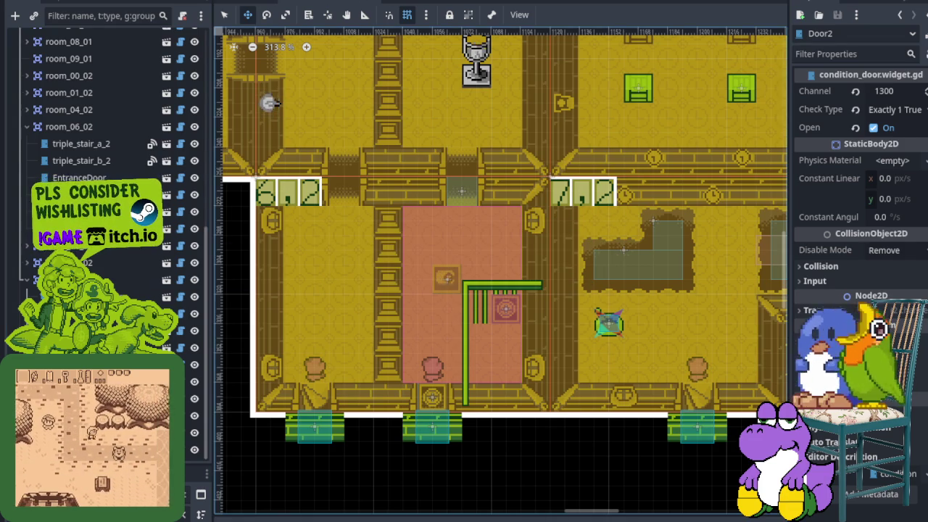
- Give the ExitDoor channel 6200, an Exactly 1 True check, start it open, and save
{"action": "left_click", "coordinate": [432, 395]}
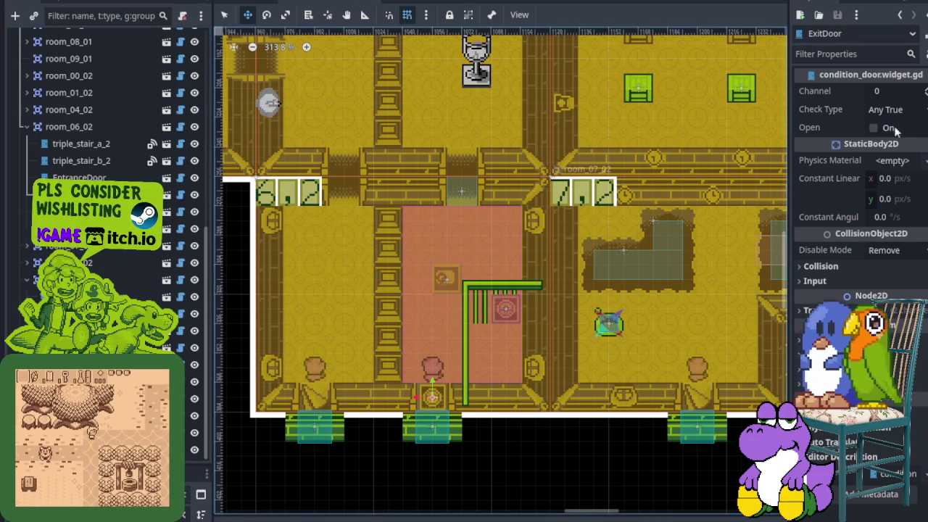
{"action": "left_click", "coordinate": [896, 90]}
{"action": "type", "text": "6200"}
{"action": "key", "text": "ctrl+s"}
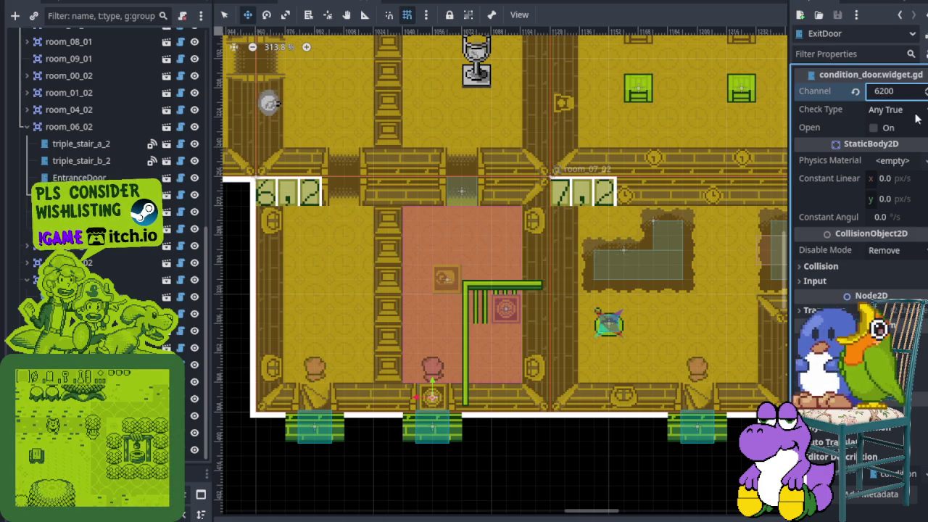
{"action": "left_click", "coordinate": [895, 109]}
{"action": "left_click", "coordinate": [899, 196]}
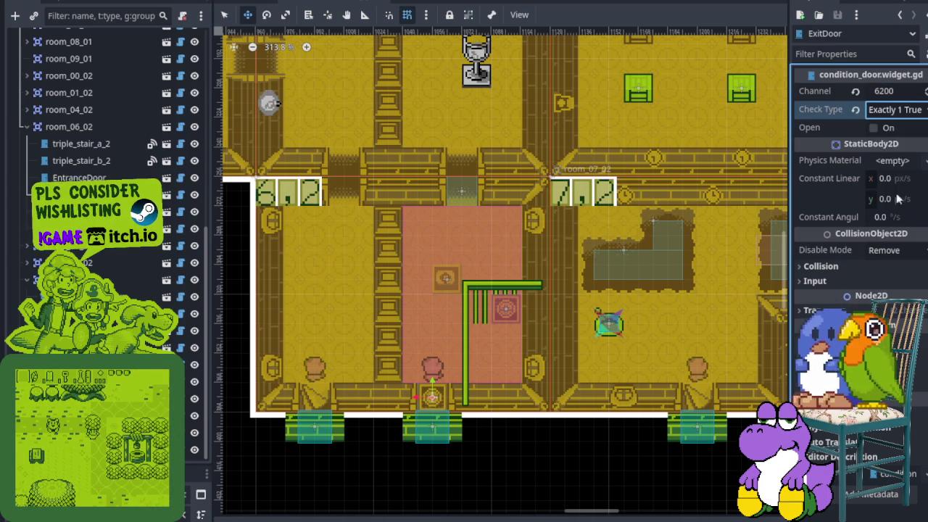
{"action": "left_click", "coordinate": [875, 128]}
{"action": "key", "text": "ctrl+s"}
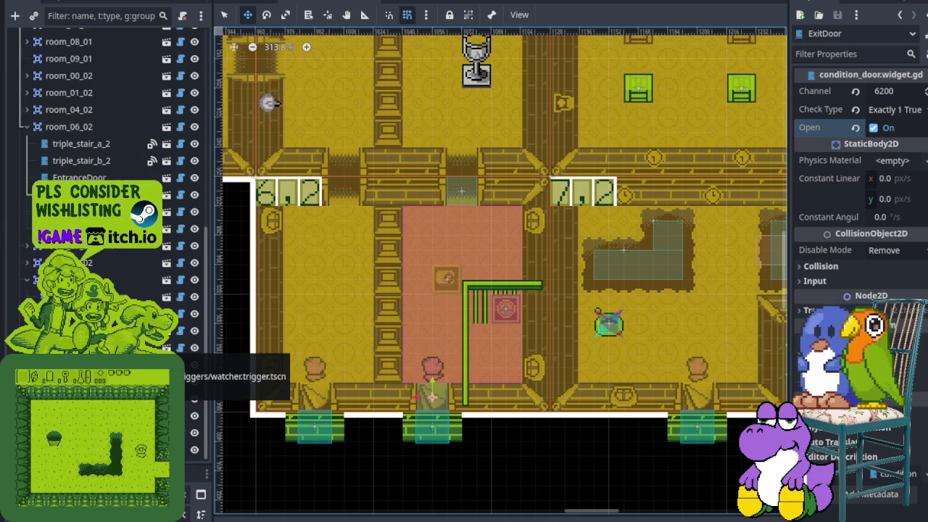
{"action": "left_click", "coordinate": [108, 364]}
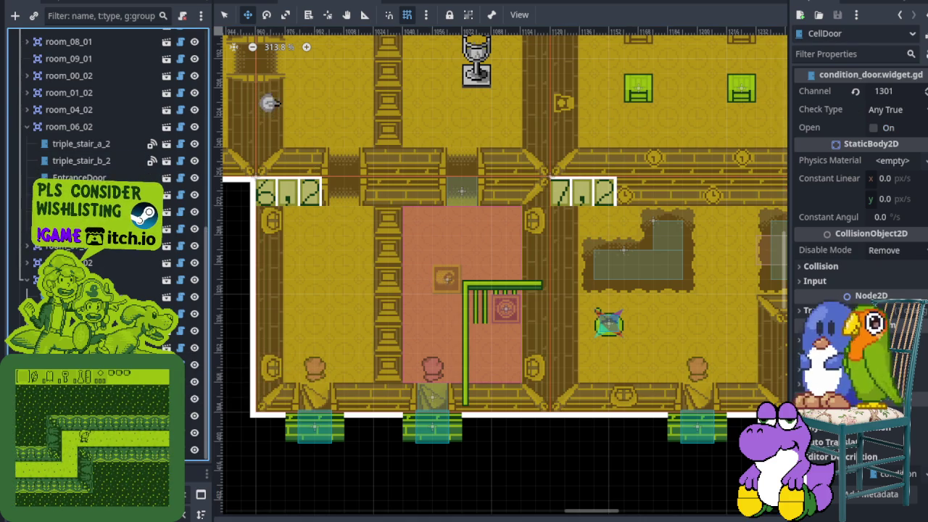
- Change the CellDoor's channel from 1301 to 6201, keep Any True, and save
{"action": "left_click", "coordinate": [94, 212]}
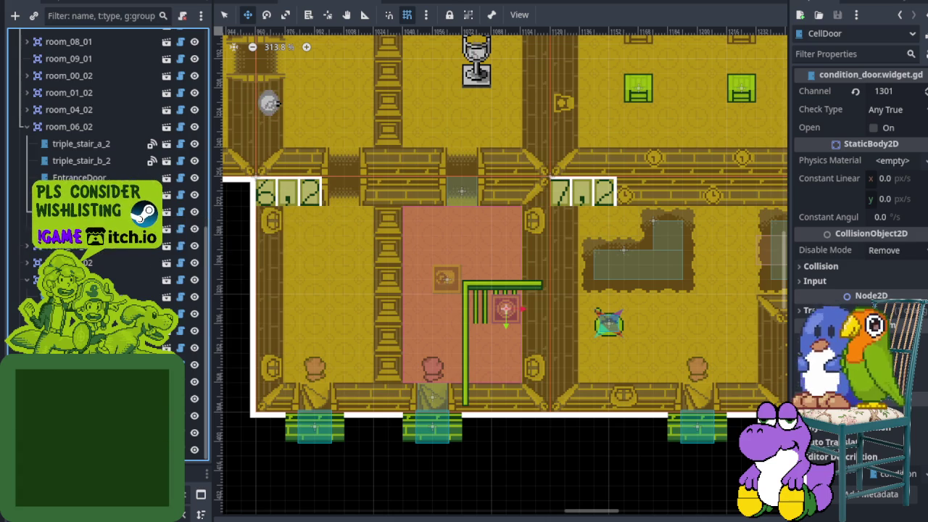
{"action": "left_click", "coordinate": [897, 91]}
{"action": "type", "text": "620"}
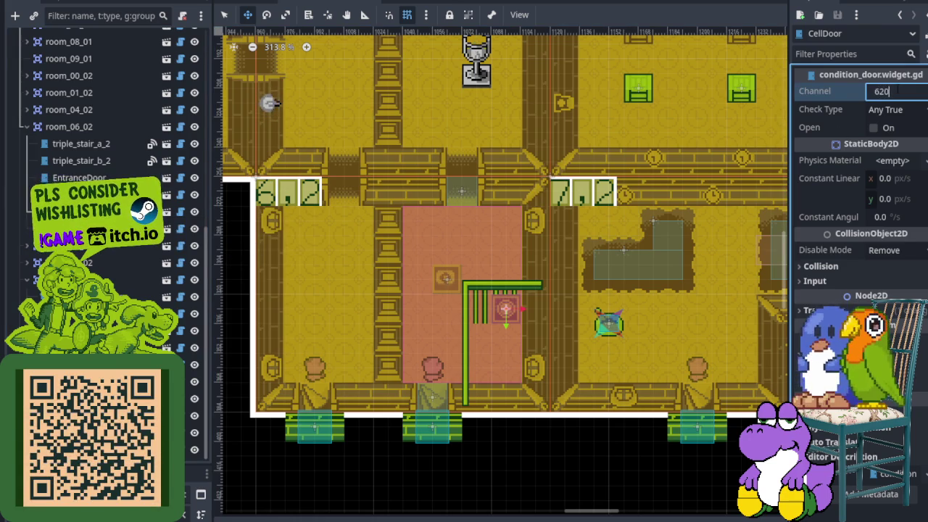
{"action": "type", "text": "1"}
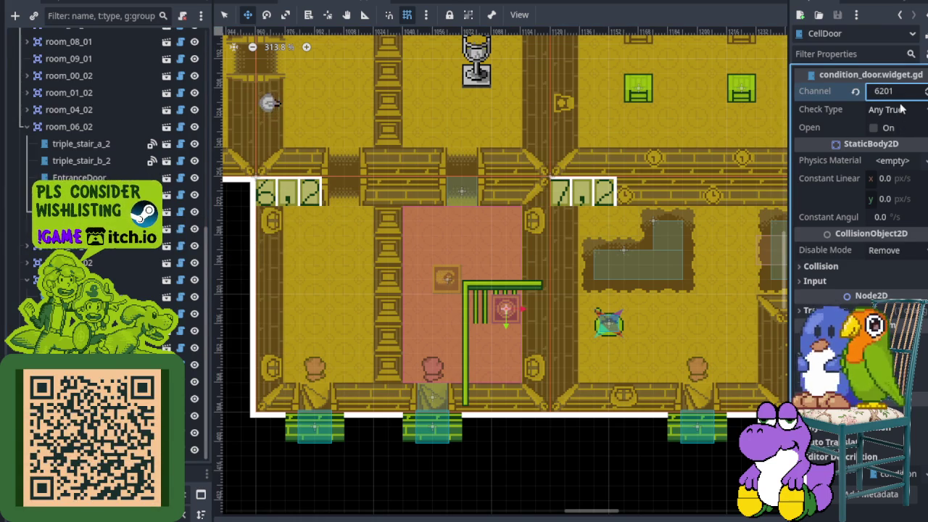
{"action": "left_click", "coordinate": [902, 109]}
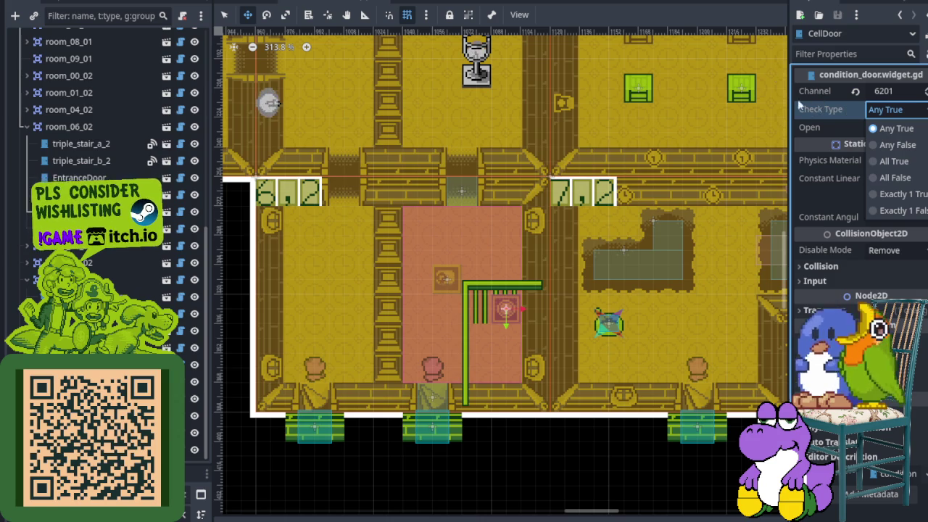
{"action": "key", "text": "Escape"}
{"action": "key", "text": "ctrl+s"}
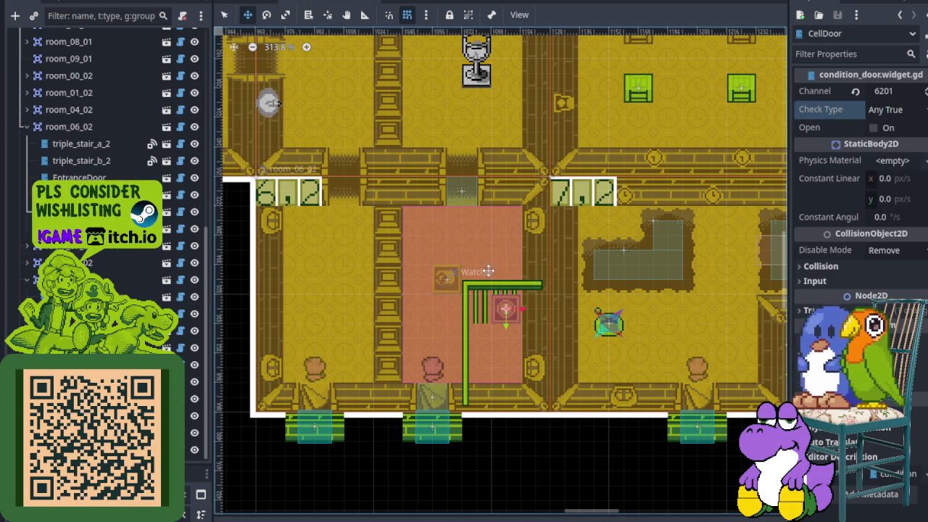
- Instance enemy_spawner.tscn under room_06_02, place it in the lower pink room, and set Num Spawns to 4
{"action": "right_click", "coordinate": [67, 133]}
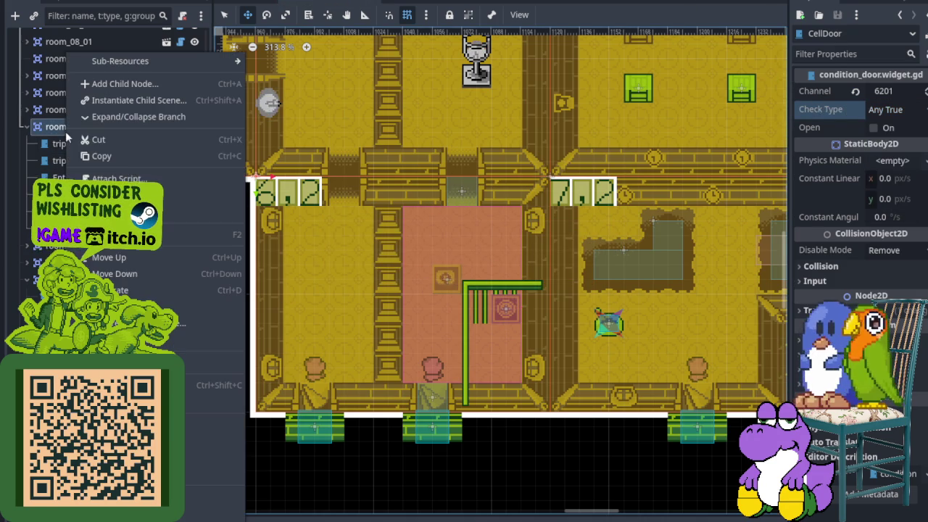
{"action": "left_click", "coordinate": [134, 104]}
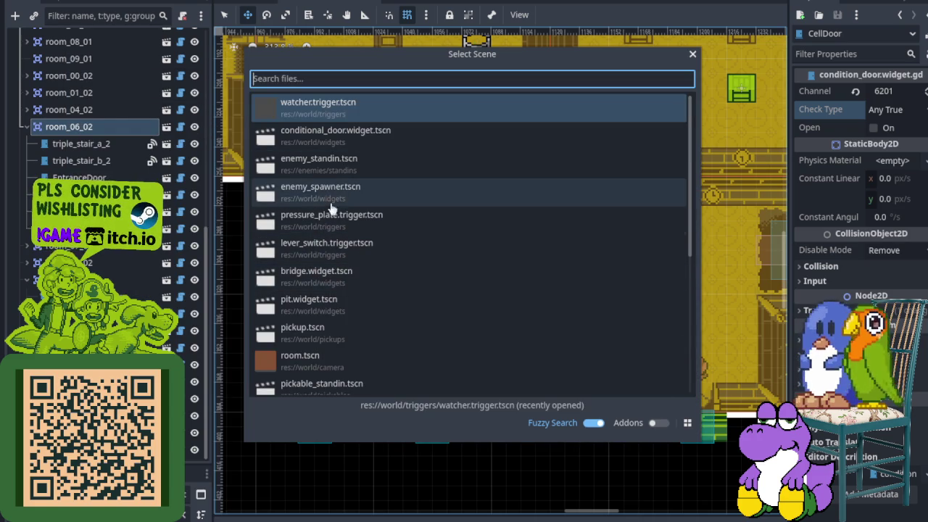
{"action": "double_click", "coordinate": [335, 192]}
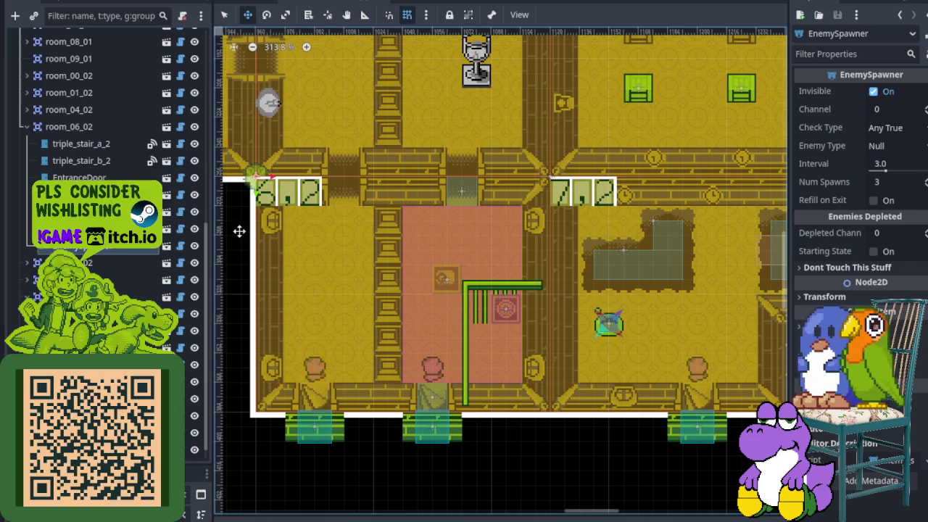
{"action": "mouse_move", "coordinate": [251, 169]}
{"action": "left_mouse_down"}
{"action": "mouse_move", "coordinate": [414, 307]}
{"action": "mouse_move", "coordinate": [433, 338]}
{"action": "left_mouse_up"}
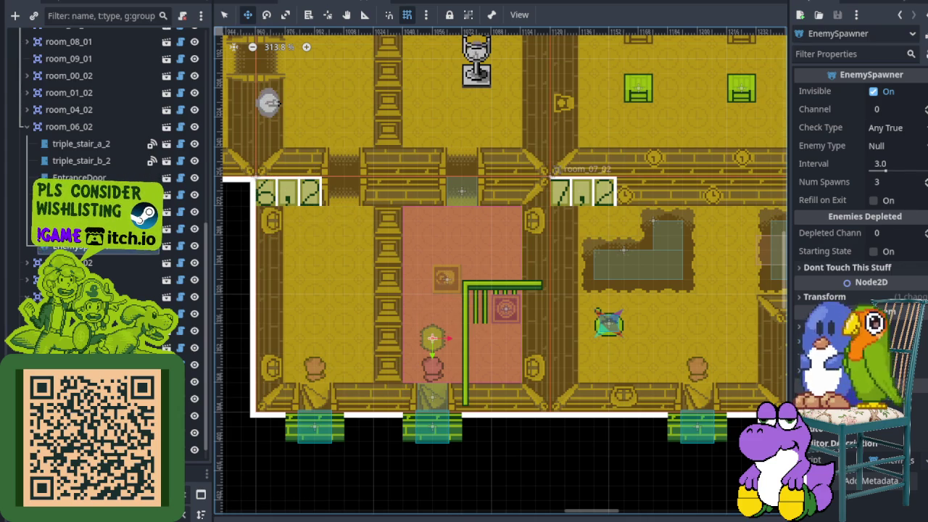
{"action": "mouse_move", "coordinate": [896, 168]}
{"action": "left_click", "coordinate": [924, 178]}
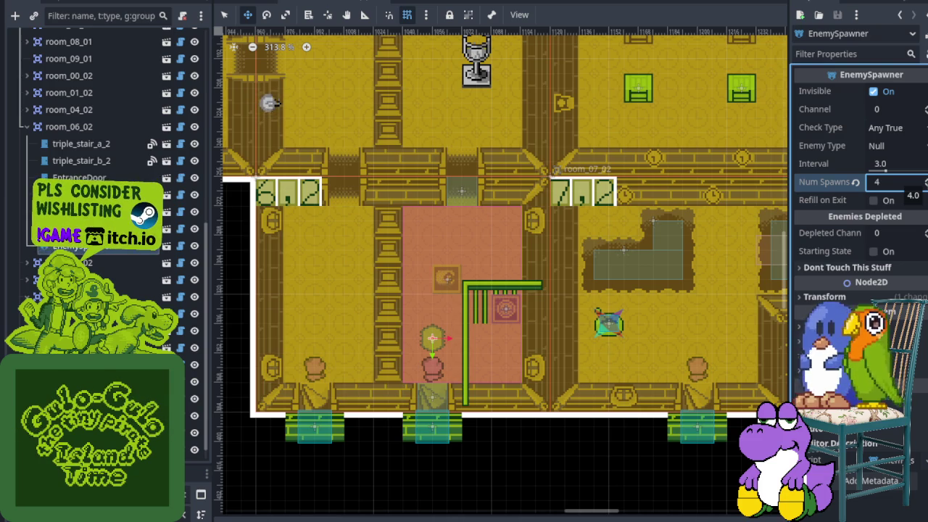
{"action": "scroll", "coordinate": [566, 278], "scroll_direction": "down", "scroll_amount": 5}
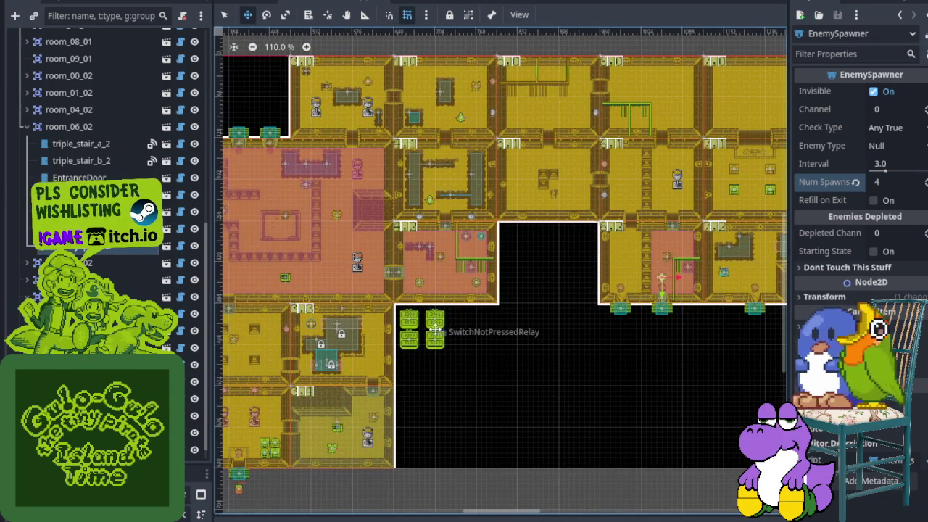
- Nudge the EnemySpawner about 8 px right within the watcher area, then save the scene
{"action": "scroll", "coordinate": [493, 274], "scroll_direction": "up", "scroll_amount": 5}
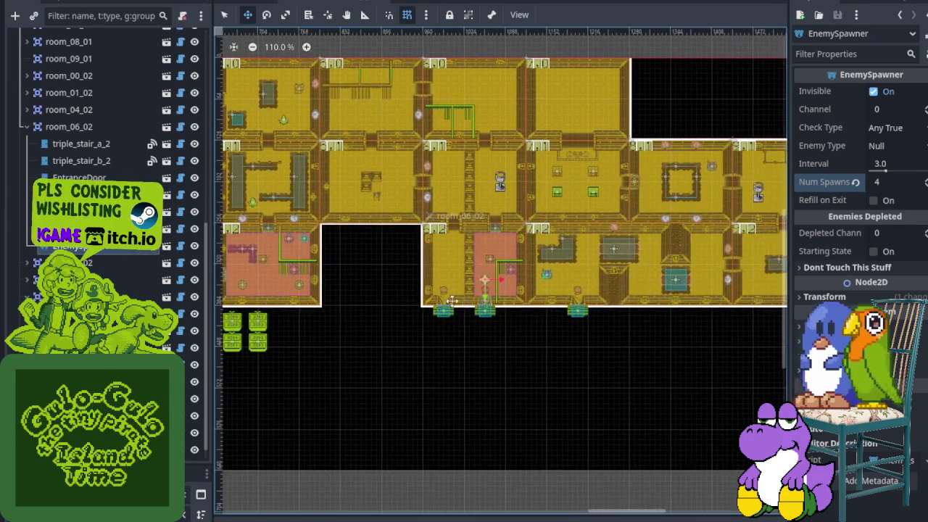
{"action": "scroll", "coordinate": [493, 274], "scroll_direction": "up", "scroll_amount": 2}
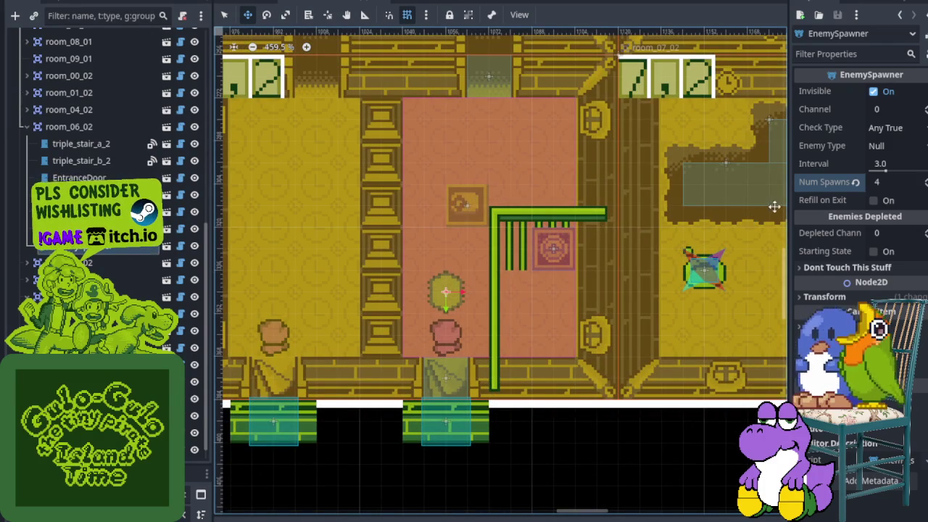
{"action": "left_click_drag", "start_coordinate": [442, 306], "coordinate": [468, 313]}
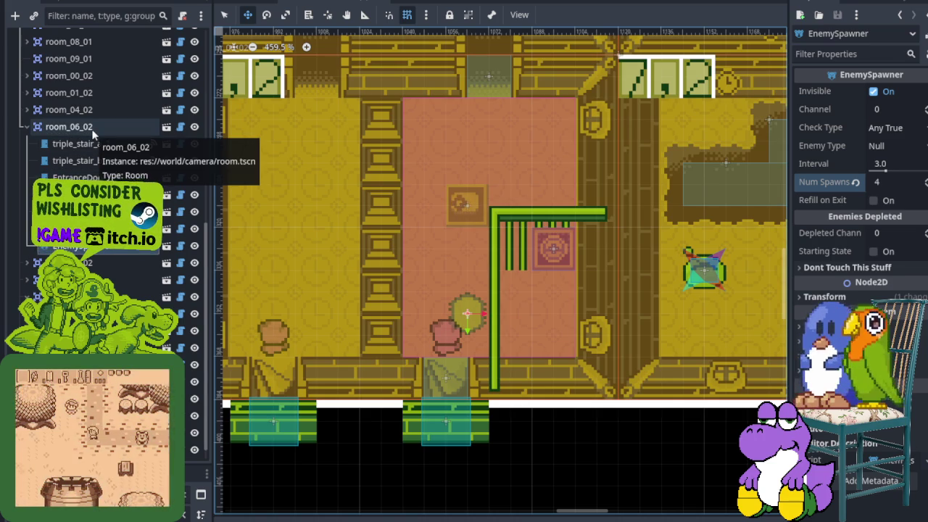
{"action": "scroll", "coordinate": [347, 237], "scroll_direction": "down", "scroll_amount": 10}
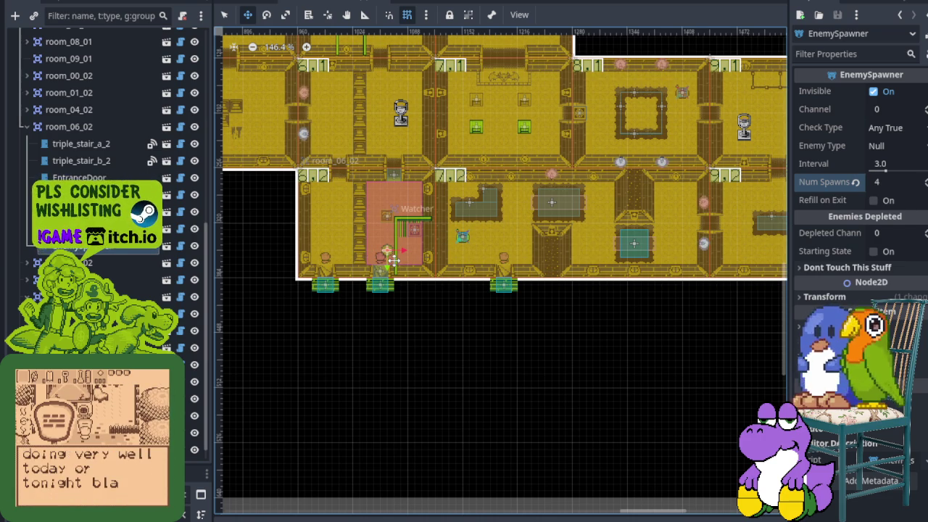
{"action": "scroll", "coordinate": [385, 215], "scroll_direction": "up", "scroll_amount": 4}
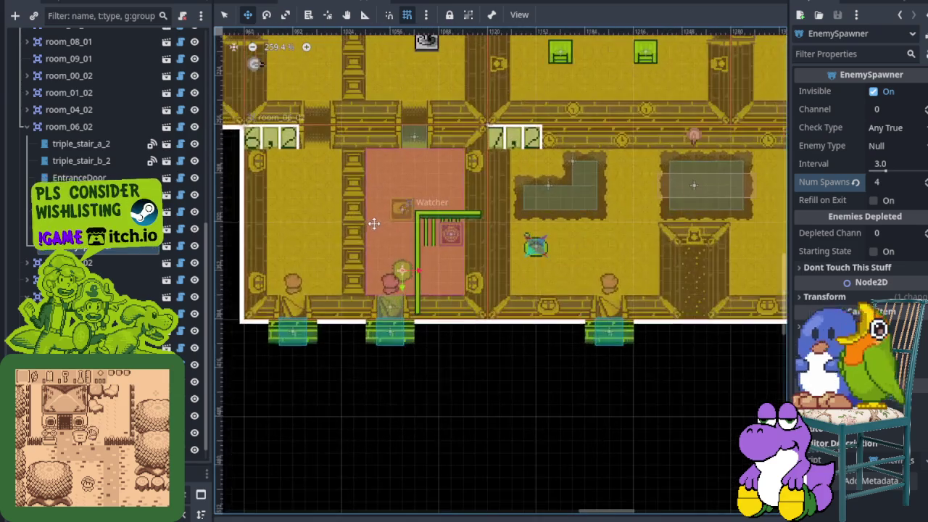
{"action": "scroll", "coordinate": [396, 225], "scroll_direction": "down", "scroll_amount": 6}
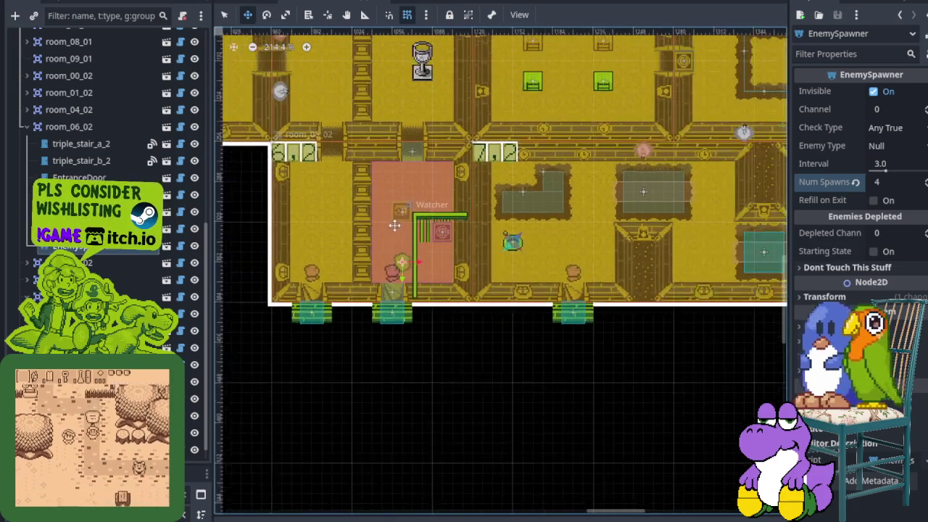
{"action": "key", "text": "ctrl+s"}
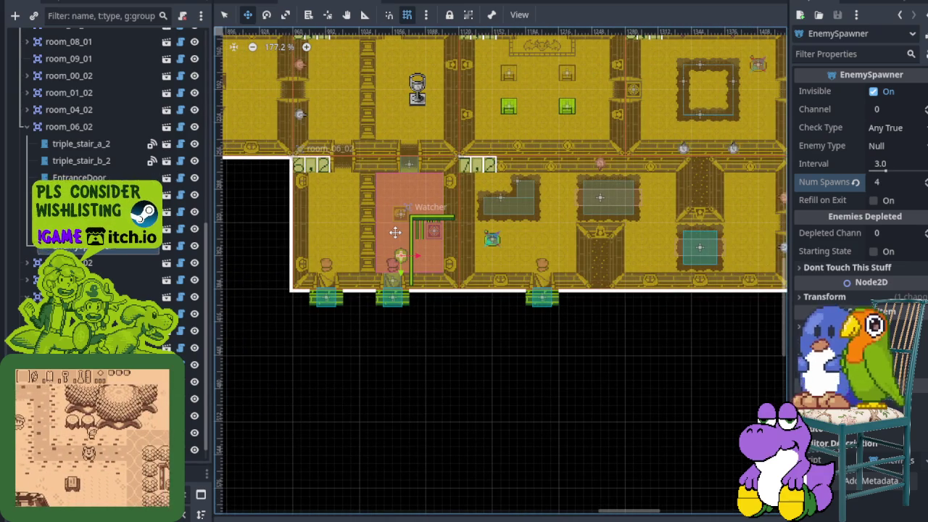
{"action": "scroll", "coordinate": [392, 229], "scroll_direction": "up", "scroll_amount": 2}
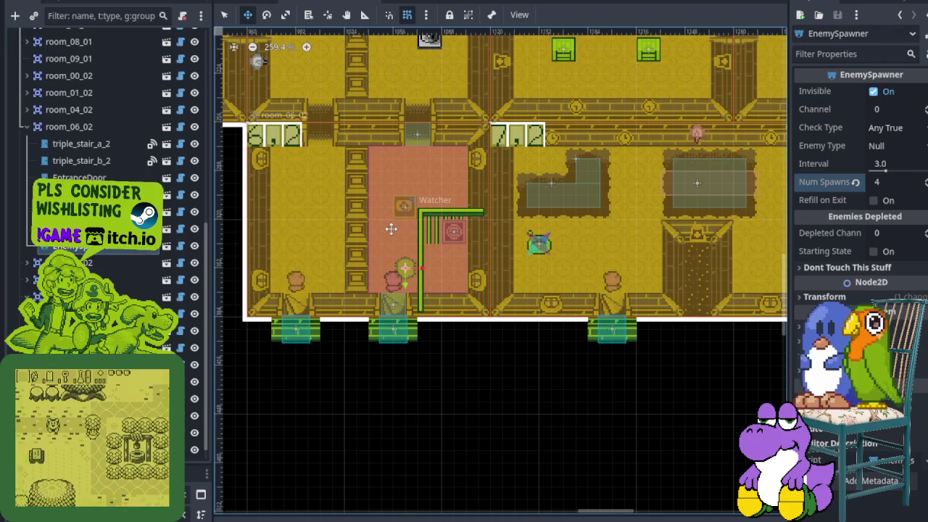
- Set the spawner's Enemy Type to Lotiyeng, rename it LotiyengSpawner, and save
{"action": "left_click", "coordinate": [892, 146]}
{"action": "left_click", "coordinate": [886, 215]}
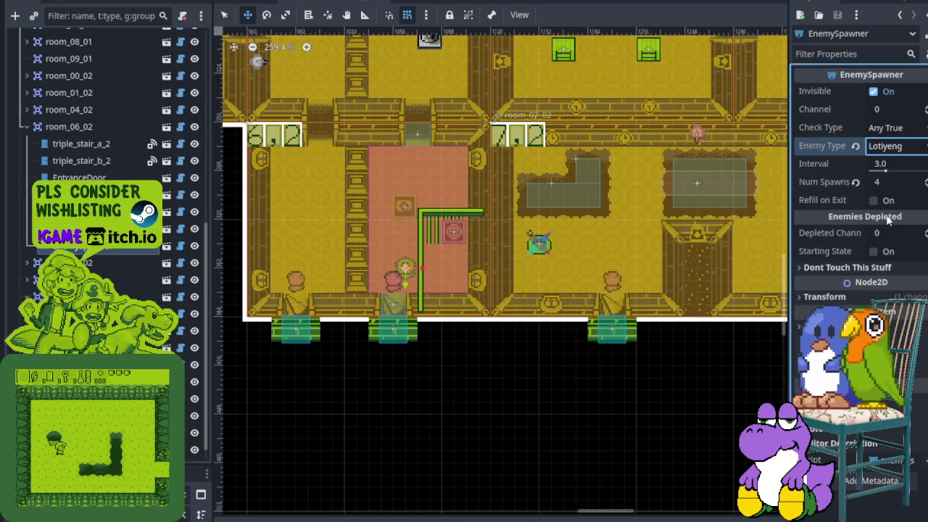
{"action": "double_click", "coordinate": [113, 248]}
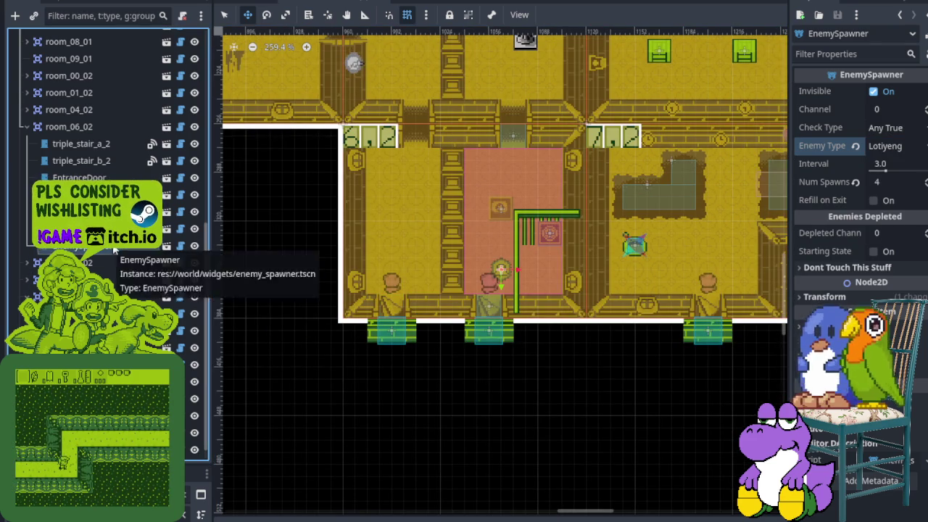
{"action": "right_click", "coordinate": [112, 249]}
{"action": "left_click", "coordinate": [173, 237]}
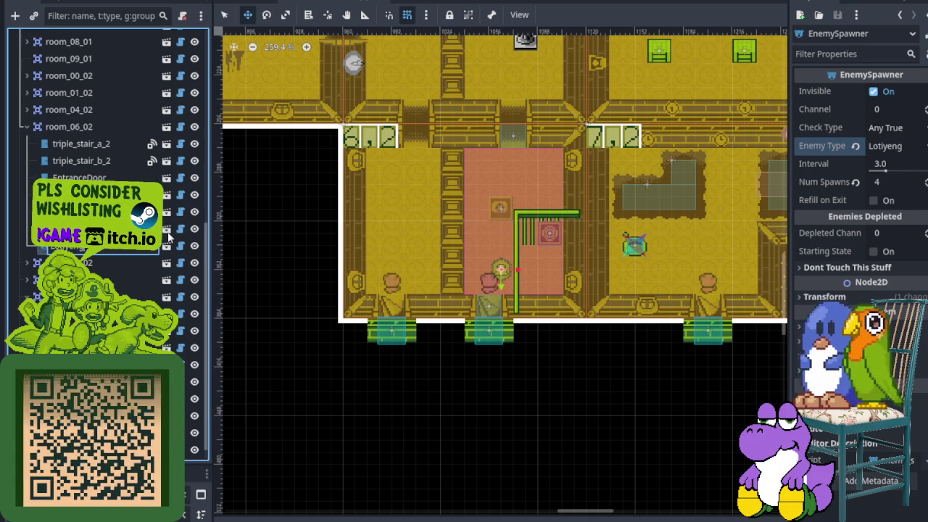
{"action": "key", "text": "ctrl+s"}
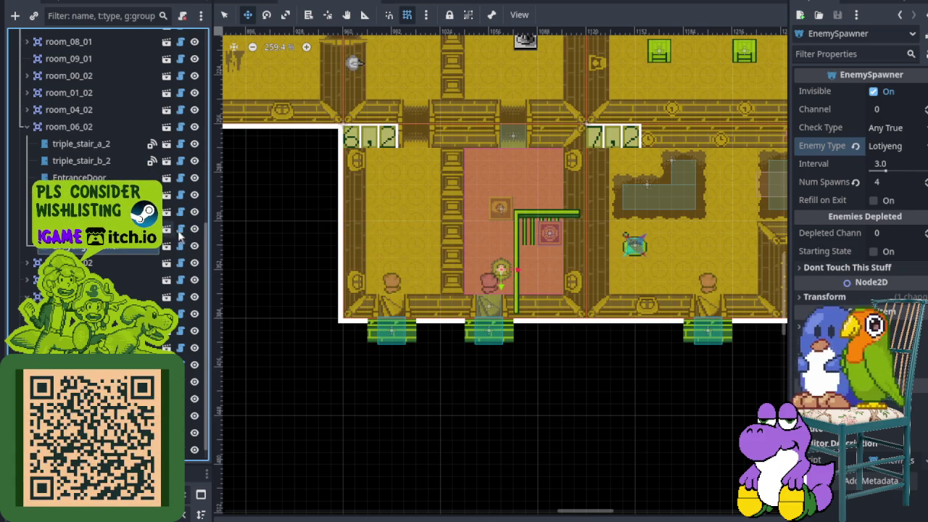
- Set LotiyengSpawner's channel to 6200, matching the Watcher, and save
{"action": "scroll", "coordinate": [466, 239], "scroll_direction": "down", "scroll_amount": 1}
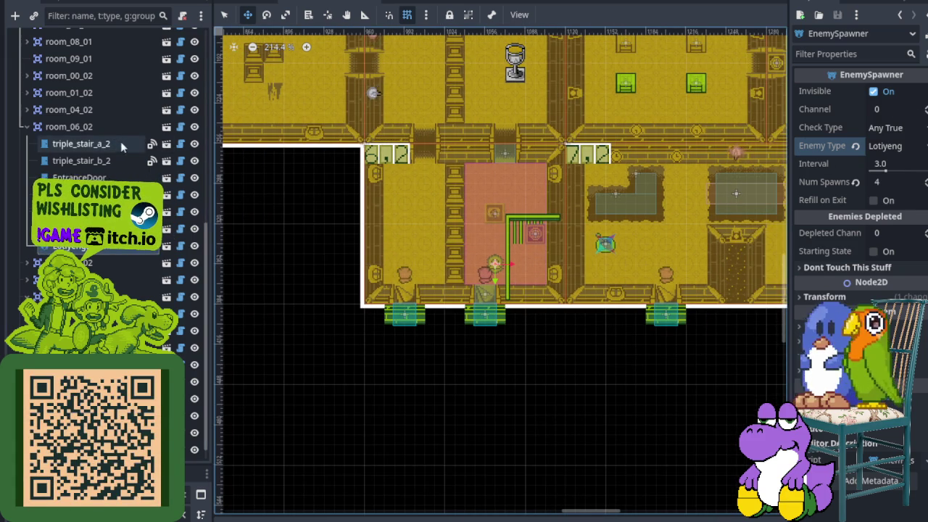
{"action": "left_click", "coordinate": [138, 315]}
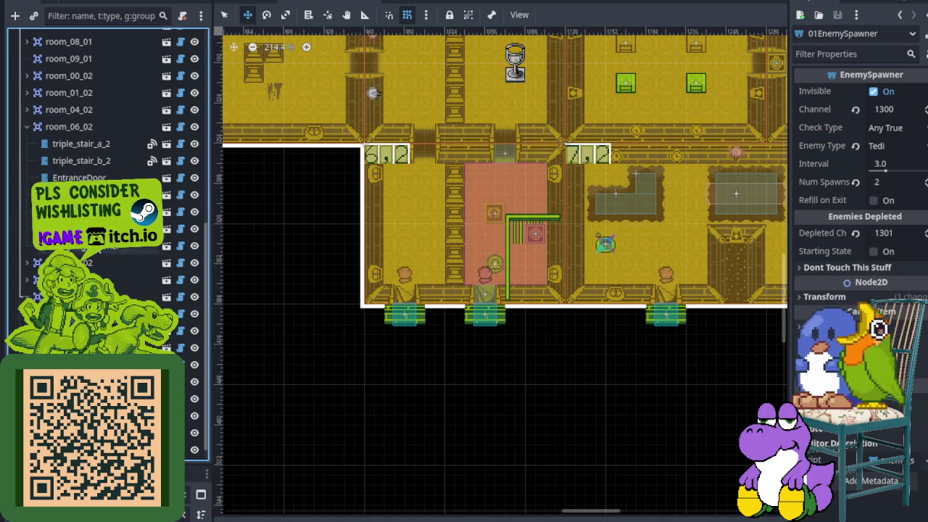
{"action": "left_click", "coordinate": [878, 110]}
{"action": "type", "text": "6200"}
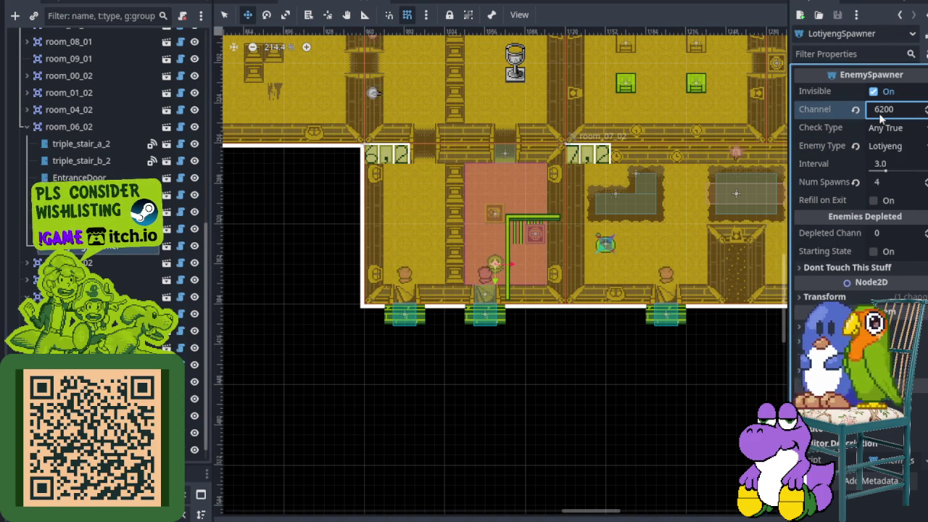
{"action": "key", "text": "ctrl+s"}
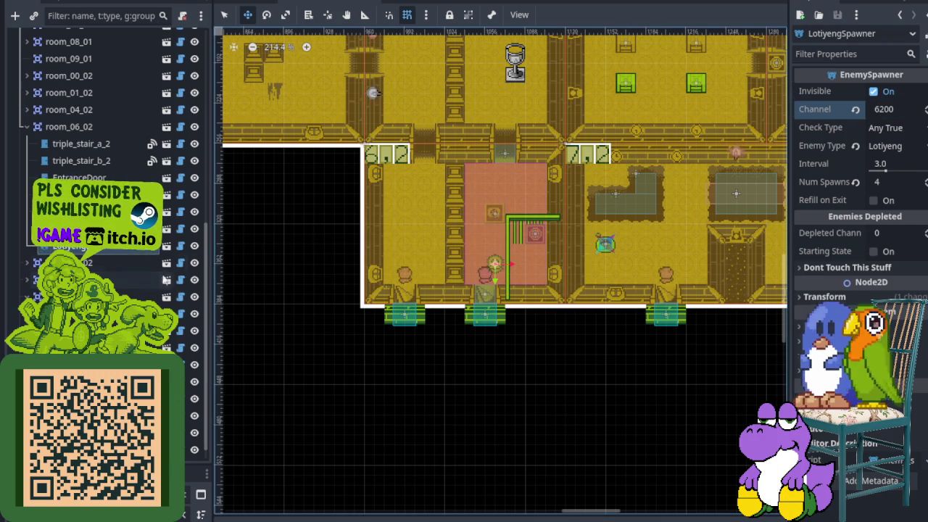
{"action": "left_click", "coordinate": [80, 229]}
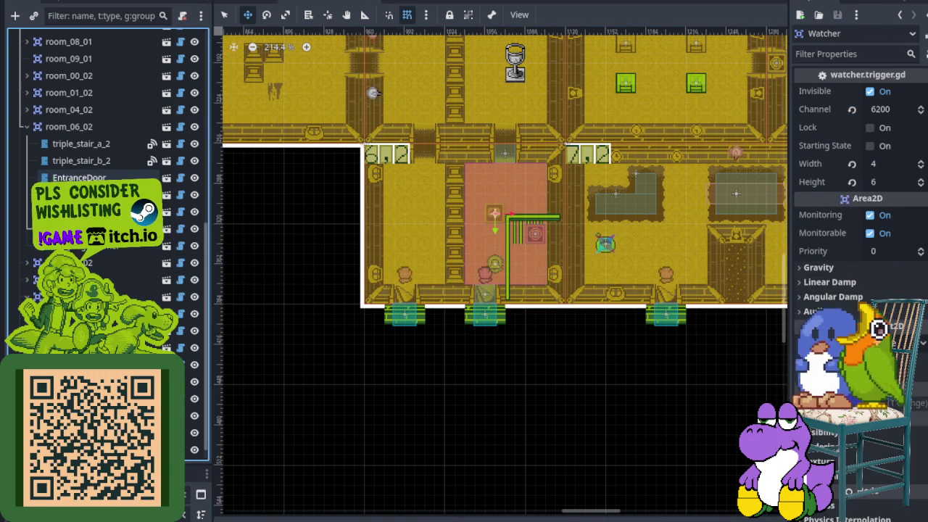
{"action": "left_click", "coordinate": [94, 178]}
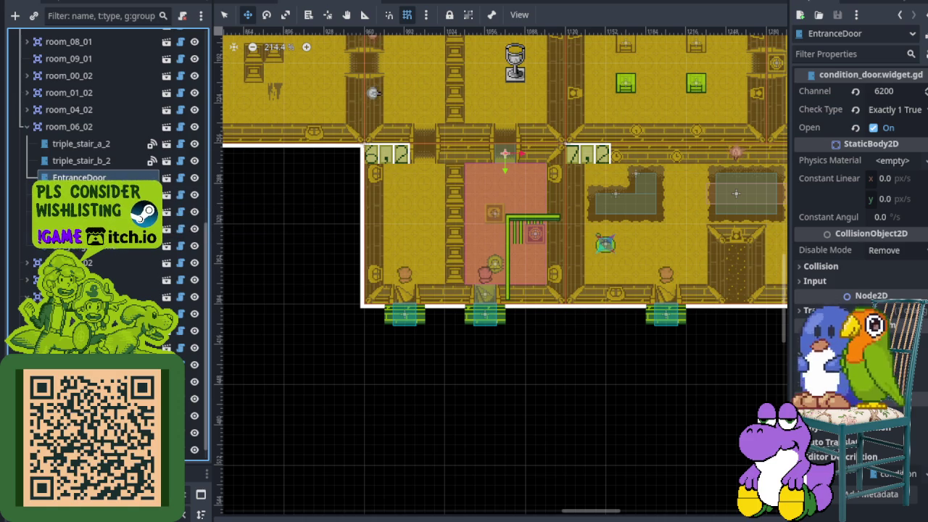
{"action": "left_click", "coordinate": [79, 279]}
{"action": "left_click", "coordinate": [131, 331]}
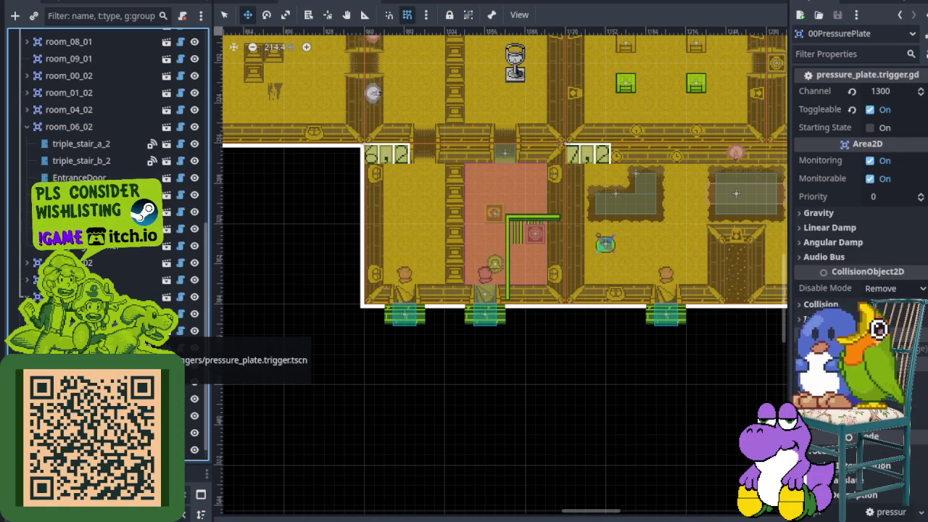
{"action": "left_click", "coordinate": [131, 347]}
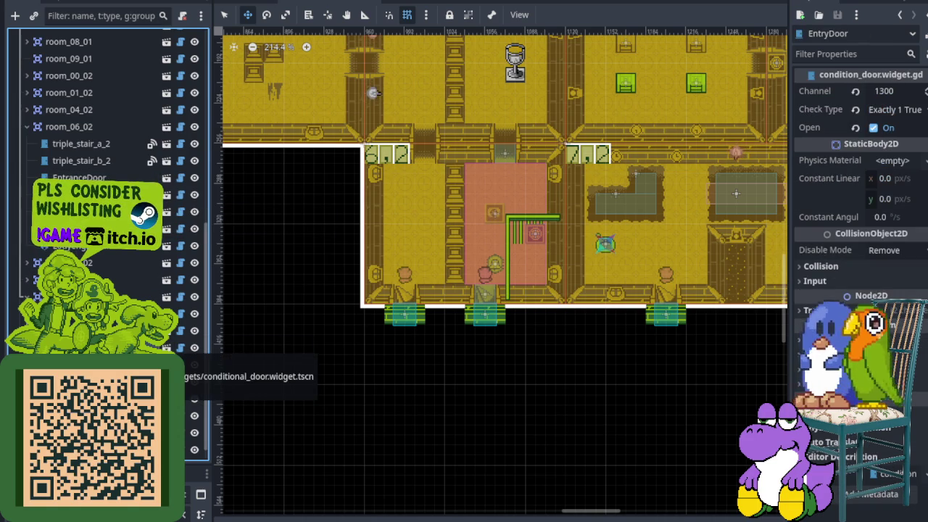
{"action": "left_click", "coordinate": [131, 364]}
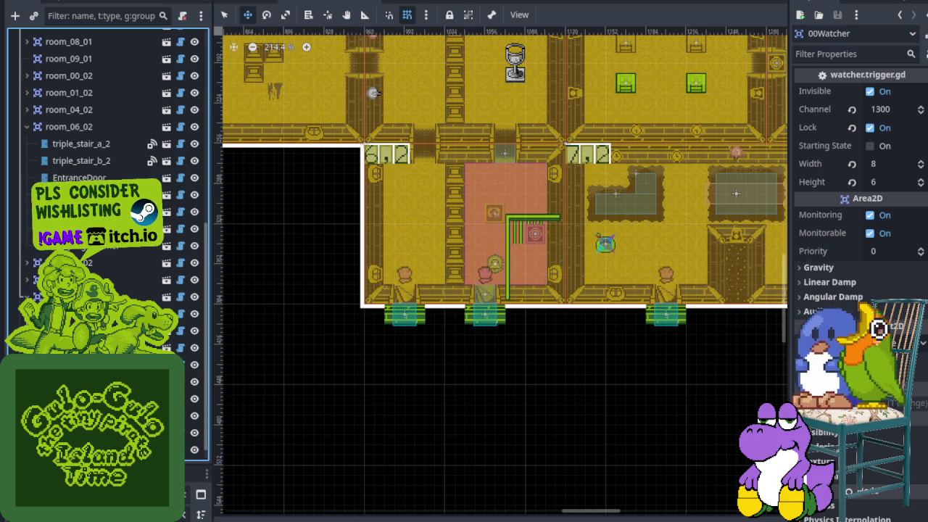
{"action": "left_click", "coordinate": [131, 382]}
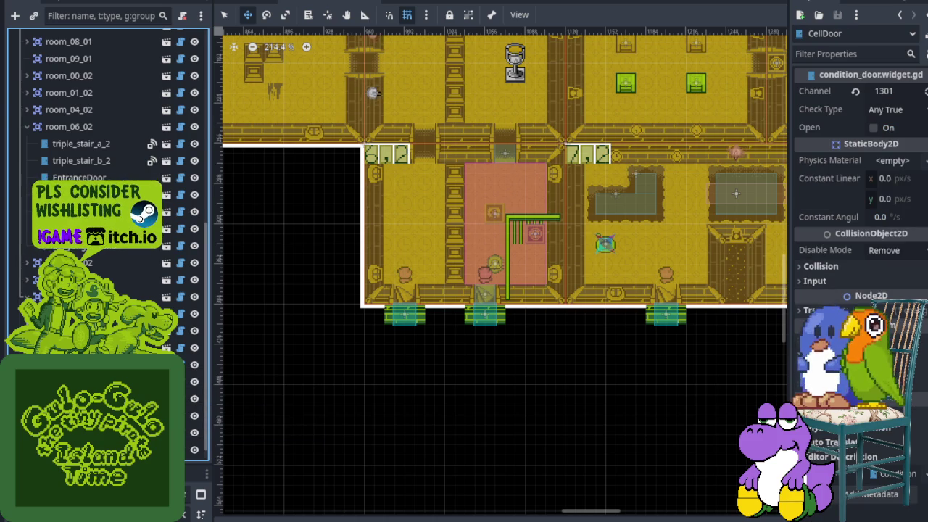
{"action": "scroll", "coordinate": [341, 351], "scroll_direction": "down", "scroll_amount": 5}
{"action": "scroll", "coordinate": [576, 294], "scroll_direction": "up", "scroll_amount": 5}
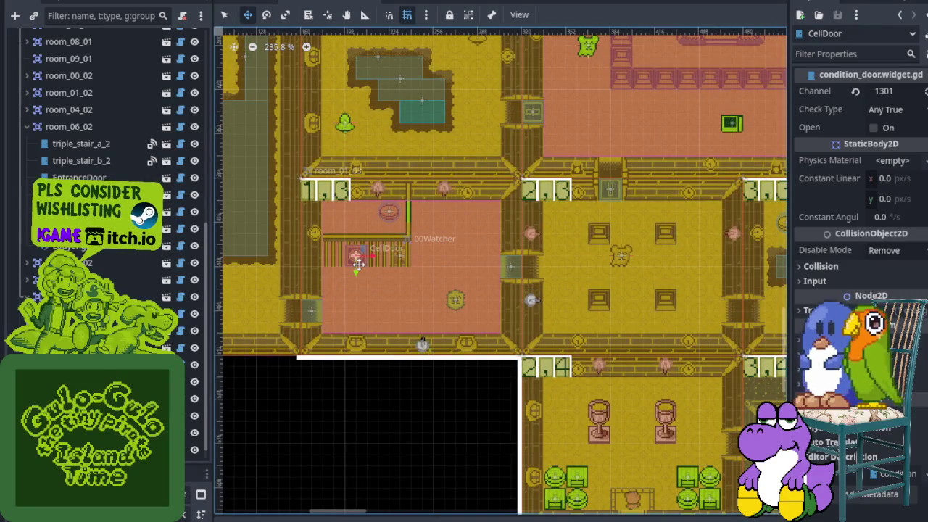
{"action": "scroll", "coordinate": [356, 262], "scroll_direction": "up", "scroll_amount": 4}
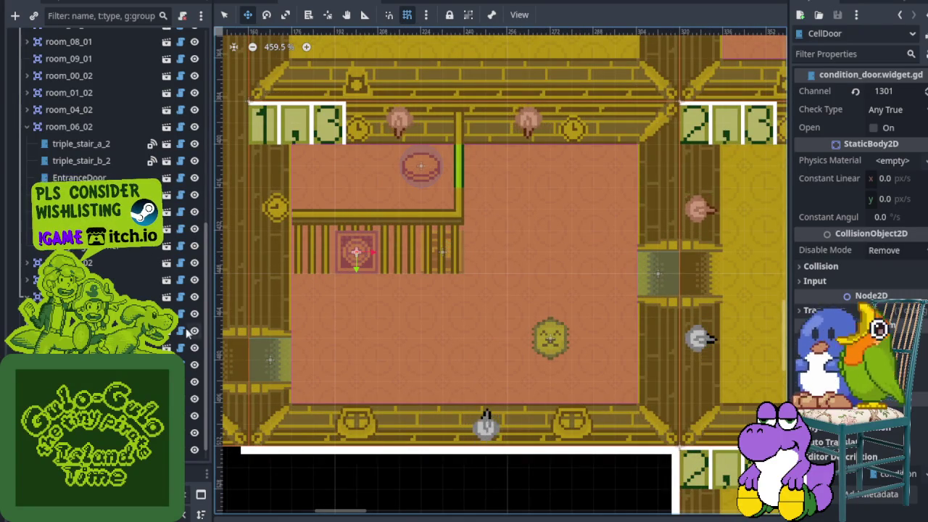
{"action": "left_click", "coordinate": [145, 314]}
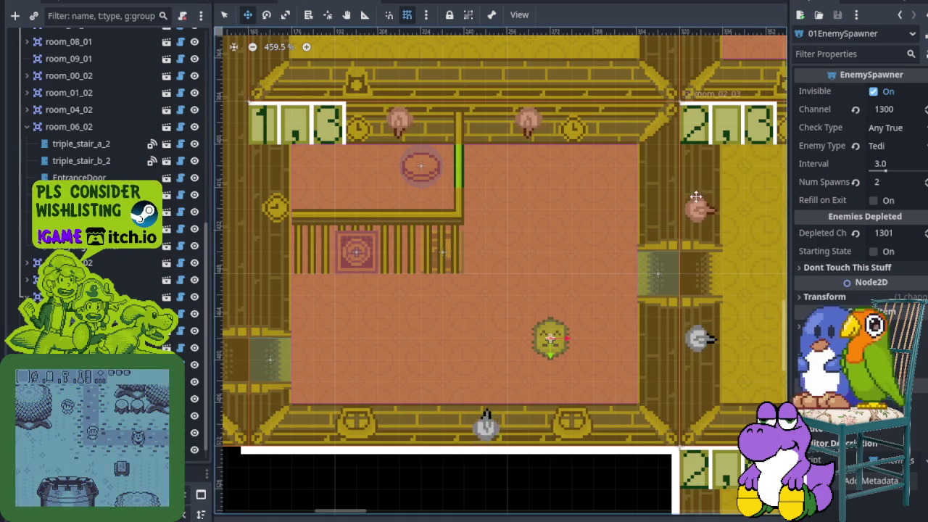
{"action": "scroll", "coordinate": [512, 241], "scroll_direction": "down", "scroll_amount": 3}
{"action": "scroll", "coordinate": [512, 242], "scroll_direction": "down", "scroll_amount": 3}
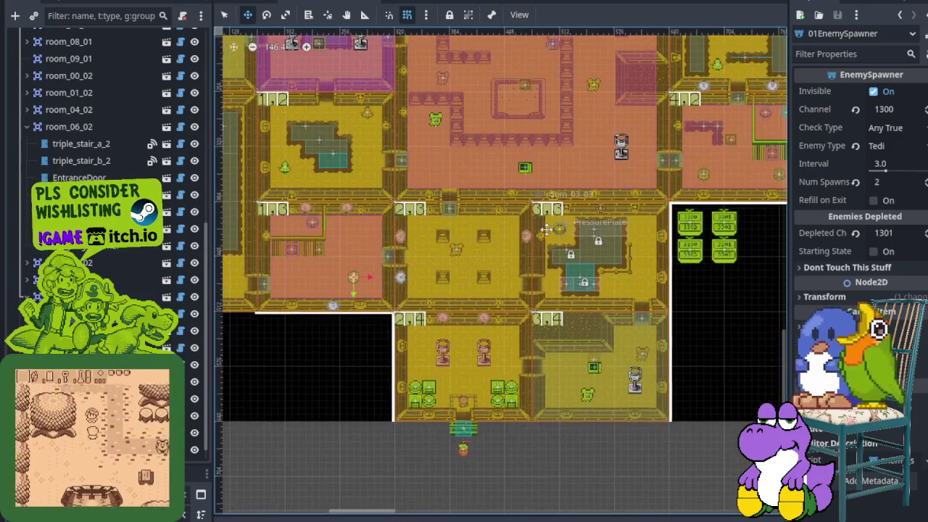
{"action": "scroll", "coordinate": [512, 255], "scroll_direction": "up", "scroll_amount": 5}
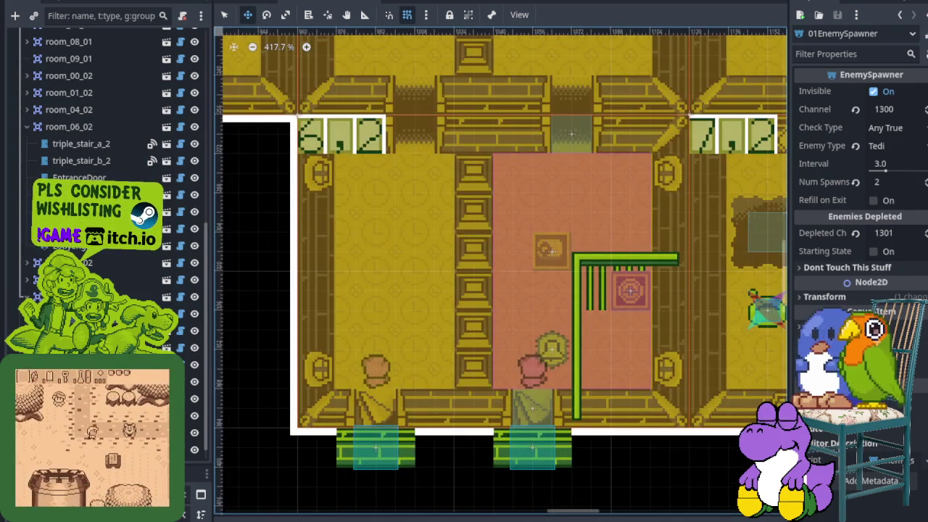
- Set LotiyengSpawner's Depleted Channel to 6201, save, and confirm the CellDoor uses 6201
{"action": "left_click", "coordinate": [552, 349]}
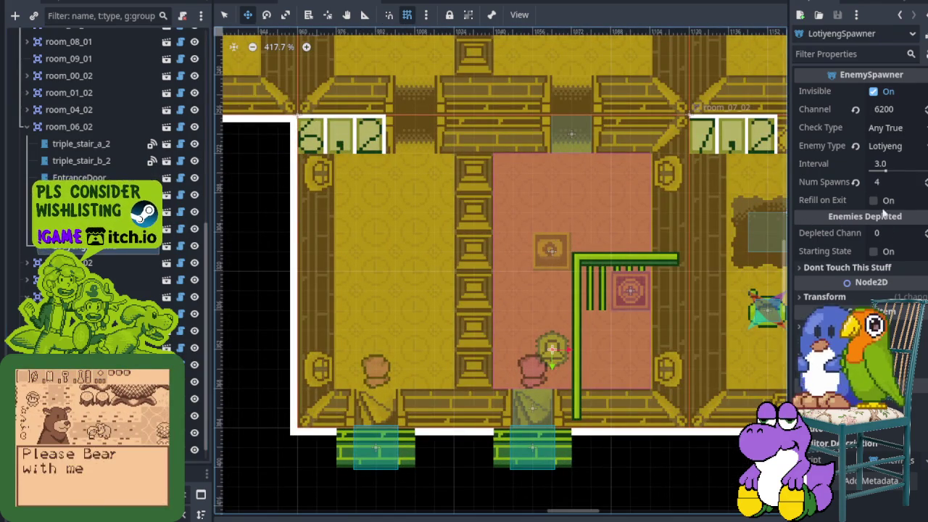
{"action": "left_click", "coordinate": [885, 232]}
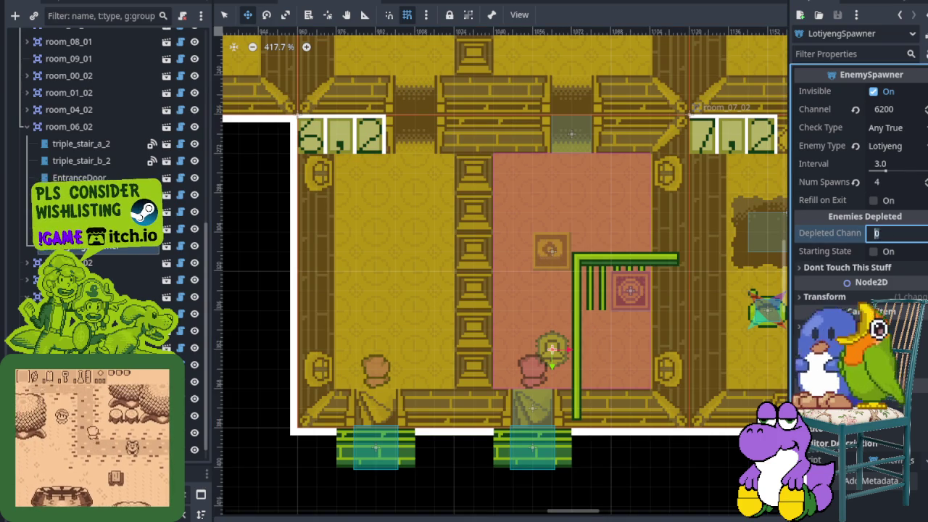
{"action": "type", "text": "6201"}
{"action": "key", "text": "ctrl+s"}
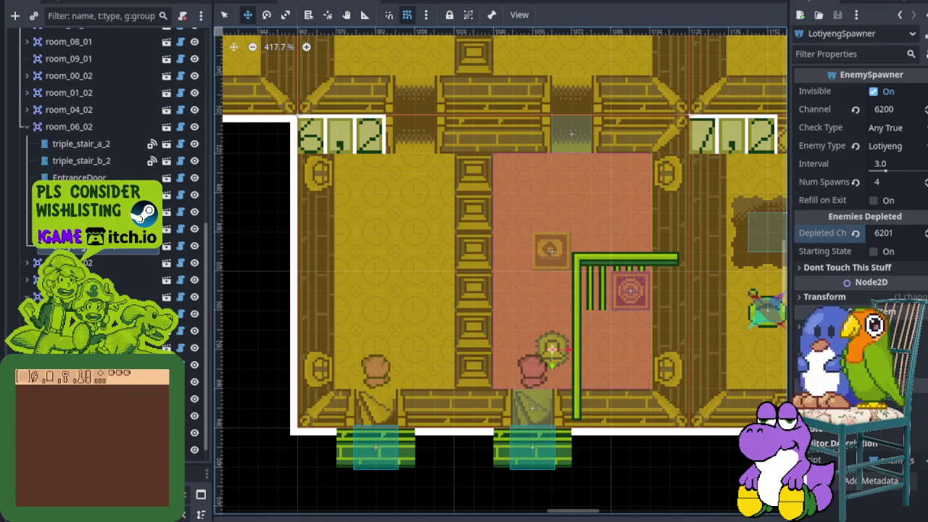
{"action": "left_click", "coordinate": [80, 211]}
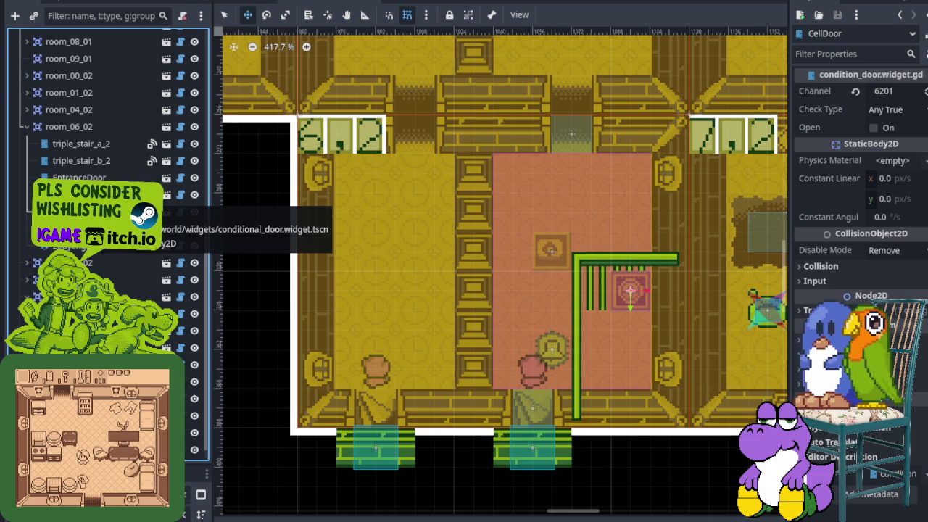
- Move gulo_gulo into the room above room_06_02, beside the goblet statue, at (664, -456)
{"action": "scroll", "coordinate": [471, 212], "scroll_direction": "down", "scroll_amount": 10}
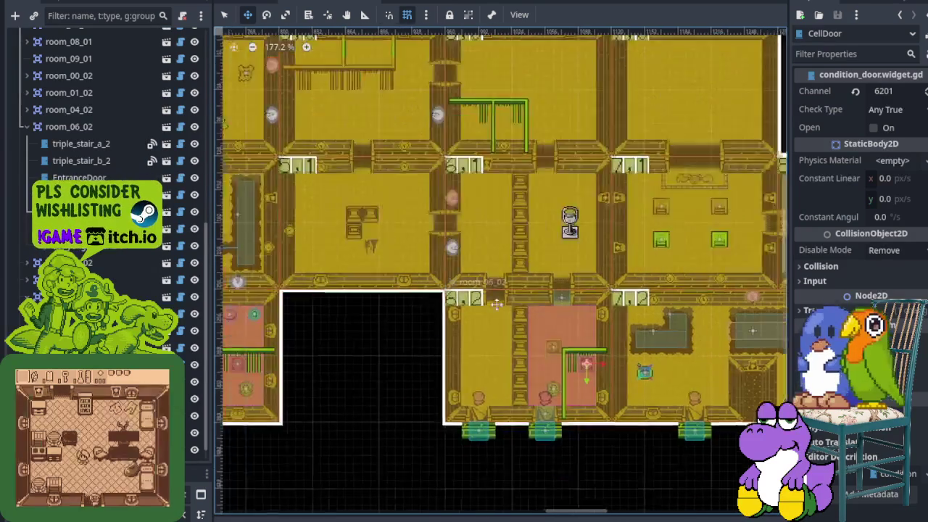
{"action": "scroll", "coordinate": [516, 304], "scroll_direction": "up", "scroll_amount": 8}
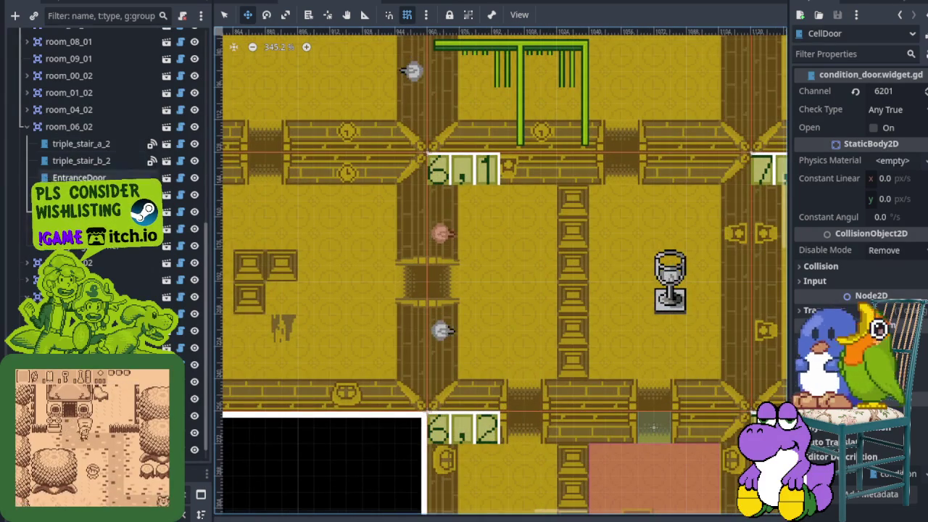
{"action": "scroll", "coordinate": [518, 300], "scroll_direction": "down", "scroll_amount": 8}
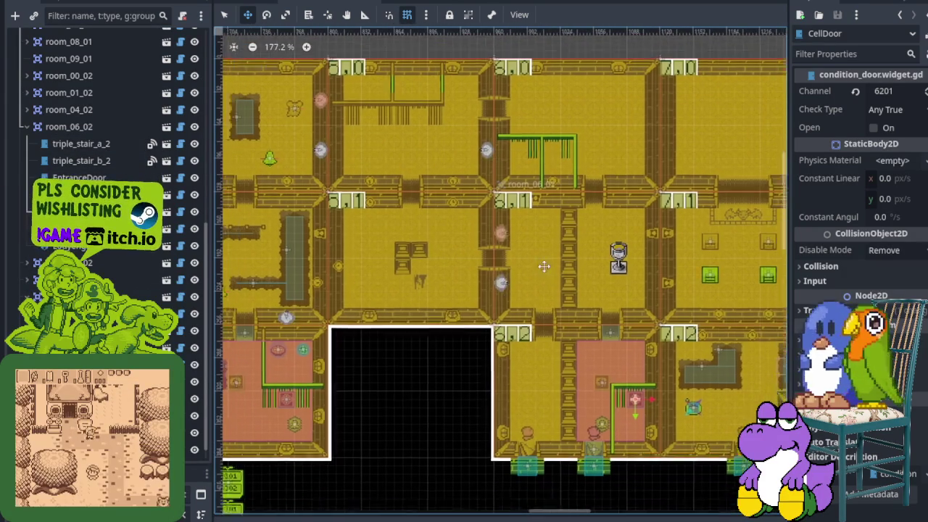
{"action": "scroll", "coordinate": [498, 315], "scroll_direction": "down", "scroll_amount": 8}
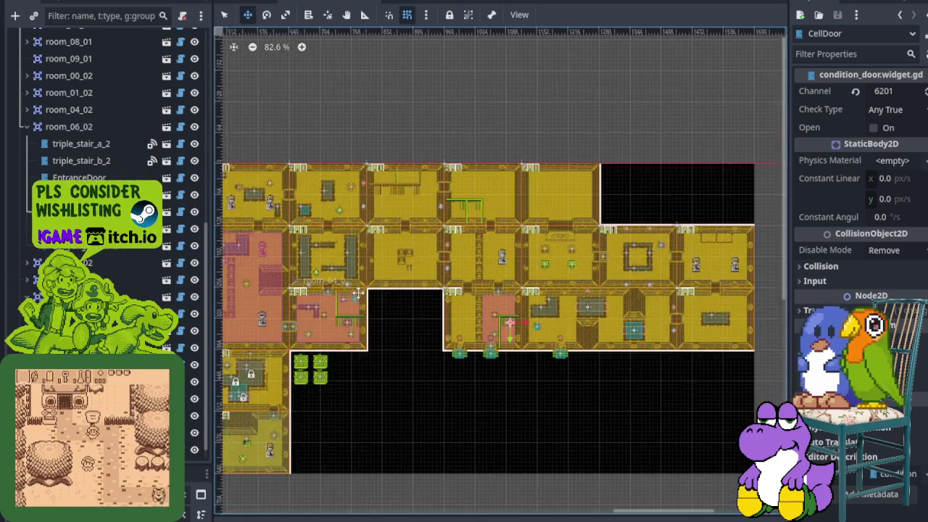
{"action": "scroll", "coordinate": [118, 106], "scroll_direction": "up", "scroll_amount": 10}
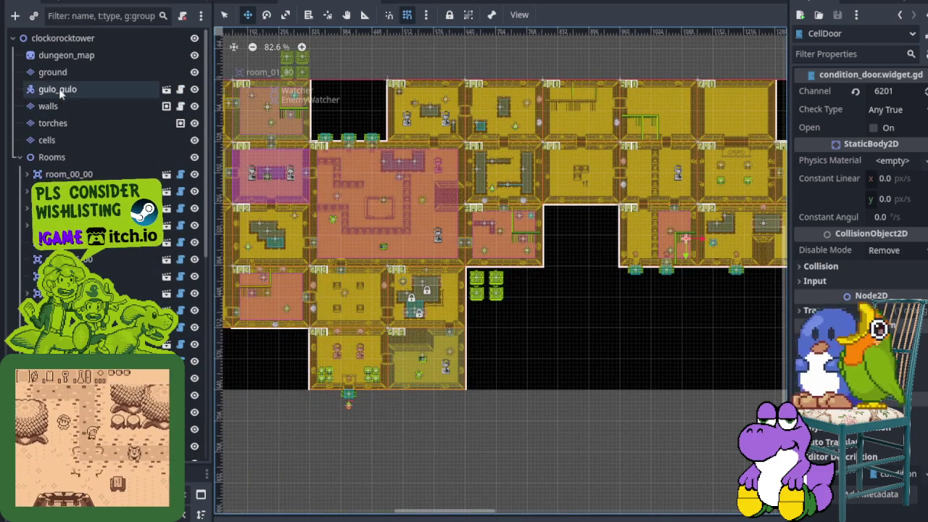
{"action": "left_click", "coordinate": [109, 89]}
{"action": "scroll", "coordinate": [357, 370], "scroll_direction": "up", "scroll_amount": 2}
{"action": "mouse_move", "coordinate": [352, 384]}
{"action": "left_mouse_down"}
{"action": "mouse_move", "coordinate": [679, 213]}
{"action": "mouse_move", "coordinate": [427, 316]}
{"action": "mouse_move", "coordinate": [547, 270]}
{"action": "mouse_move", "coordinate": [501, 250]}
{"action": "left_mouse_up"}
{"action": "scroll", "coordinate": [631, 234], "scroll_direction": "up", "scroll_amount": 3}
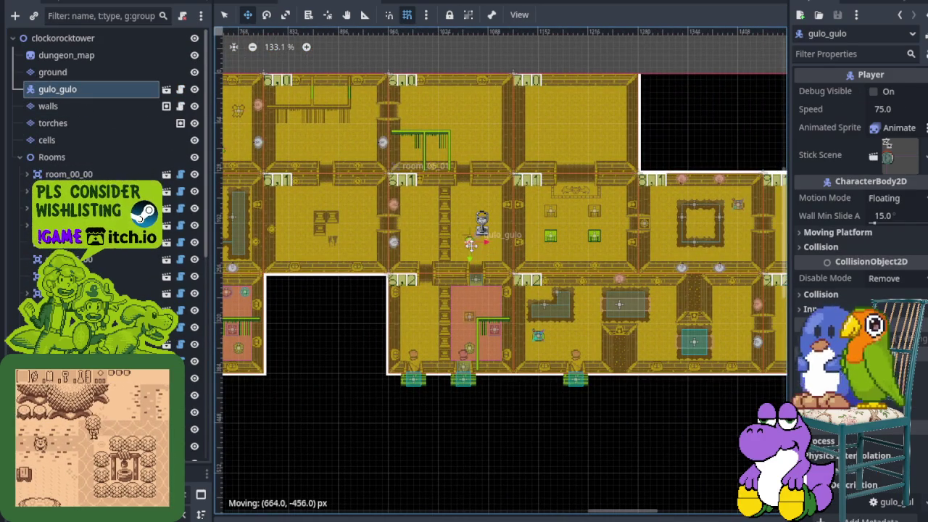
- Save and playtest, walking the player into the cell room until 'lotiyeng ran into player' logs
{"action": "key", "text": "ctrl+s"}
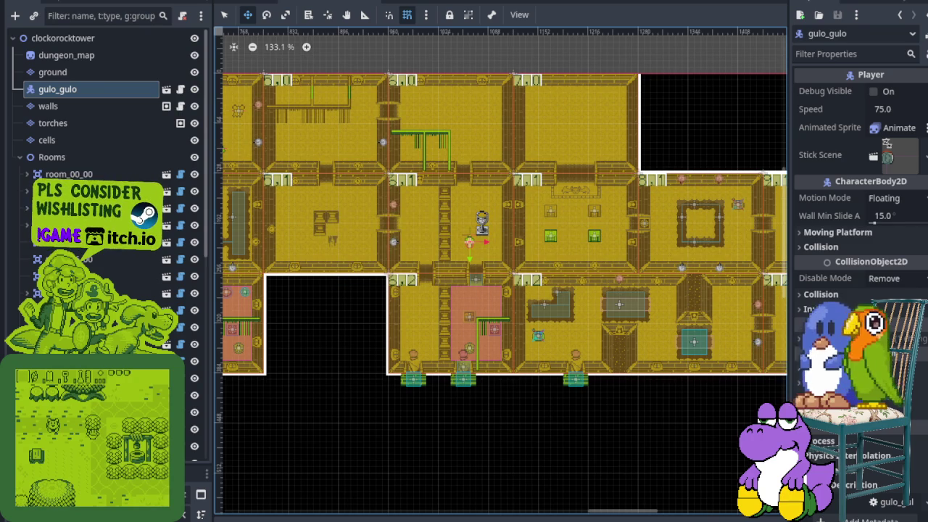
{"action": "key", "text": "F6"}
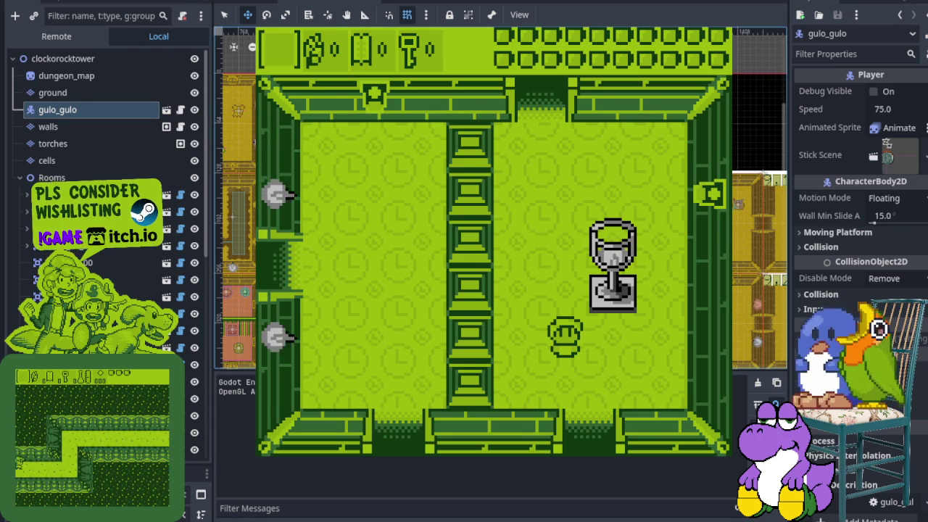
{"action": "key", "text": "Down"}
{"action": "key", "text": "Right"}
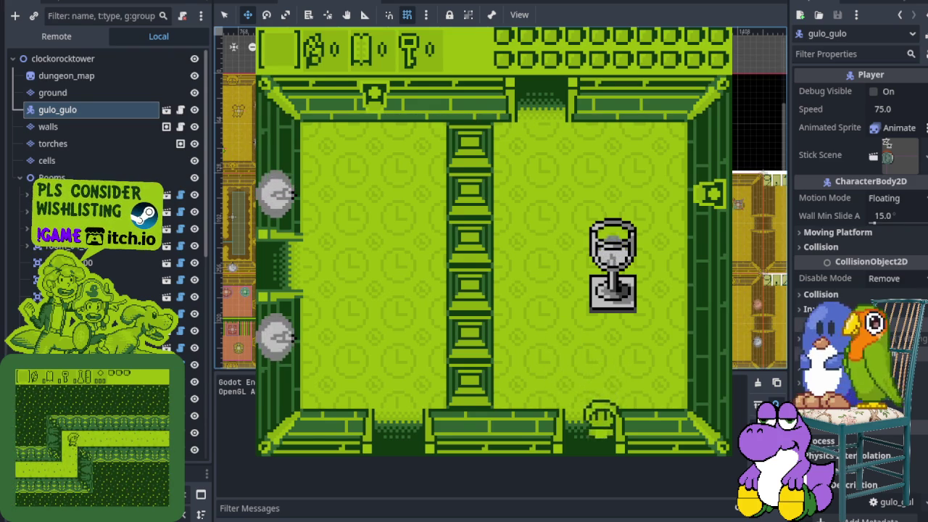
{"action": "key", "text": "Left"}
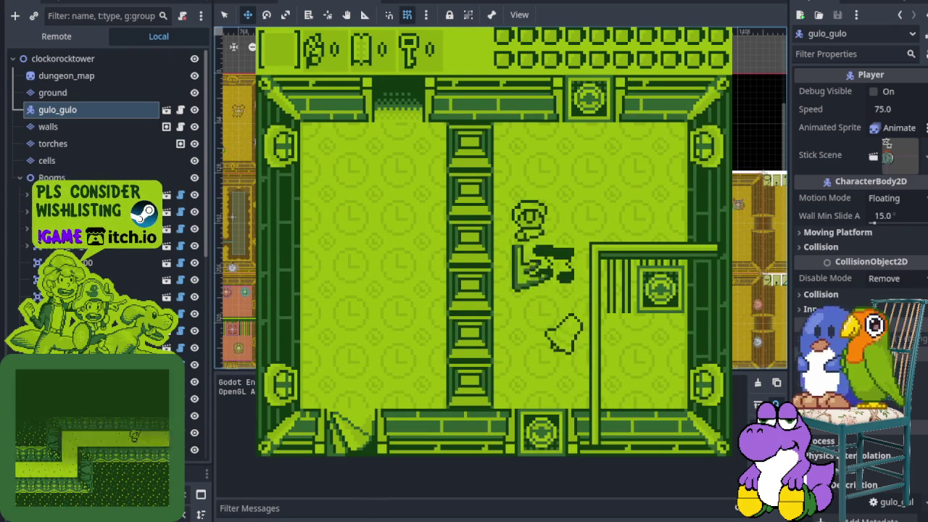
{"action": "key", "text": "Down"}
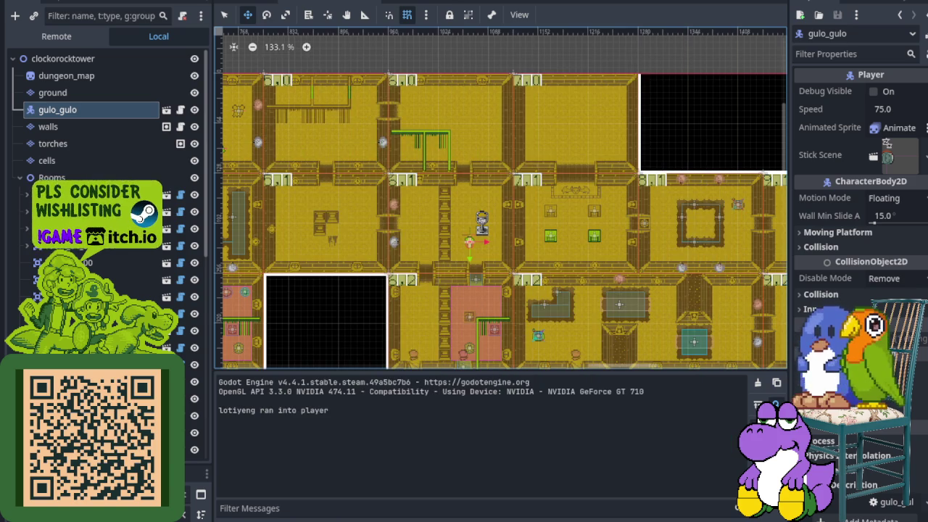
{"action": "key", "text": "F8"}
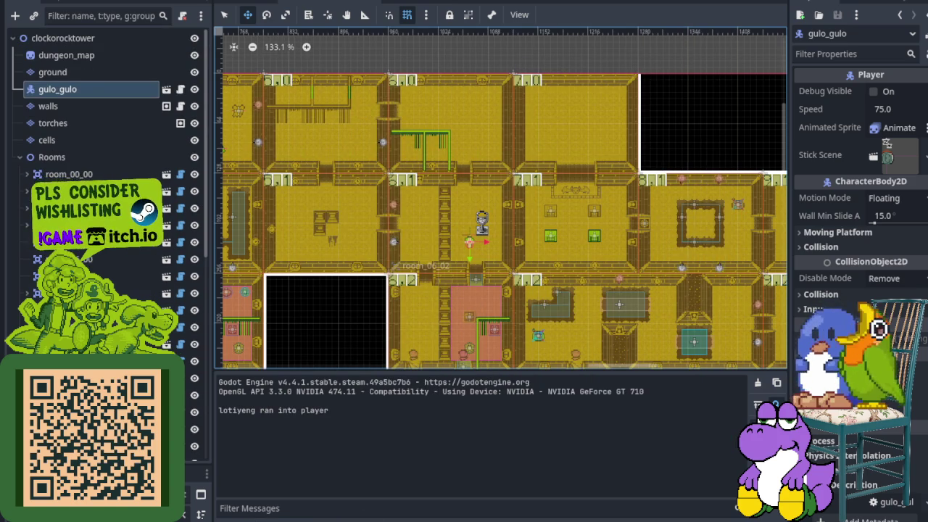
- Raise room_06_02's LotiyengSpawner Num Spawns from 4 to 5 and save the scene
{"action": "scroll", "coordinate": [102, 275], "scroll_direction": "down", "scroll_amount": 10}
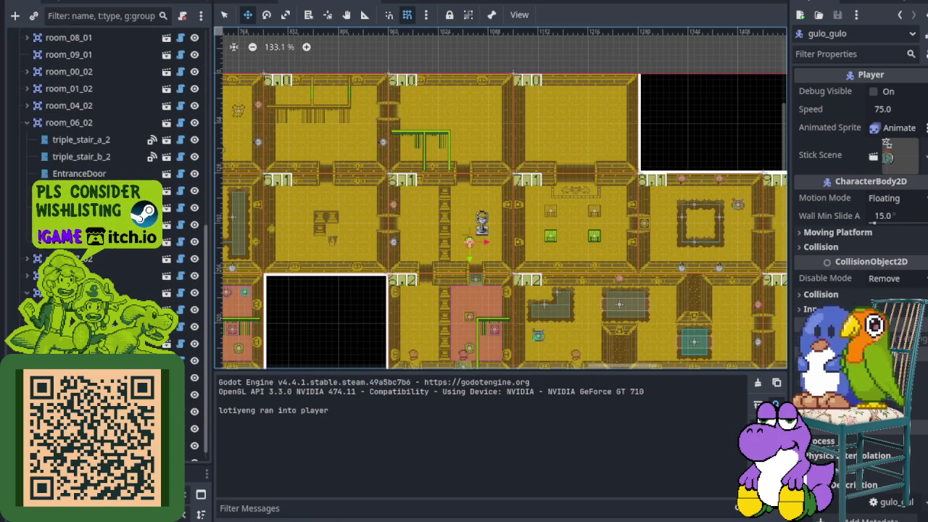
{"action": "left_click", "coordinate": [67, 123]}
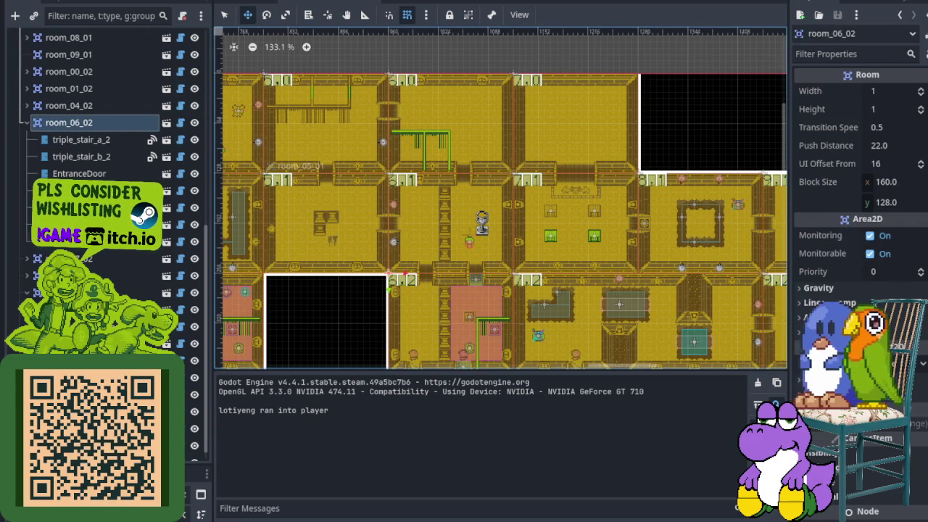
{"action": "left_click", "coordinate": [485, 349]}
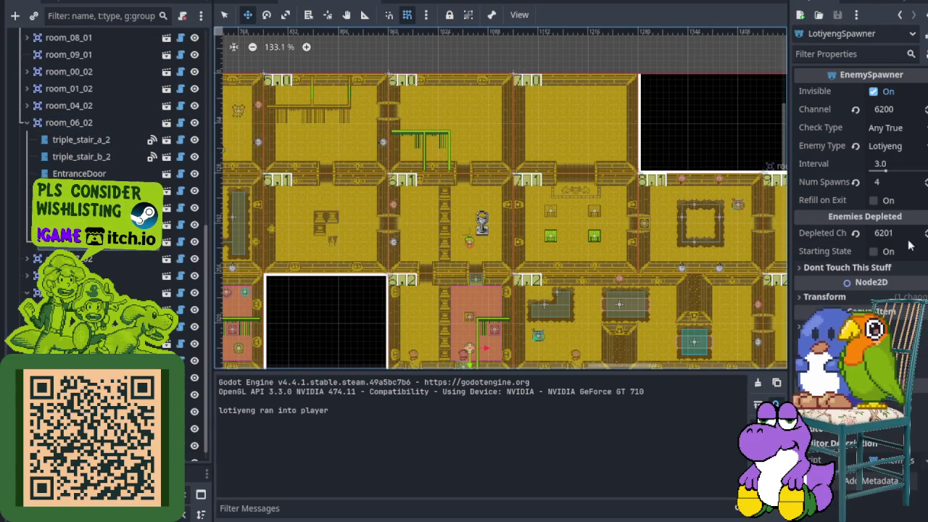
{"action": "left_click", "coordinate": [925, 179]}
{"action": "key", "text": "ctrl+s"}
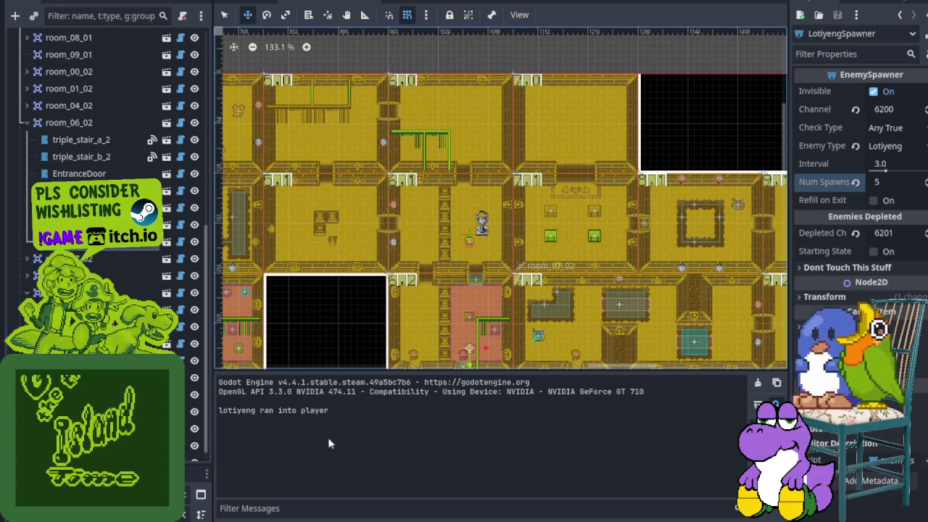
{"action": "scroll", "coordinate": [428, 317], "scroll_direction": "up", "scroll_amount": 8}
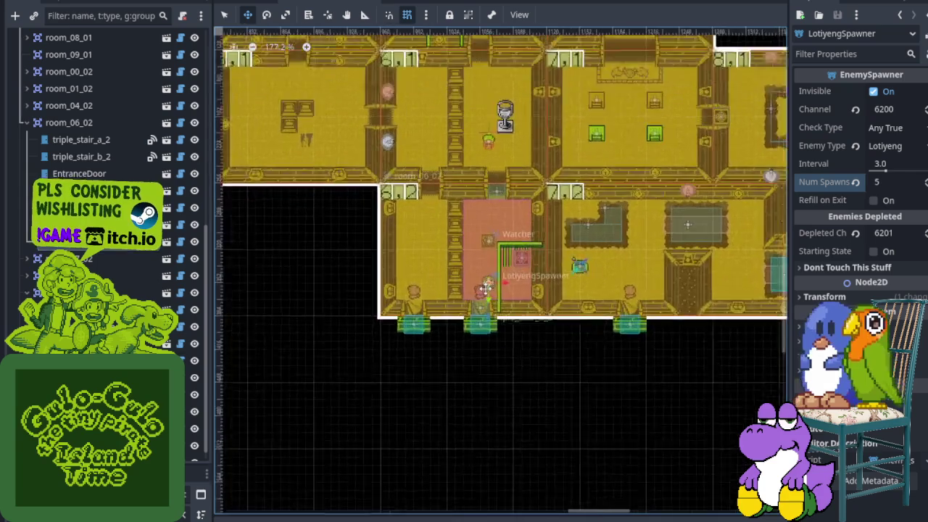
- Instantiate pressure_plate.trigger.tscn as a child of room_06_02
{"action": "right_click", "coordinate": [72, 123]}
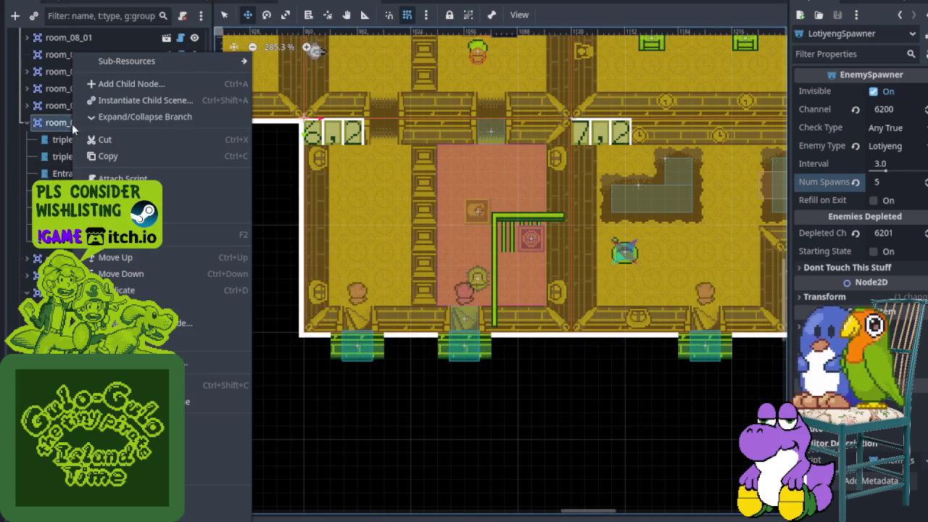
{"action": "left_click", "coordinate": [113, 103]}
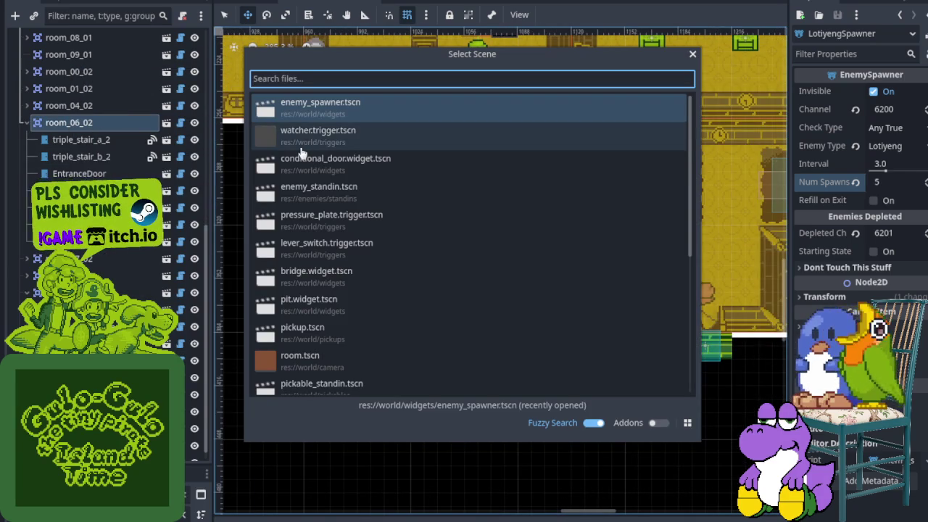
{"action": "double_click", "coordinate": [320, 222]}
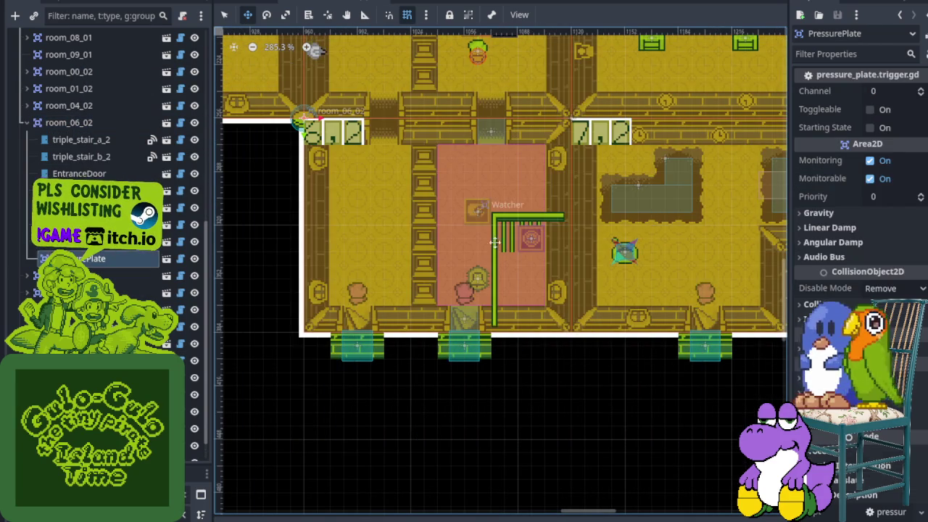
- Set the PressurePlate's Channel to 6200, save, and launch the game with F5
{"action": "scroll", "coordinate": [301, 115], "scroll_direction": "up", "scroll_amount": 2}
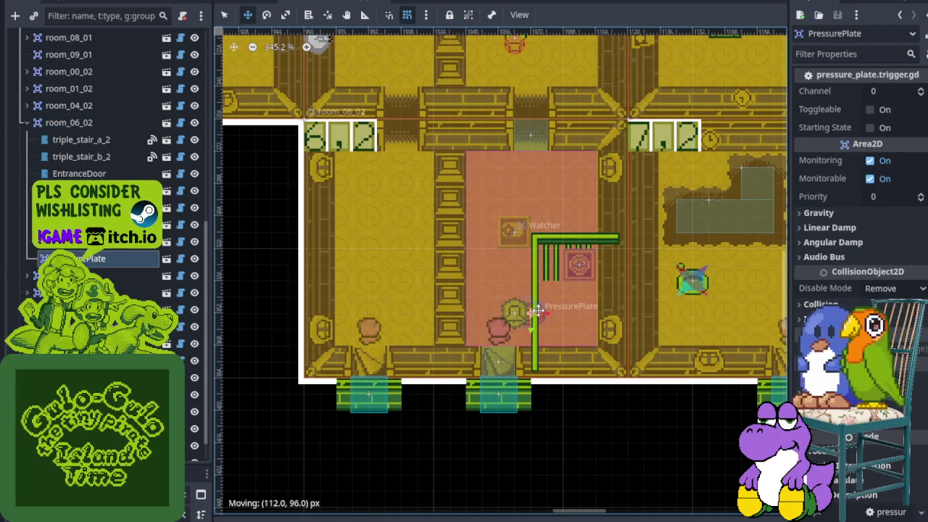
{"action": "left_click", "coordinate": [902, 92]}
{"action": "type", "text": "6200"}
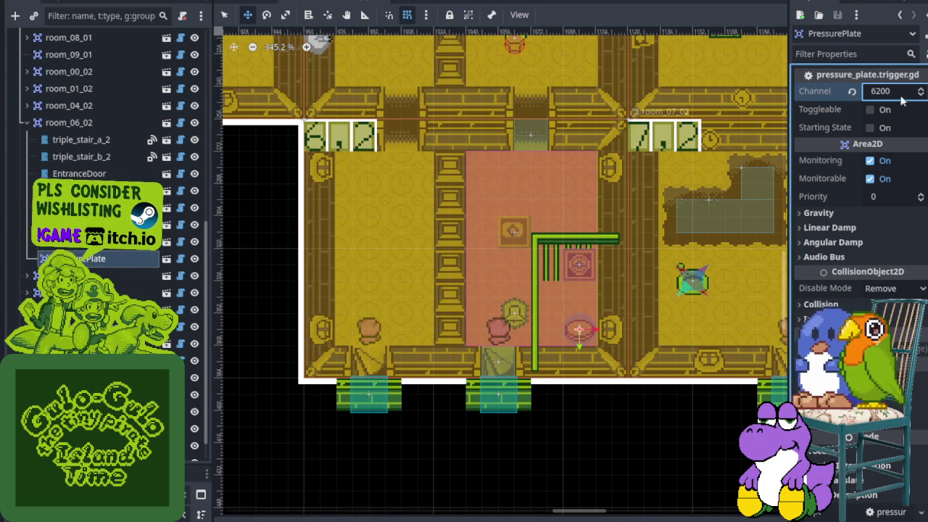
{"action": "key", "text": "Return"}
{"action": "key", "text": "ctrl+s"}
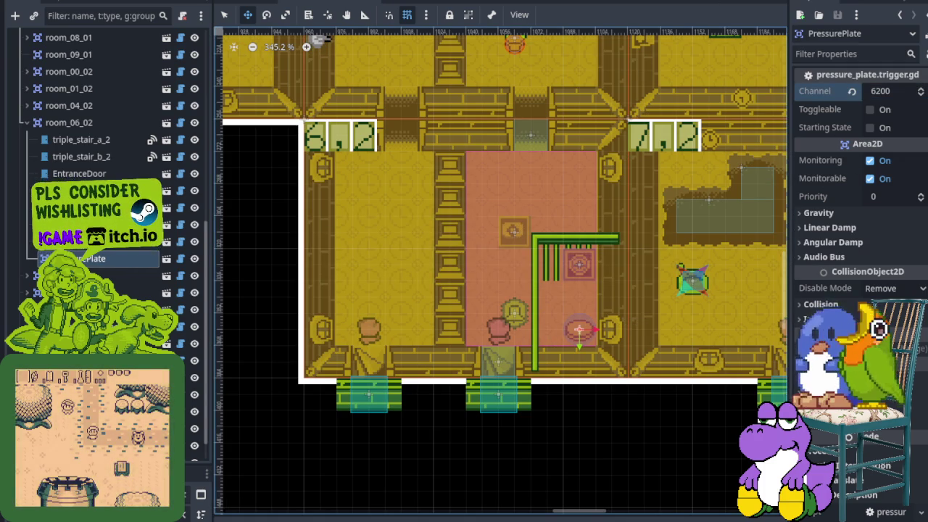
{"action": "key", "text": "F5"}
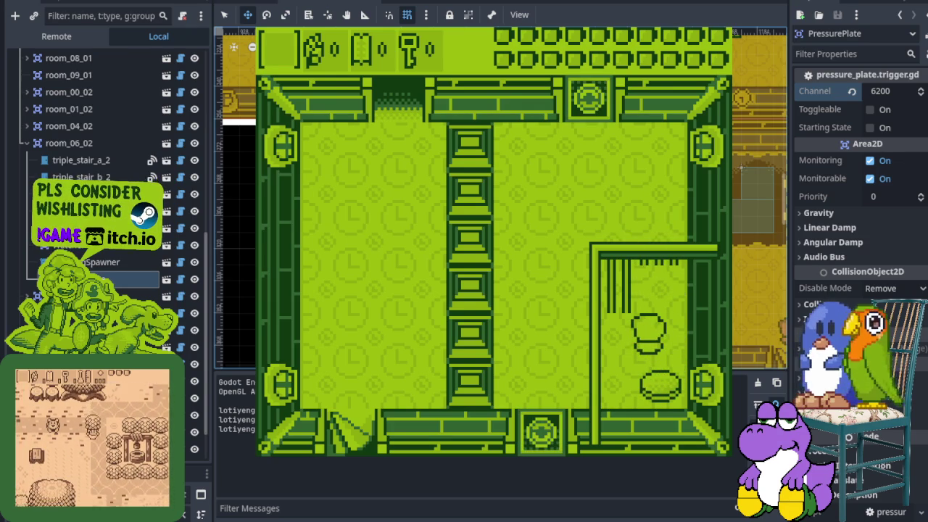
- Stop the playtest, tick the PressurePlate's Toggleable option, and save the scene
{"action": "key", "text": "F8"}
{"action": "left_click", "coordinate": [870, 109]}
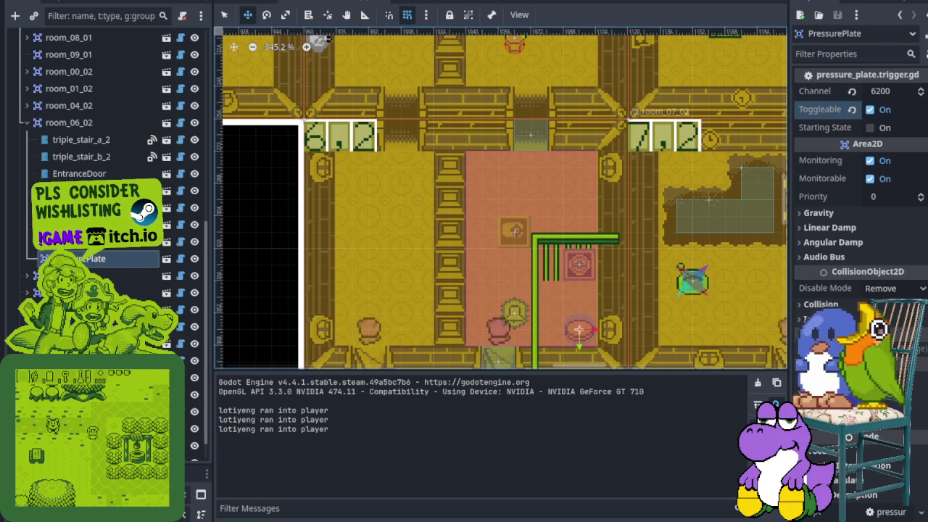
{"action": "key", "text": "ctrl+s"}
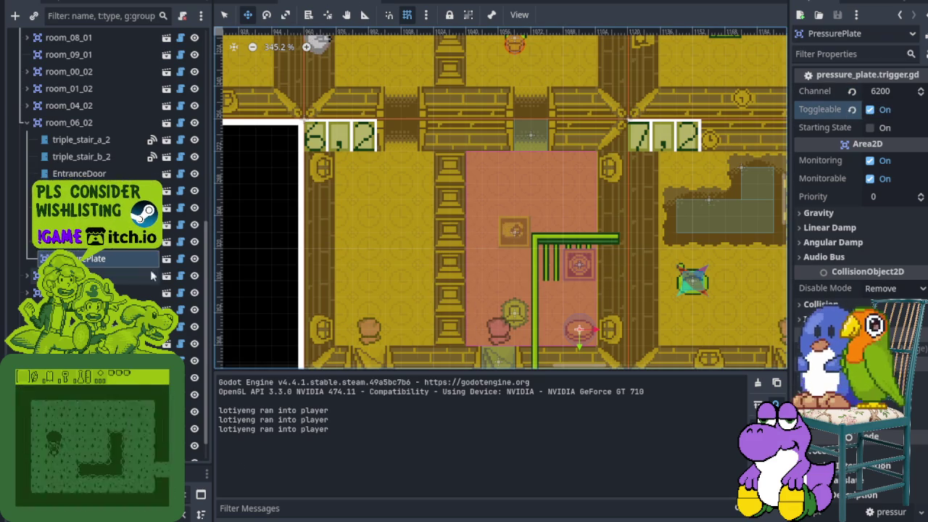
- Instantiate enemy_spawner.tscn under room_06_02 and drag it into the pink room
{"action": "left_click", "coordinate": [99, 123]}
{"action": "right_click", "coordinate": [98, 123]}
{"action": "left_click", "coordinate": [118, 95]}
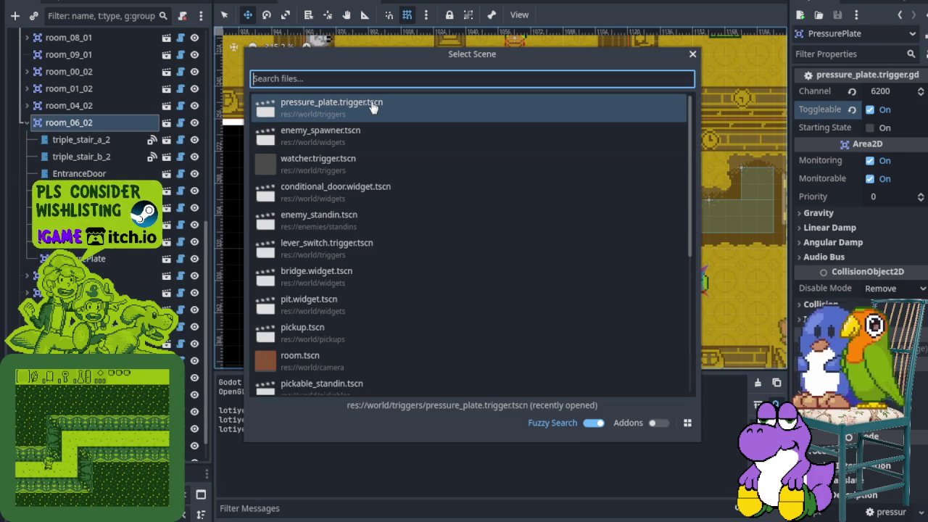
{"action": "double_click", "coordinate": [373, 136]}
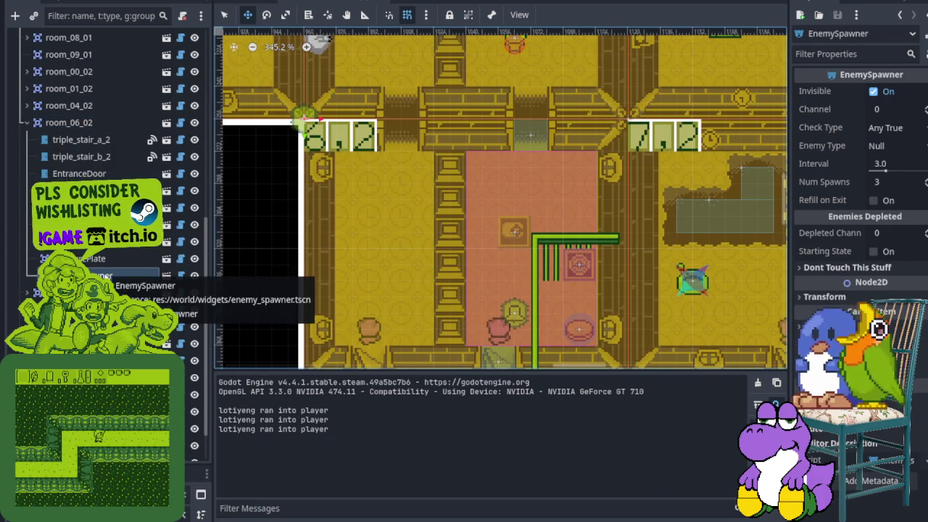
{"action": "mouse_move", "coordinate": [297, 116]}
{"action": "left_mouse_down"}
{"action": "mouse_move", "coordinate": [559, 160]}
{"action": "mouse_move", "coordinate": [595, 209]}
{"action": "mouse_move", "coordinate": [579, 216]}
{"action": "left_mouse_up"}
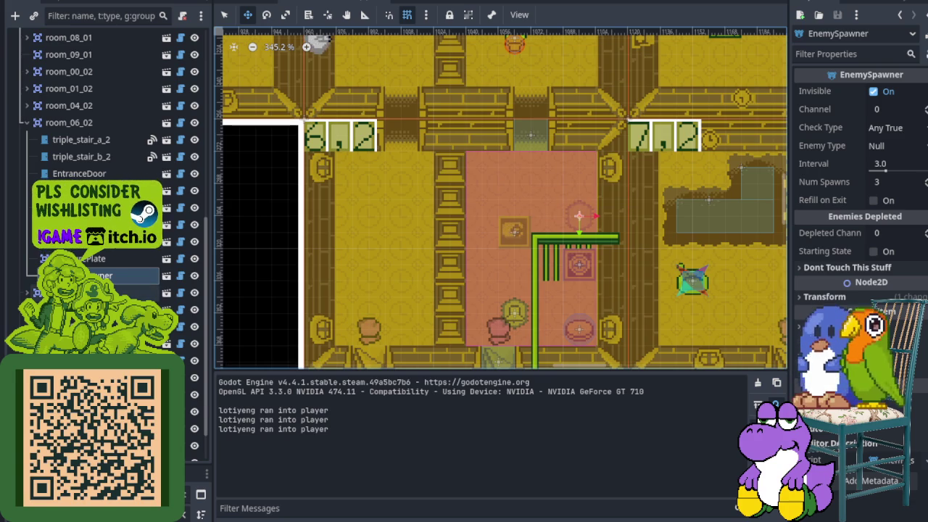
- Rename the new spawner TediSpawner, save, and select LotiyengSpawner to review its settings
{"action": "right_click", "coordinate": [95, 276]}
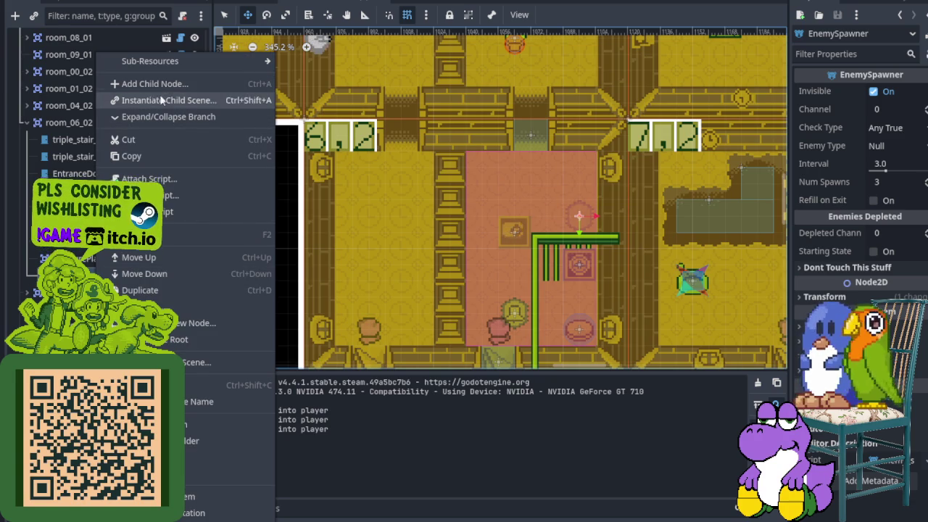
{"action": "left_click", "coordinate": [165, 234]}
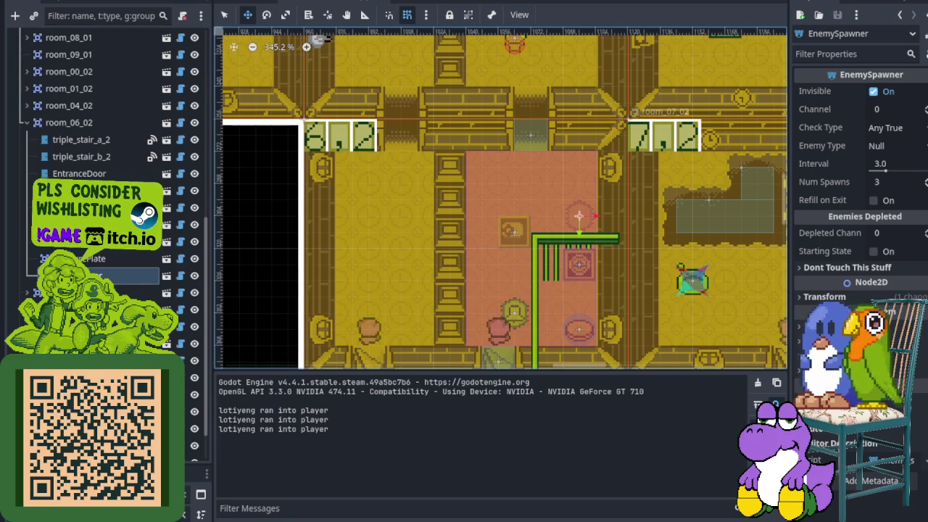
{"action": "key", "text": "ctrl+s"}
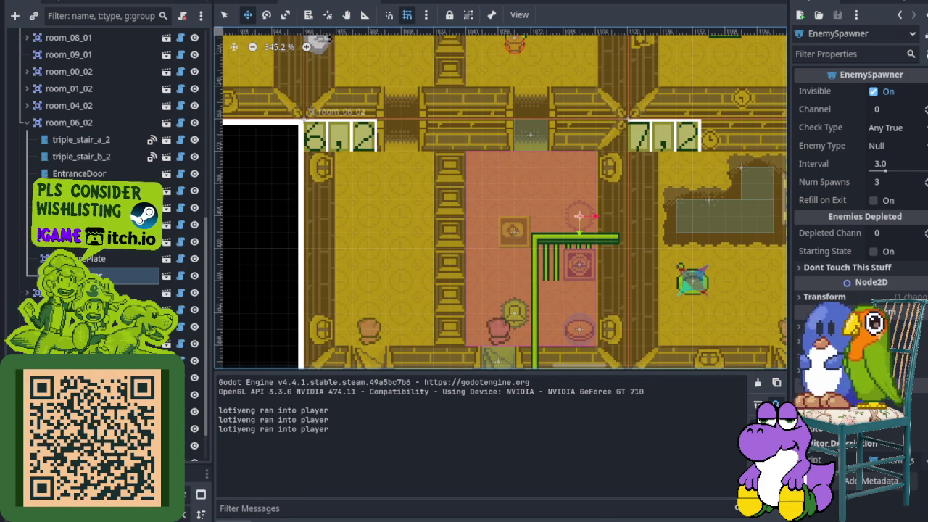
{"action": "key", "text": "ctrl+j"}
{"action": "scroll", "coordinate": [480, 232], "scroll_direction": "down", "scroll_amount": 3}
{"action": "mouse_move", "coordinate": [464, 191]}
{"action": "left_mouse_down"}
{"action": "mouse_move", "coordinate": [551, 265]}
{"action": "mouse_move", "coordinate": [558, 284]}
{"action": "mouse_move", "coordinate": [509, 235]}
{"action": "left_mouse_up"}
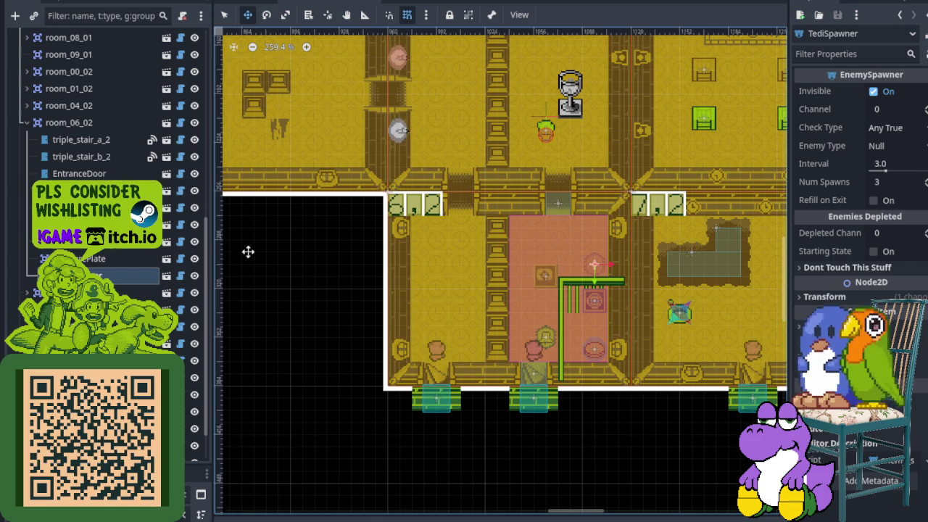
{"action": "left_click", "coordinate": [131, 241]}
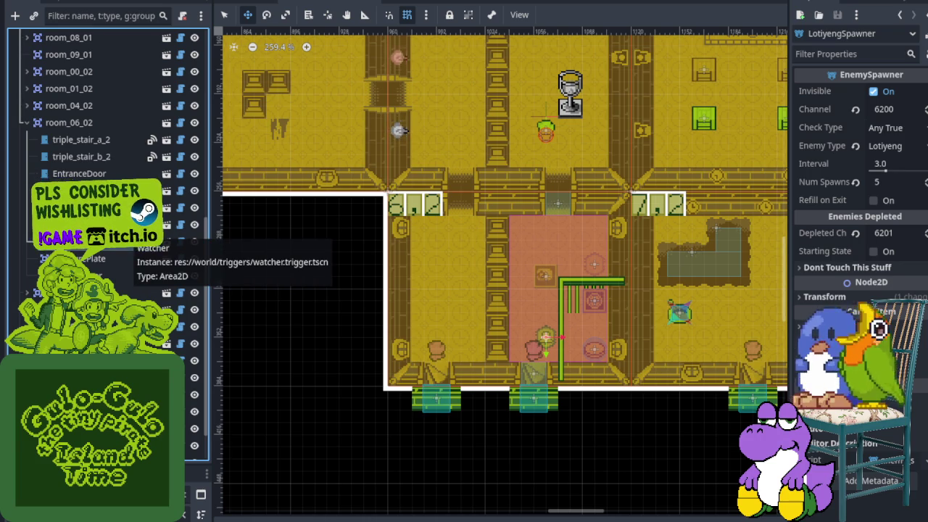
- Set TediSpawner's Channel to 6201 in the Inspector and save the scene
{"action": "left_click", "coordinate": [109, 276]}
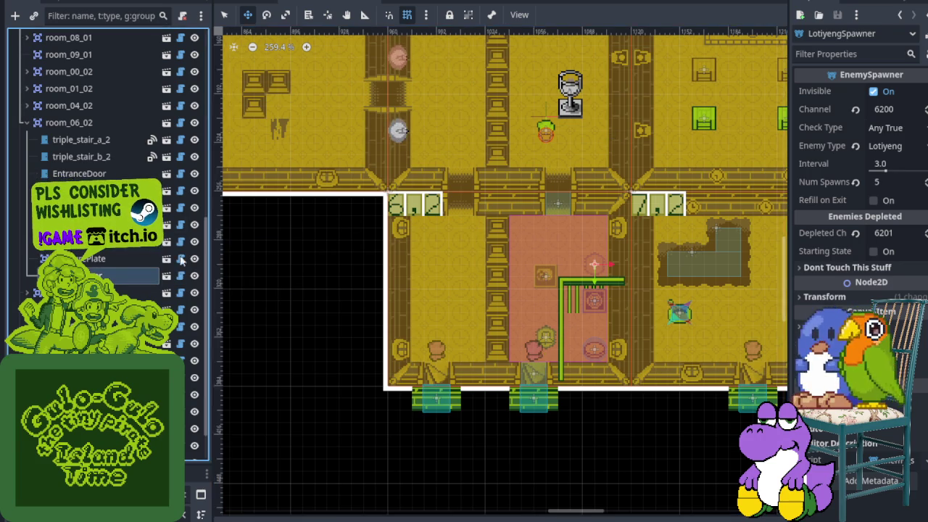
{"action": "left_click", "coordinate": [889, 111]}
{"action": "type", "text": "6201"}
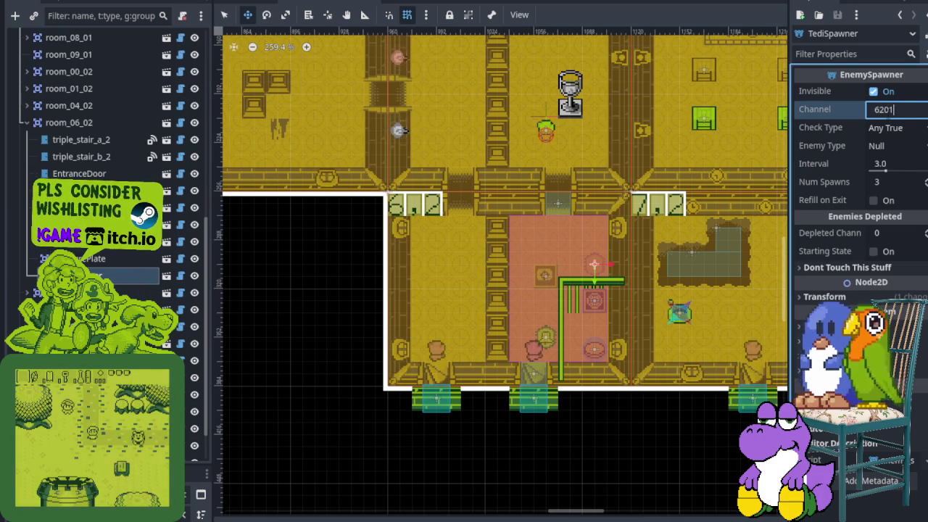
{"action": "key", "text": "Return"}
{"action": "key", "text": "ctrl+s"}
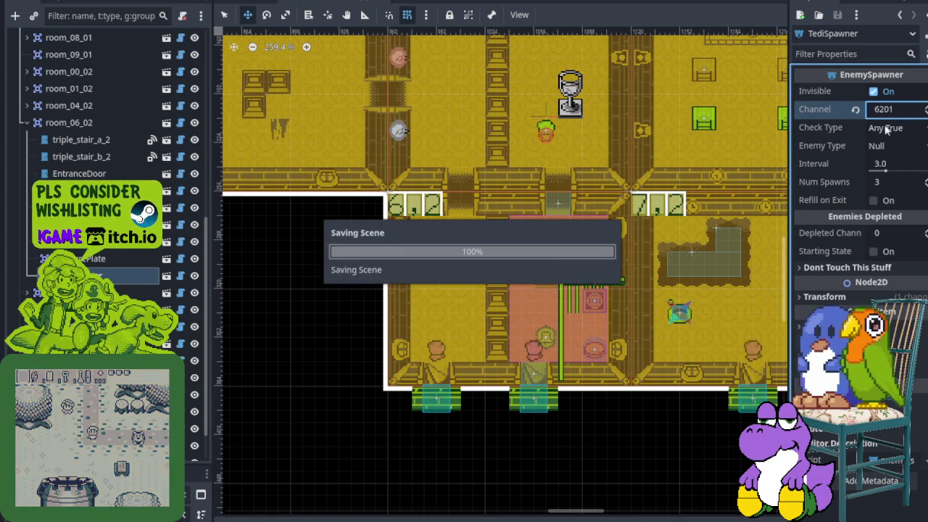
{"action": "scroll", "coordinate": [548, 270], "scroll_direction": "up", "scroll_amount": 3}
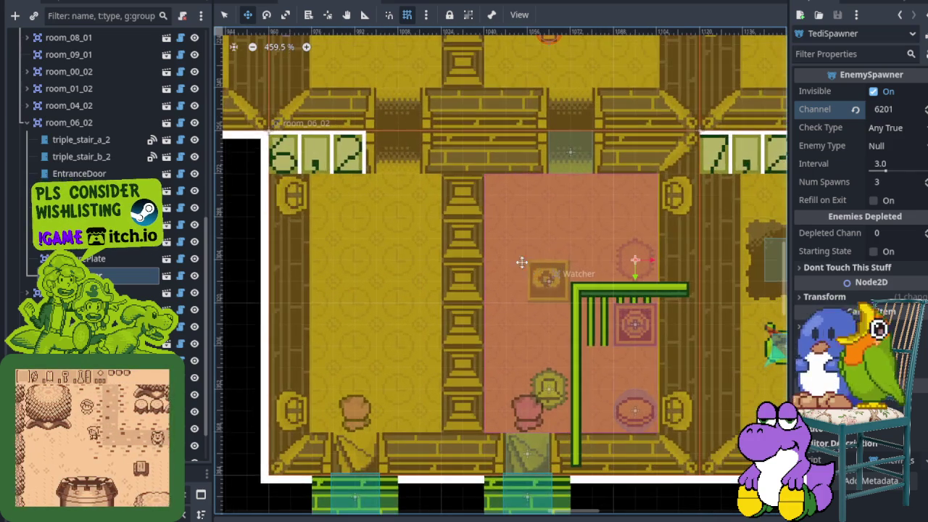
{"action": "scroll", "coordinate": [565, 248], "scroll_direction": "down", "scroll_amount": 1}
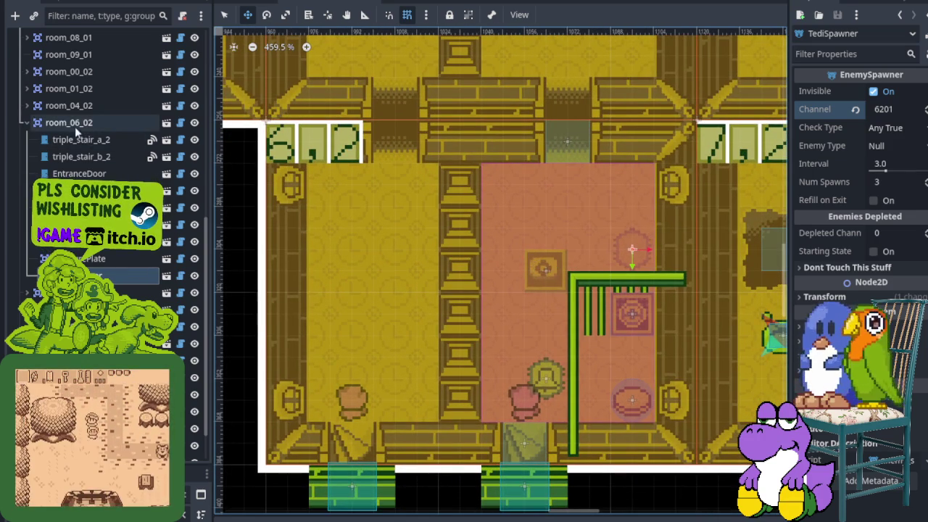
- Add another enemy_spawner.tscn instance to room_06_02, move it to the pink room's top-left, and name it TediSpawner2
{"action": "right_click", "coordinate": [75, 126]}
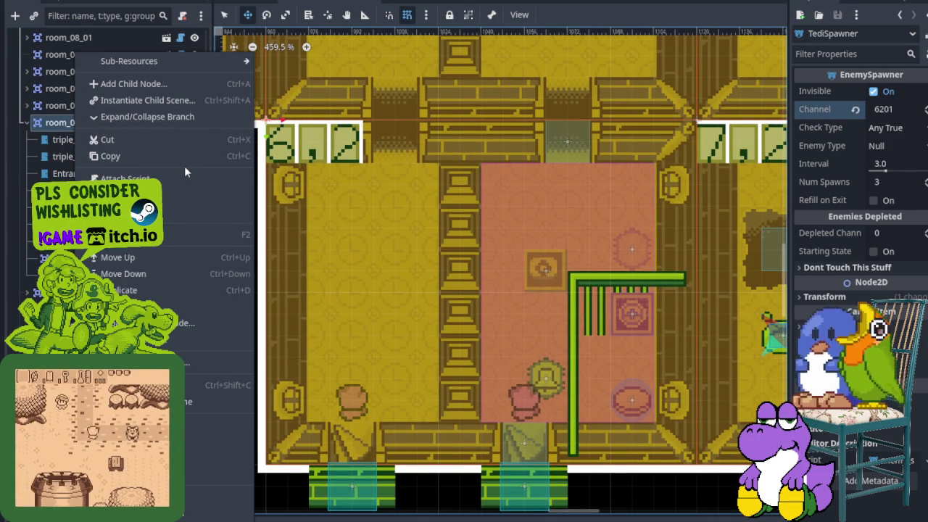
{"action": "left_click", "coordinate": [148, 102]}
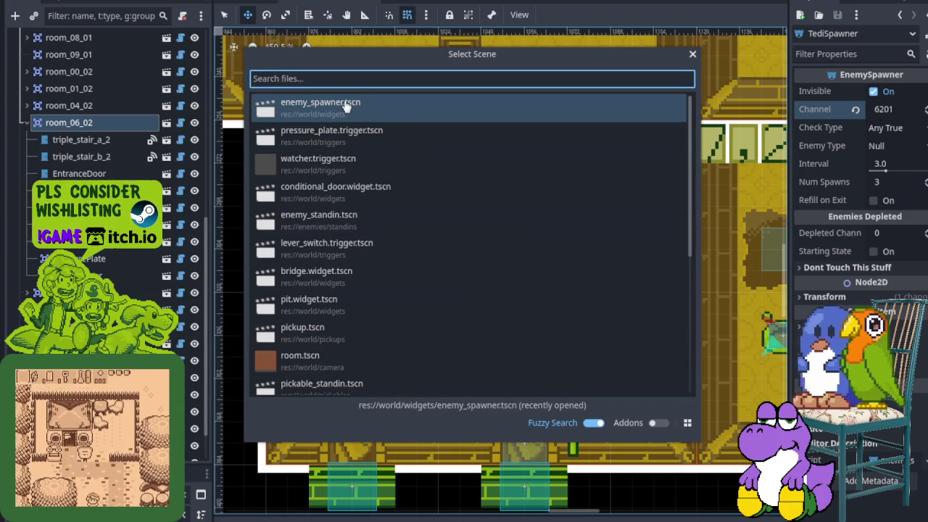
{"action": "double_click", "coordinate": [347, 105]}
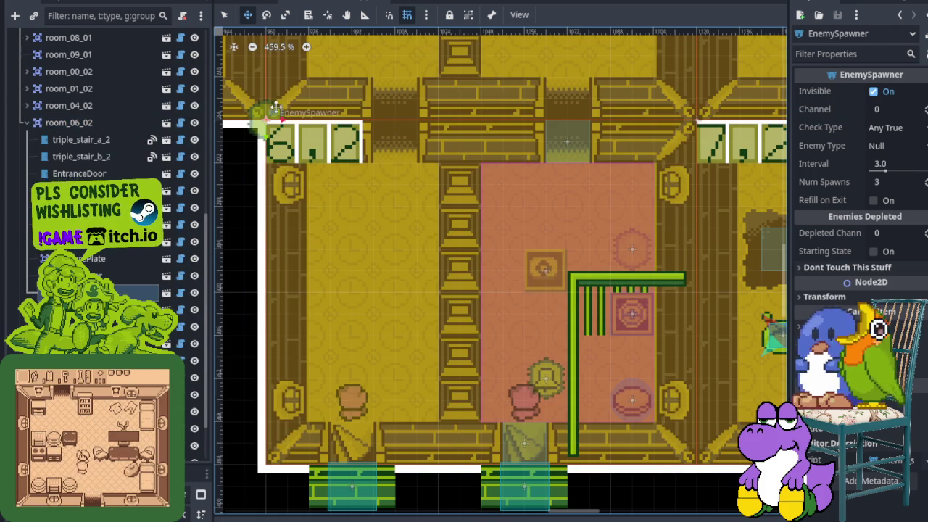
{"action": "mouse_move", "coordinate": [269, 114]}
{"action": "left_mouse_down"}
{"action": "mouse_move", "coordinate": [481, 203]}
{"action": "mouse_move", "coordinate": [505, 183]}
{"action": "left_mouse_up"}
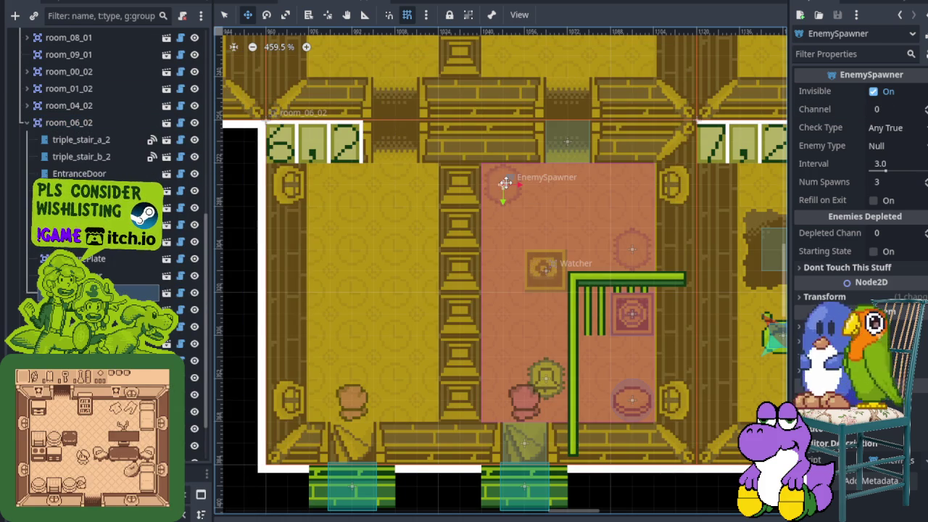
{"action": "right_click", "coordinate": [148, 294]}
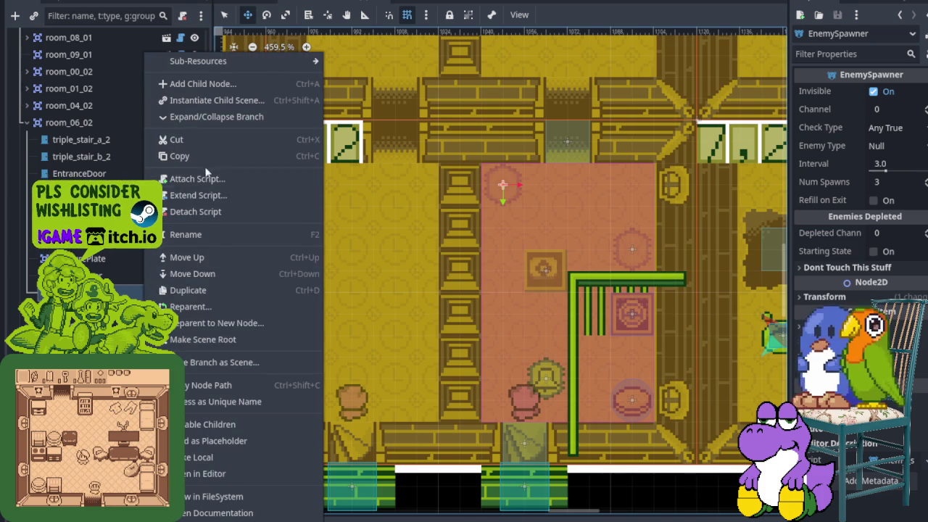
{"action": "left_click", "coordinate": [210, 237]}
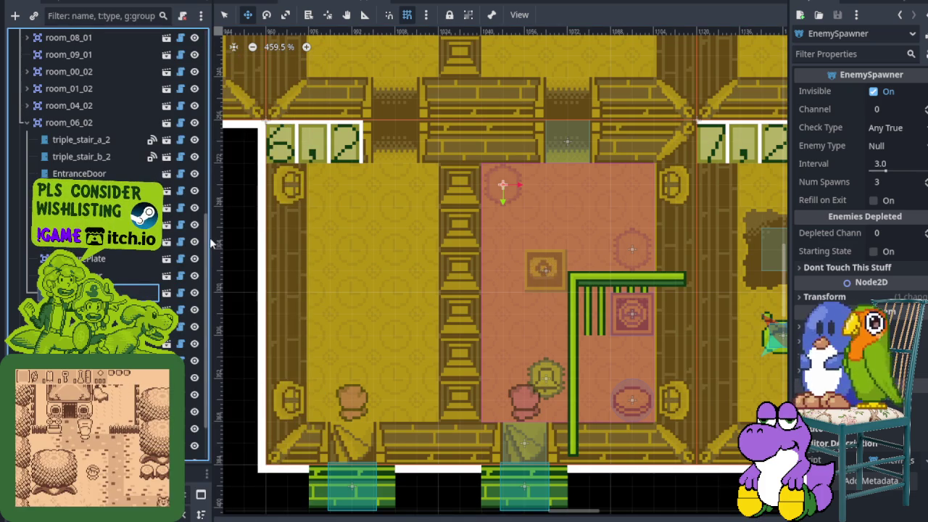
- Rename the original spawner TediSpawner1, save, and select TediSpawner2
{"action": "left_click", "coordinate": [109, 275]}
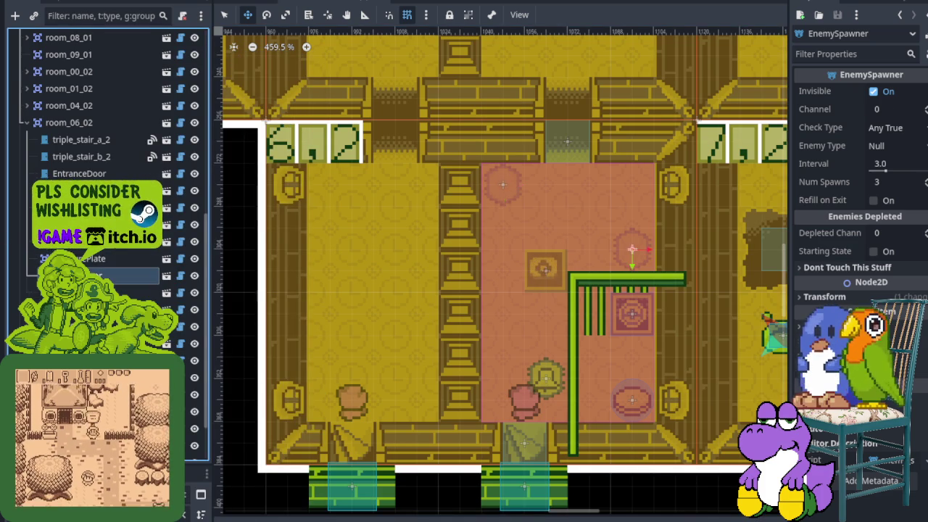
{"action": "right_click", "coordinate": [102, 239]}
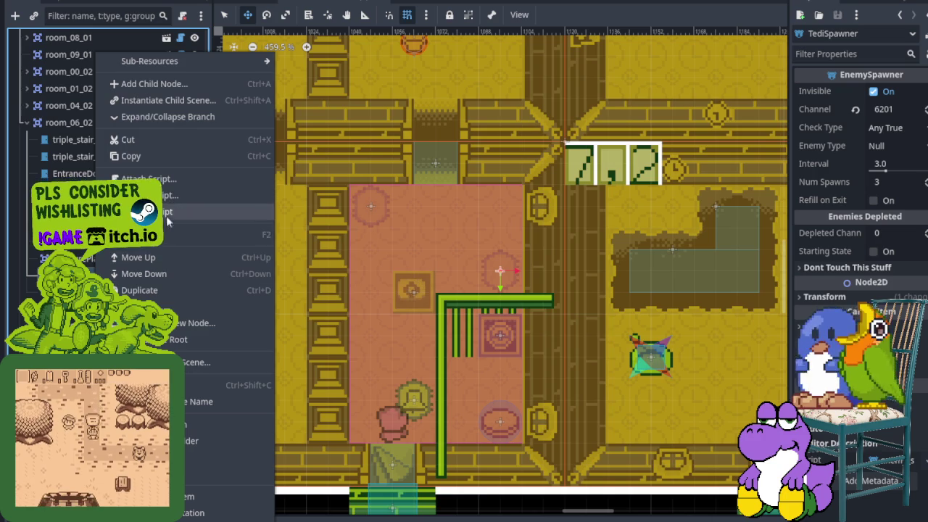
{"action": "left_click", "coordinate": [165, 234]}
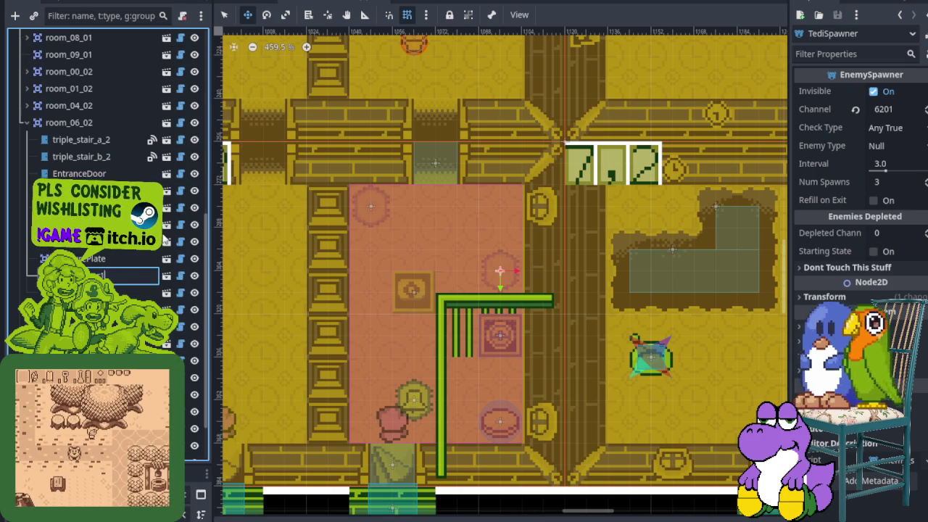
{"action": "key", "text": "Return"}
{"action": "key", "text": "ctrl+s"}
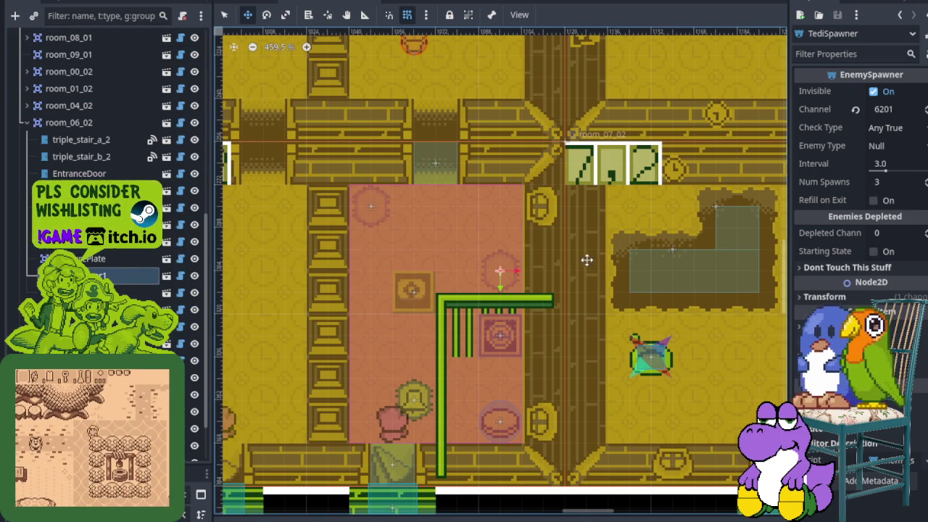
{"action": "left_click", "coordinate": [116, 292]}
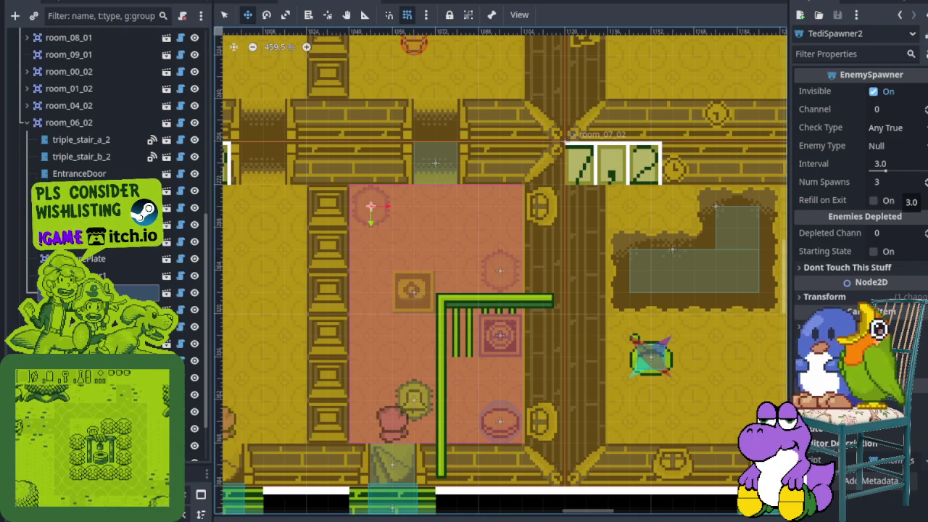
- Give TediSpawner2 2 spawns and Channel 6201, saving the scene
{"action": "left_click_drag", "start_coordinate": [892, 182], "coordinate": [878, 182]}
{"action": "key", "text": "ctrl+s"}
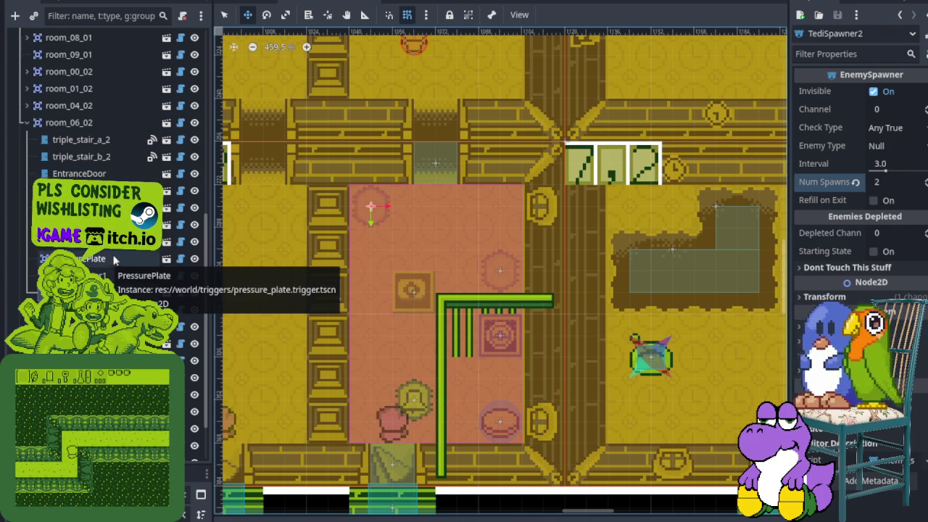
{"action": "left_click", "coordinate": [887, 110]}
{"action": "type", "text": "6201"}
{"action": "key", "text": "Return"}
{"action": "key", "text": "ctrl+s"}
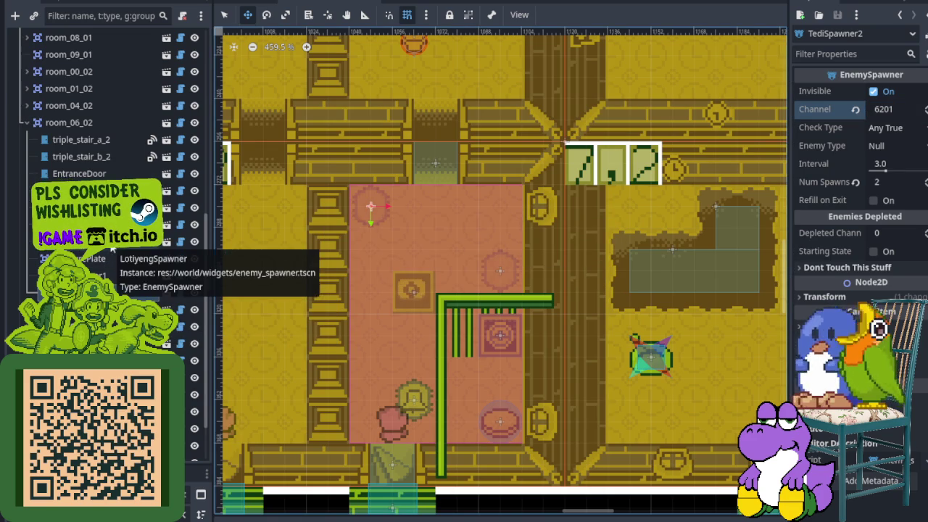
- Set Depleted Channel to 6202 on both Tedi spawners and save
{"action": "left_click", "coordinate": [893, 233]}
{"action": "type", "text": "6202"}
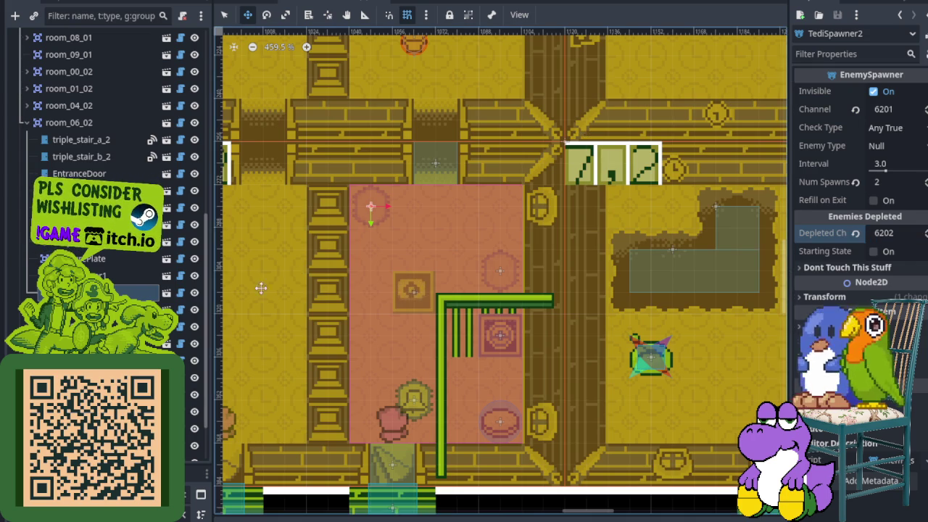
{"action": "left_click", "coordinate": [500, 271]}
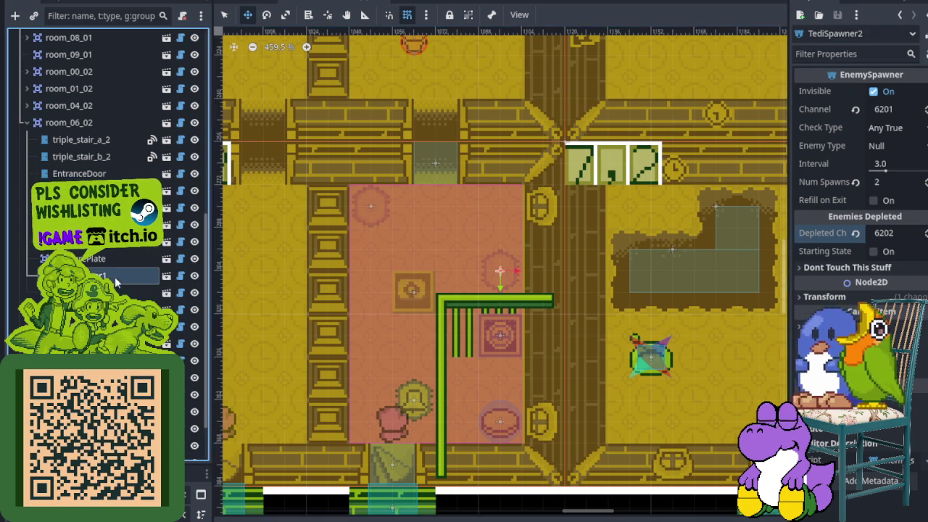
{"action": "left_click", "coordinate": [881, 233]}
{"action": "type", "text": "6202"}
{"action": "key", "text": "ctrl+s"}
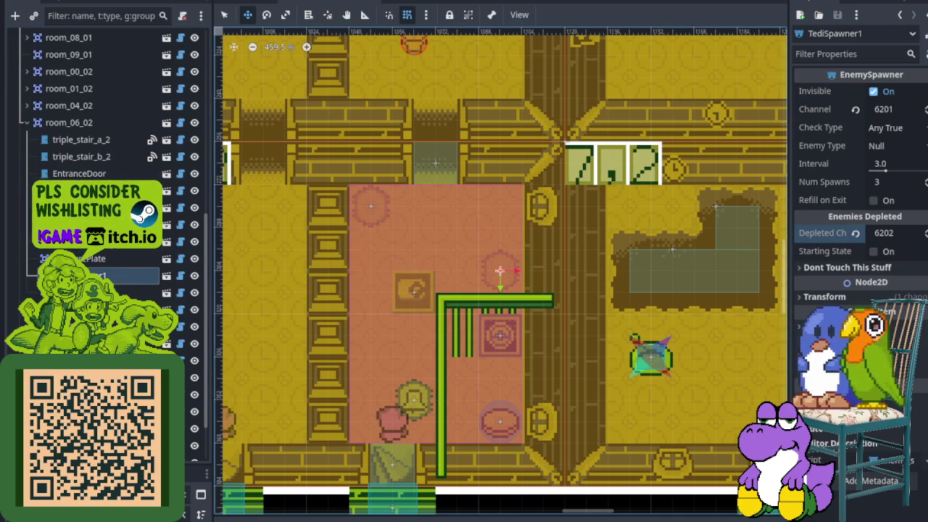
- Change the CellDoor's Channel to 6202, save, and run the game with F5
{"action": "left_click", "coordinate": [500, 335]}
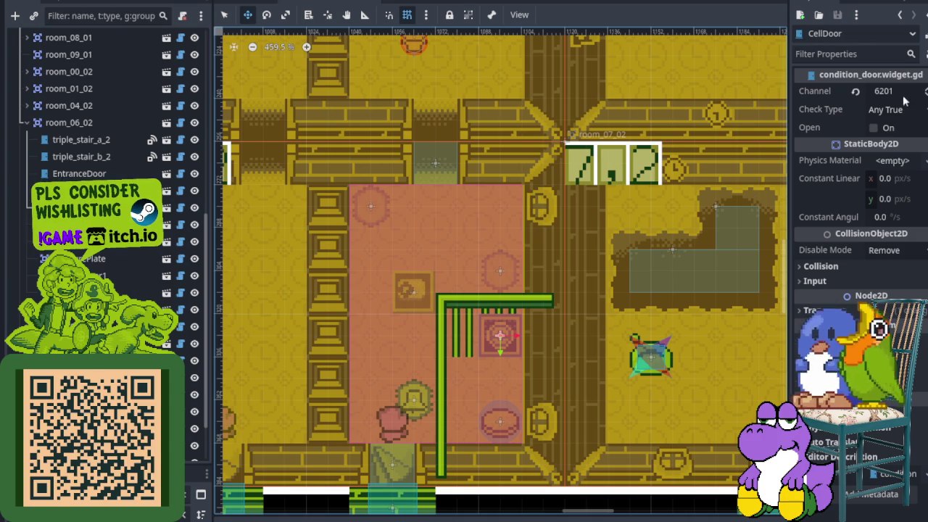
{"action": "left_click", "coordinate": [898, 92]}
{"action": "key", "text": "ctrl+s"}
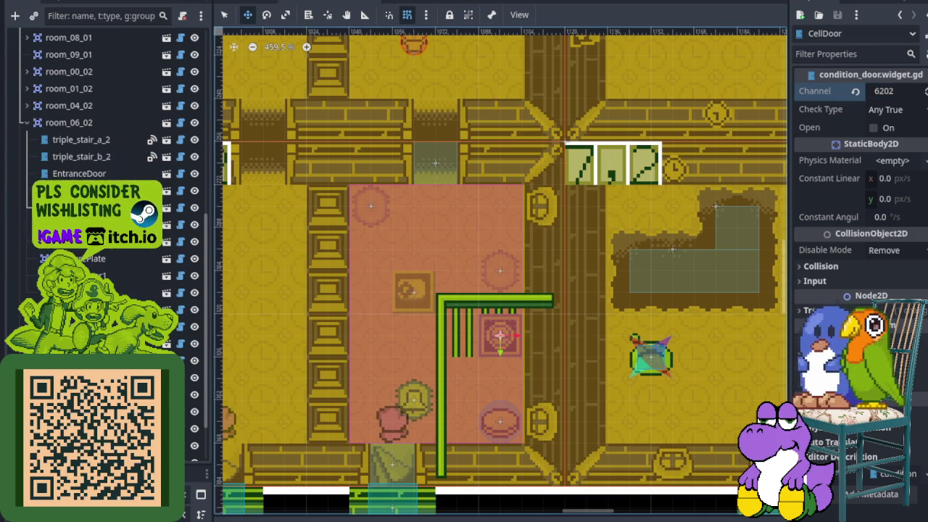
{"action": "key", "text": "F5"}
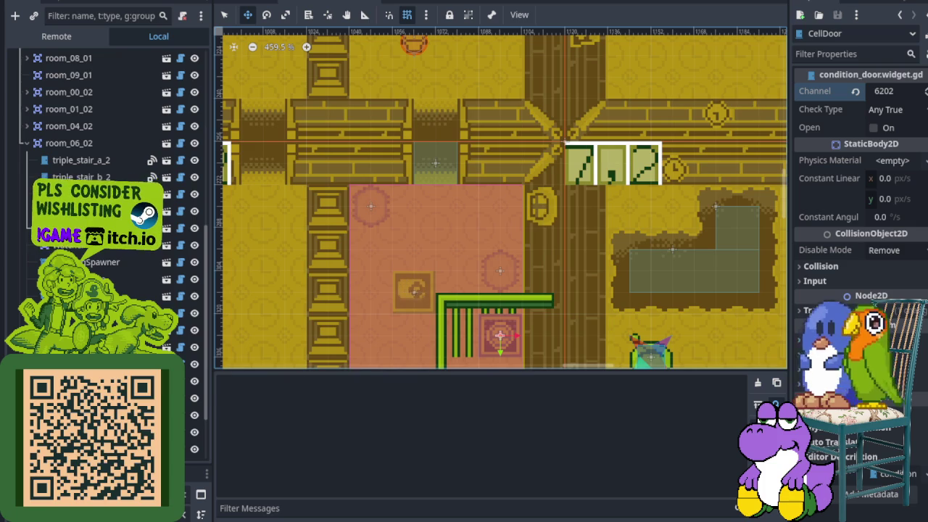
{"action": "key", "text": "Down"}
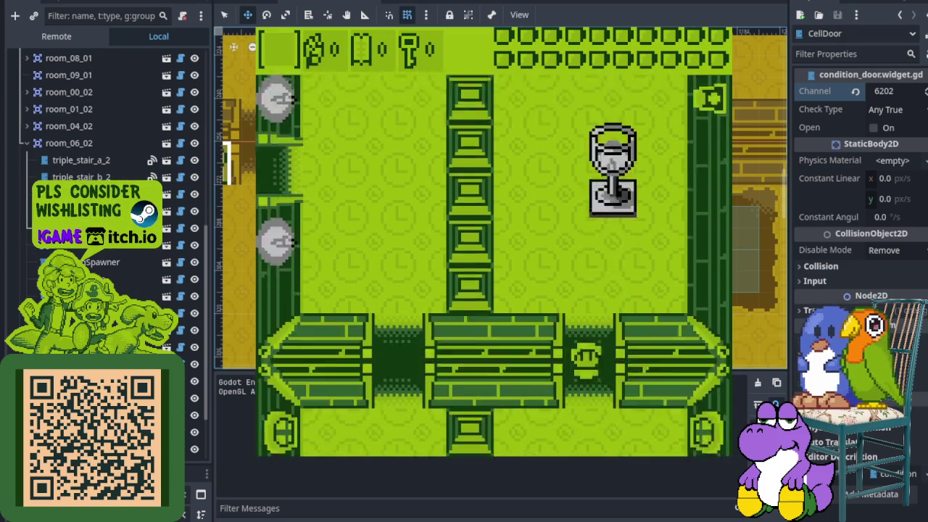
{"action": "key", "text": "Down"}
{"action": "key", "text": "Up"}
{"action": "key", "text": "Down"}
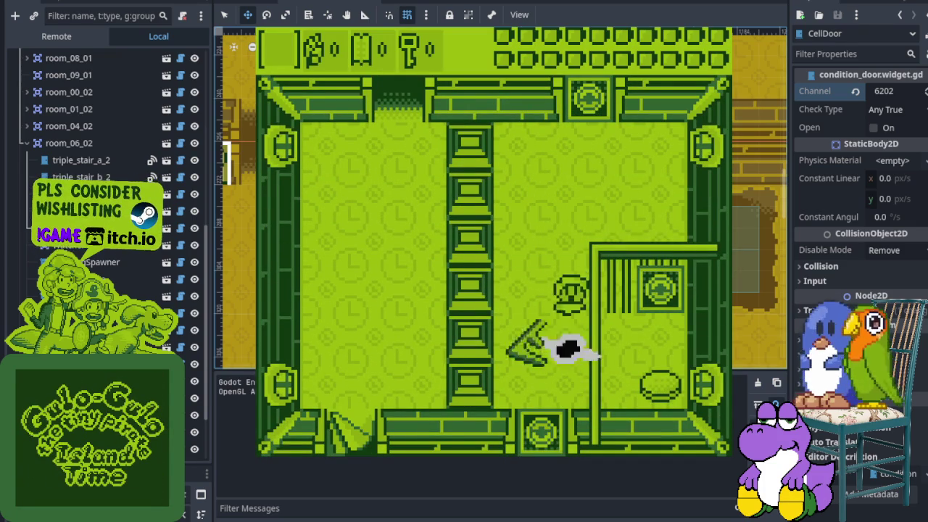
{"action": "key", "text": "Down"}
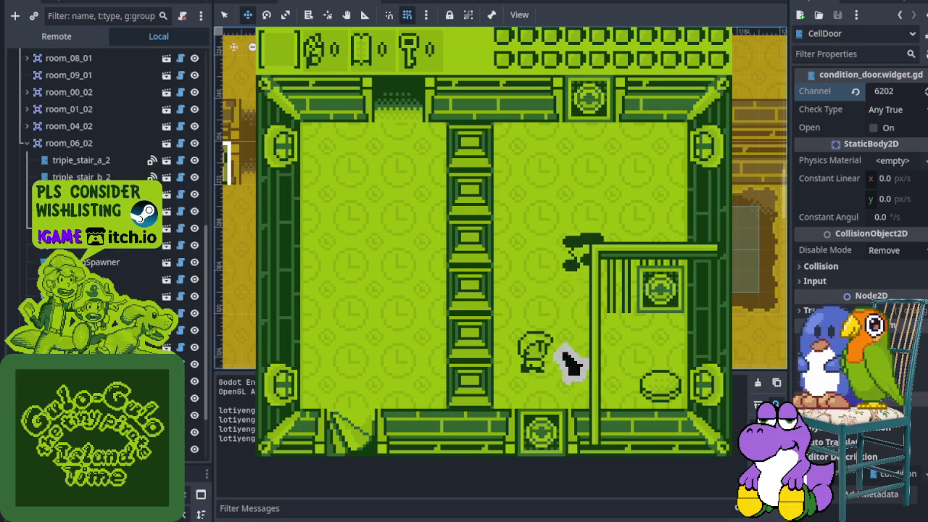
{"action": "key", "text": "Down"}
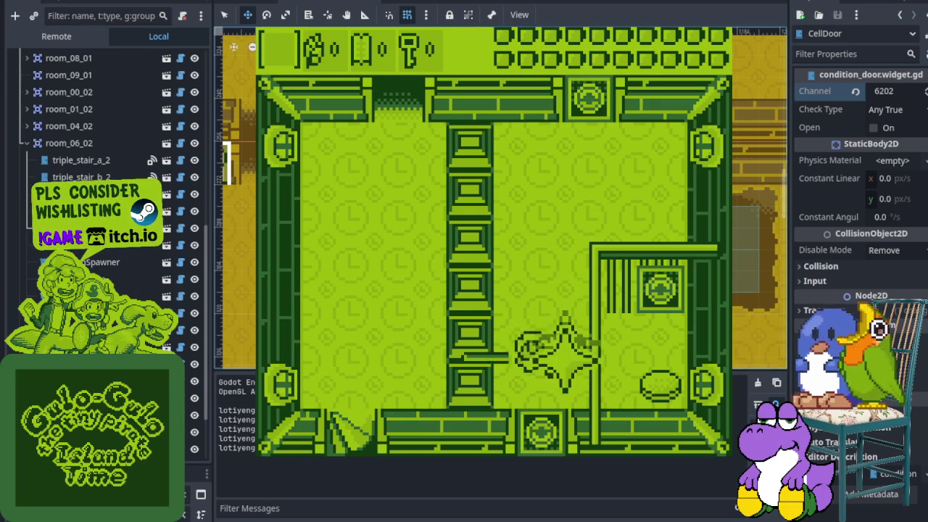
{"action": "key", "text": "Up"}
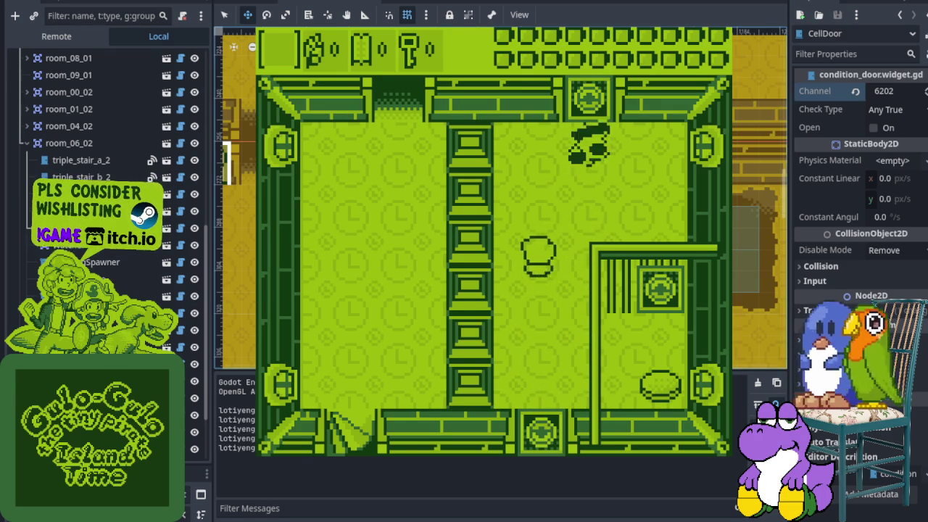
{"action": "key", "text": "Down"}
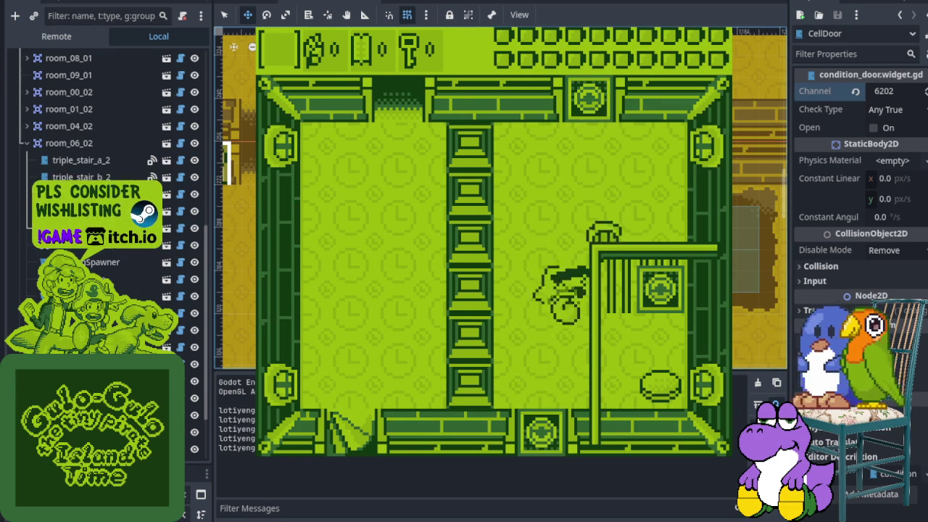
{"action": "key", "text": "Up"}
{"action": "key", "text": "Down"}
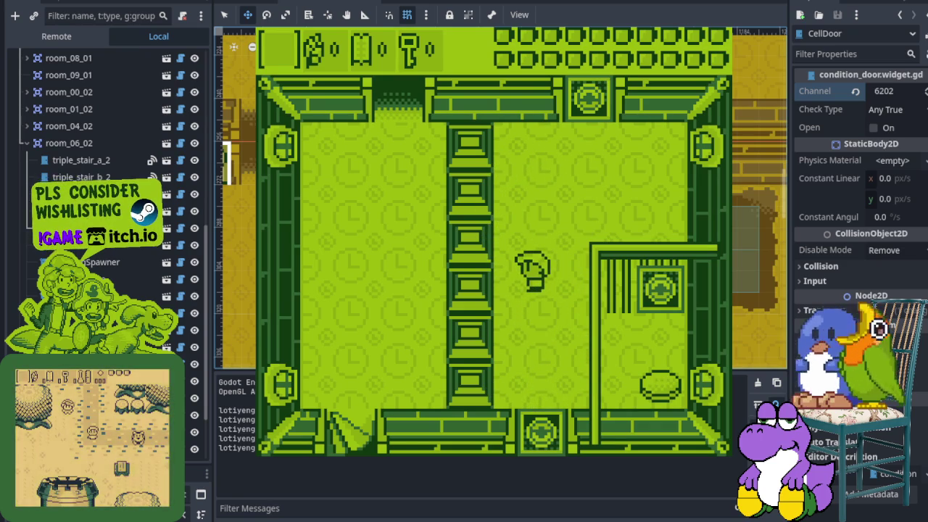
{"action": "key", "text": "F8"}
{"action": "key", "text": "ctrl+s"}
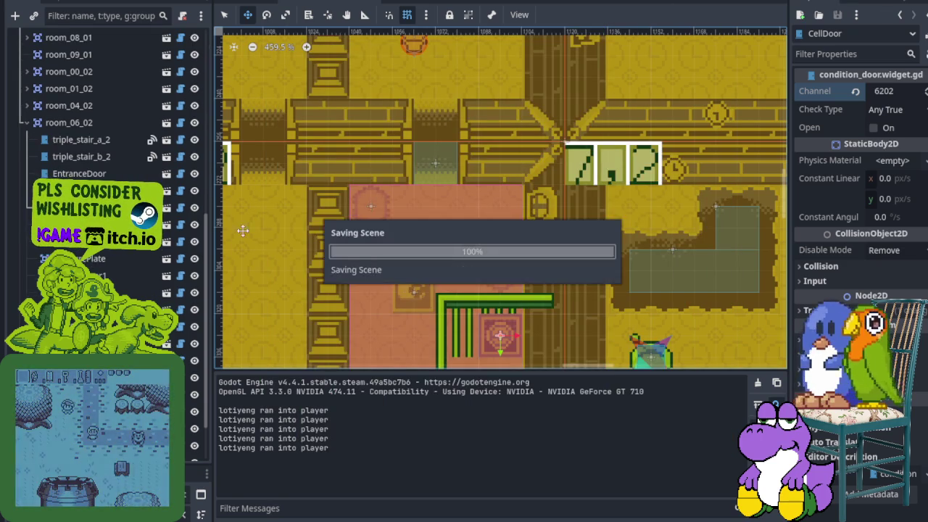
- Inspect the LotiyengSpawner and check the errors reported during the run
{"action": "left_click", "coordinate": [109, 275]}
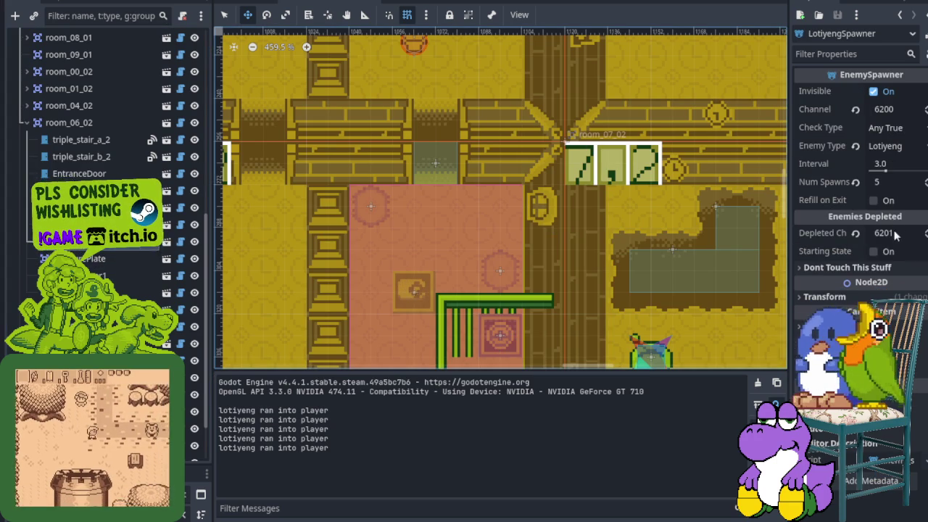
{"action": "left_click", "coordinate": [286, 519]}
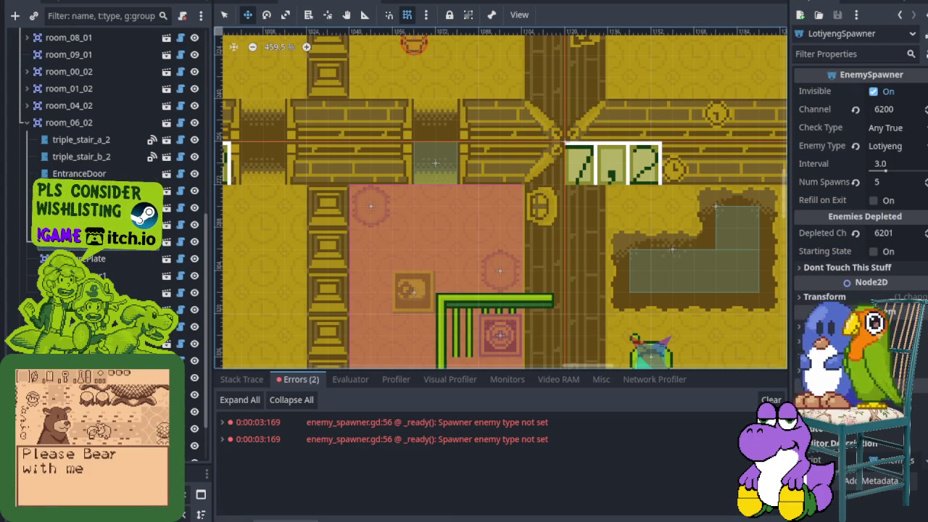
{"action": "left_click", "coordinate": [287, 518]}
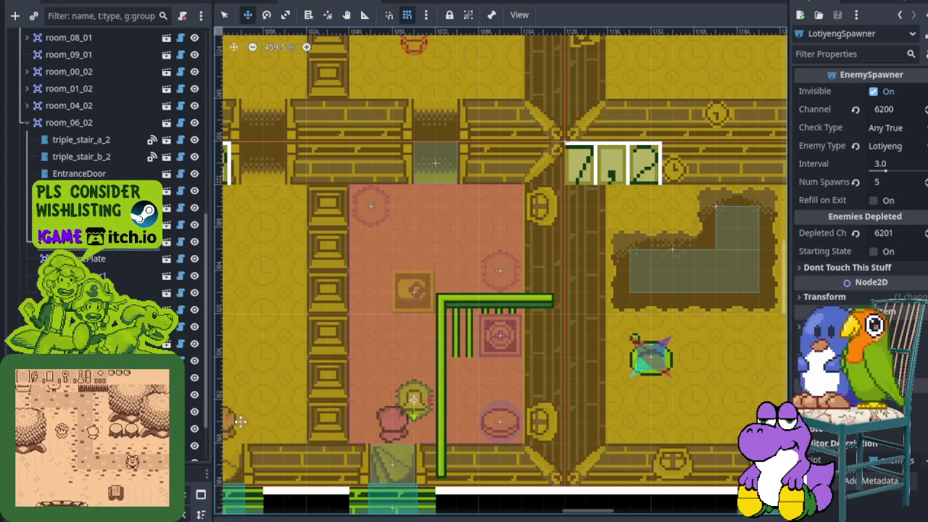
- Keep TediSpawner1's check type Any True and set its Enemy Type to Tedi
{"action": "left_click", "coordinate": [500, 271]}
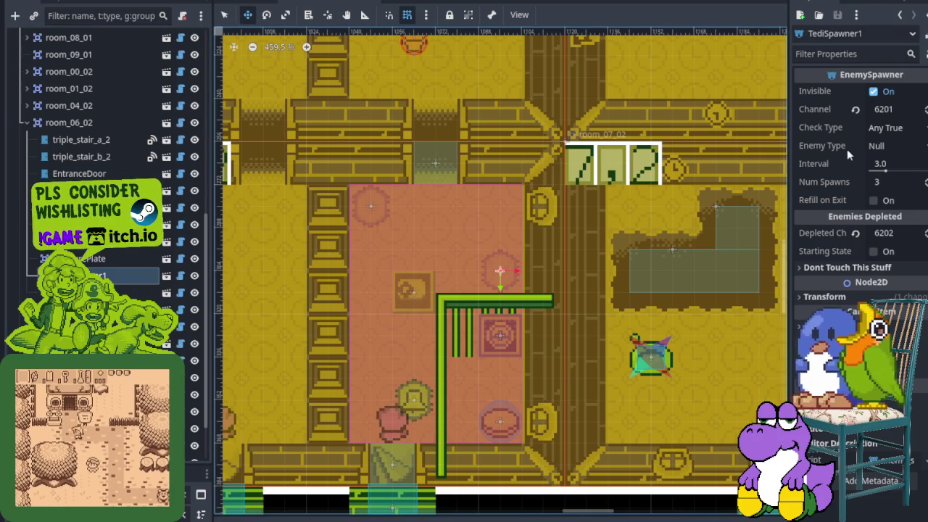
{"action": "left_click", "coordinate": [910, 130]}
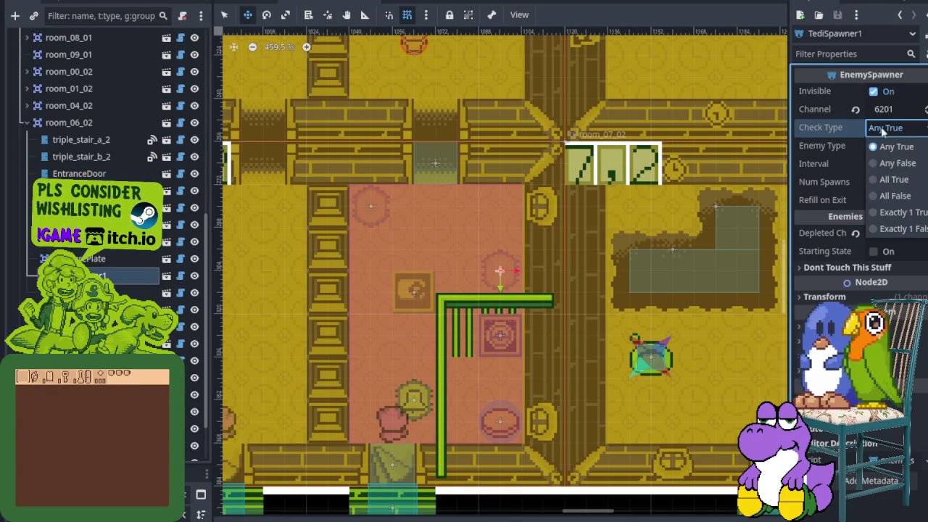
{"action": "left_click", "coordinate": [896, 146]}
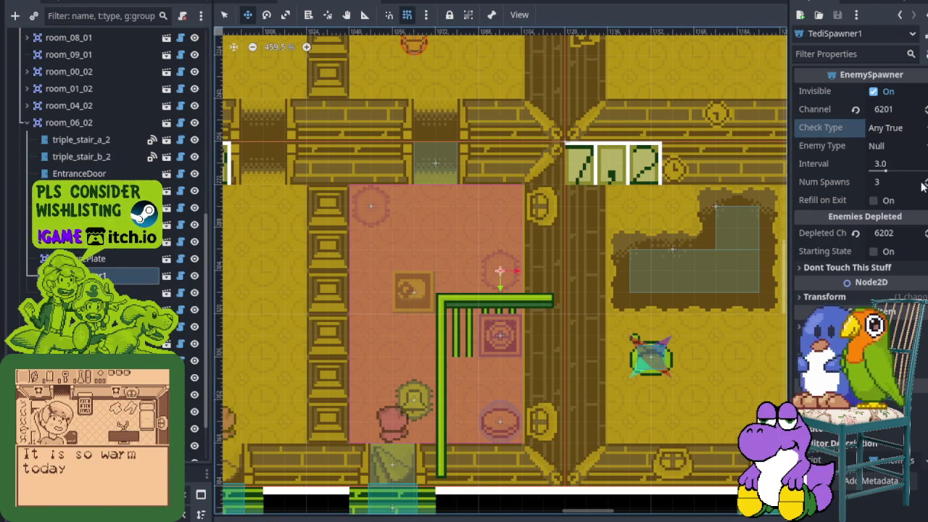
{"action": "left_click", "coordinate": [897, 147]}
{"action": "left_click", "coordinate": [889, 181]}
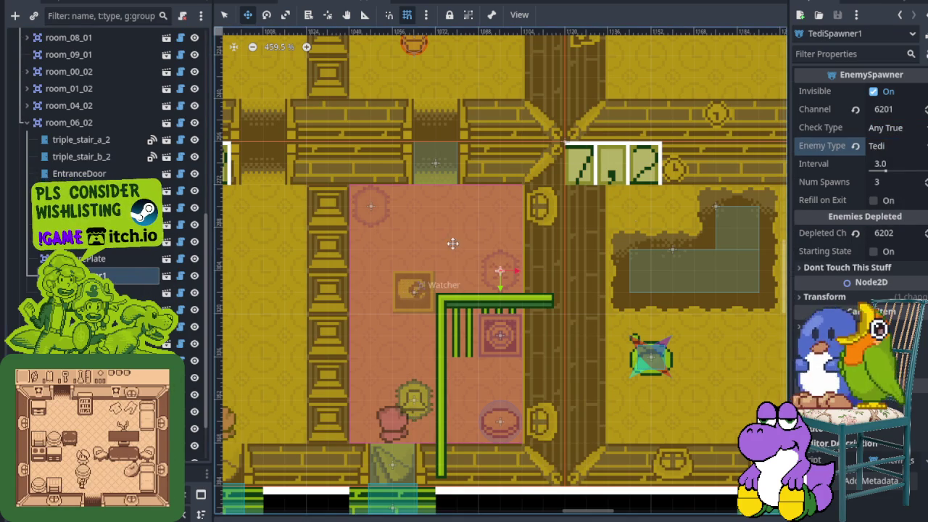
- Set TediSpawner2's Enemy Type to Tedi, save, and launch a new playtest with F5
{"action": "left_click", "coordinate": [102, 292]}
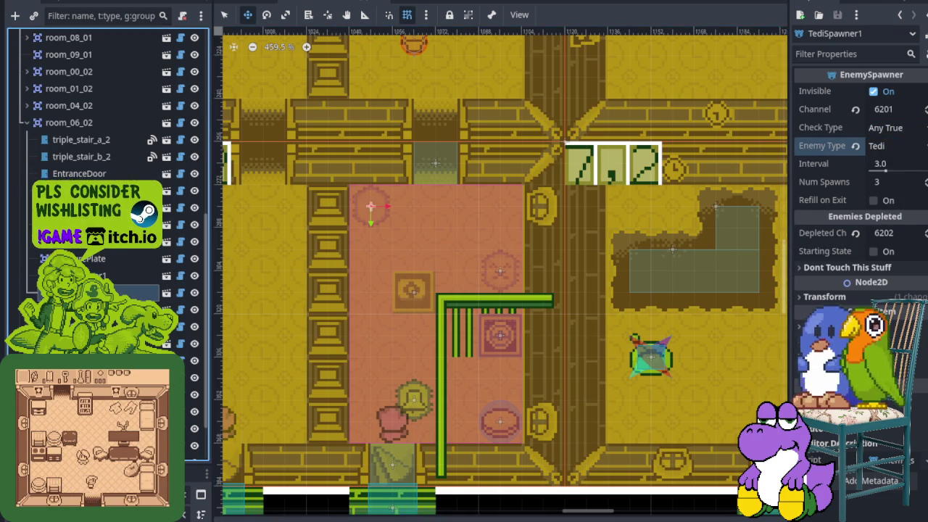
{"action": "left_click", "coordinate": [890, 149]}
{"action": "left_click", "coordinate": [887, 183]}
{"action": "key", "text": "ctrl+s"}
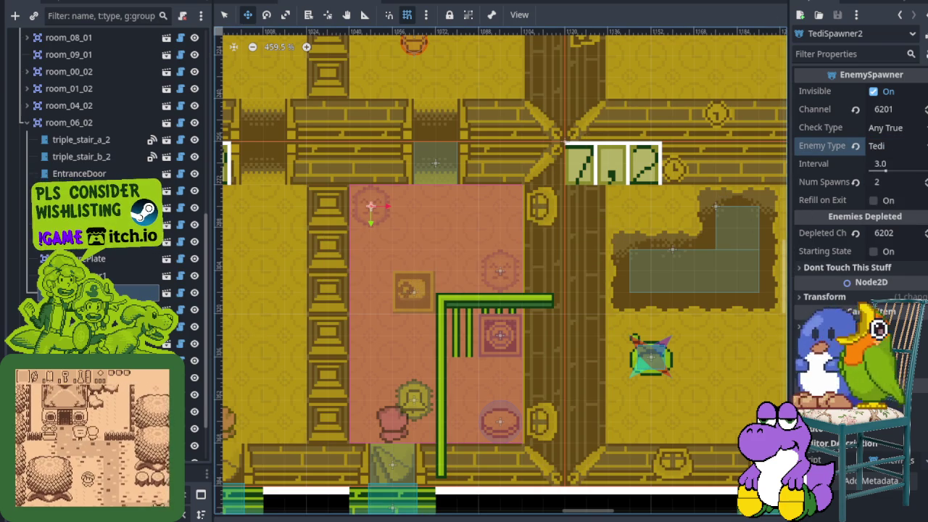
{"action": "key", "text": "F5"}
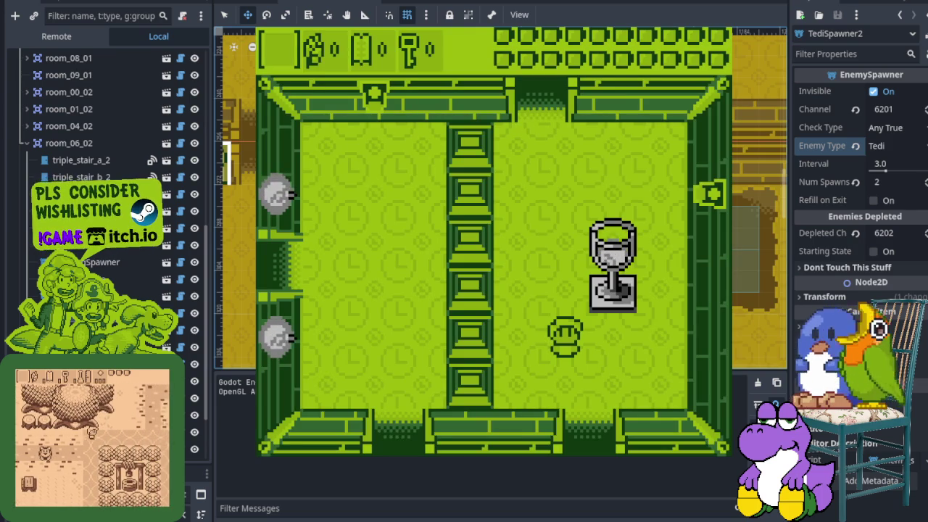
{"action": "key", "text": "Down"}
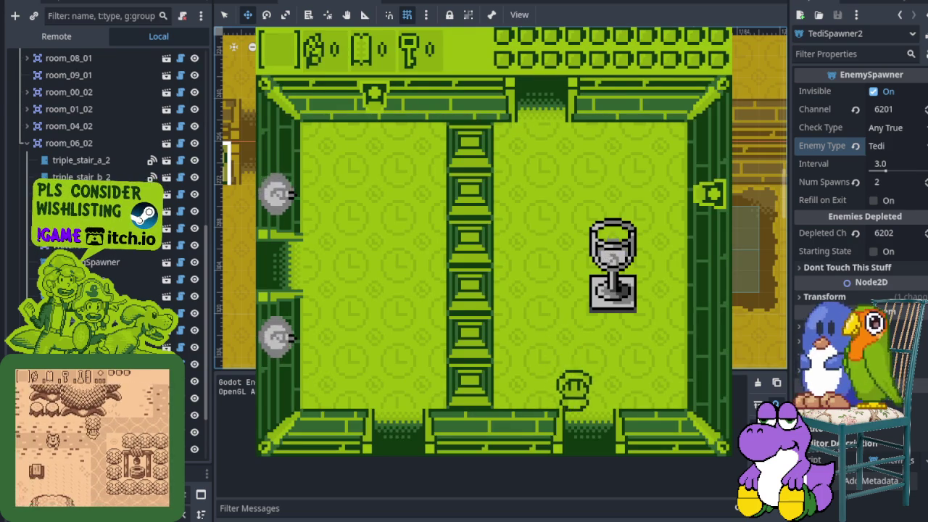
{"action": "key", "text": "Left"}
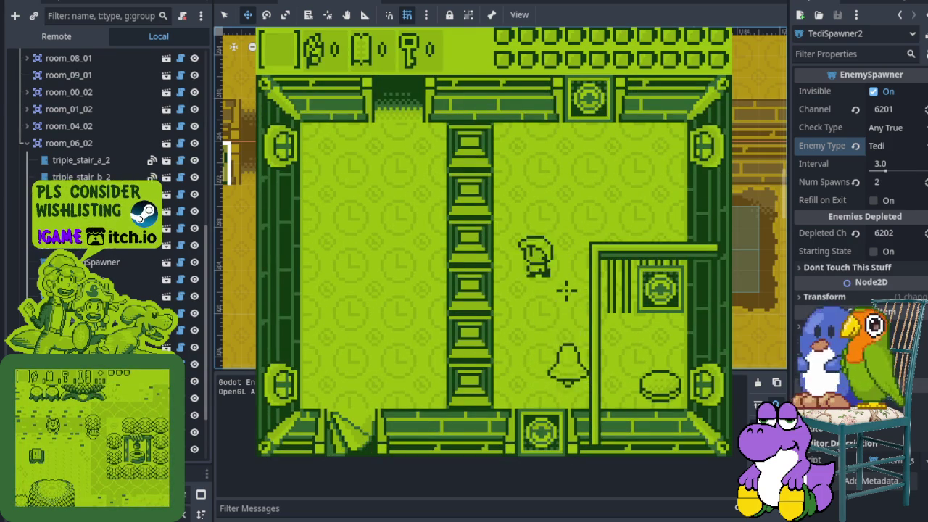
{"action": "key", "text": "Right"}
{"action": "key", "text": "Up"}
{"action": "key", "text": "Right"}
{"action": "key", "text": "Down"}
{"action": "key", "text": "x"}
{"action": "key", "text": "Up"}
{"action": "key", "text": "Down"}
{"action": "key", "text": "x"}
{"action": "key", "text": "Up"}
{"action": "key", "text": "Down"}
{"action": "key", "text": "x"}
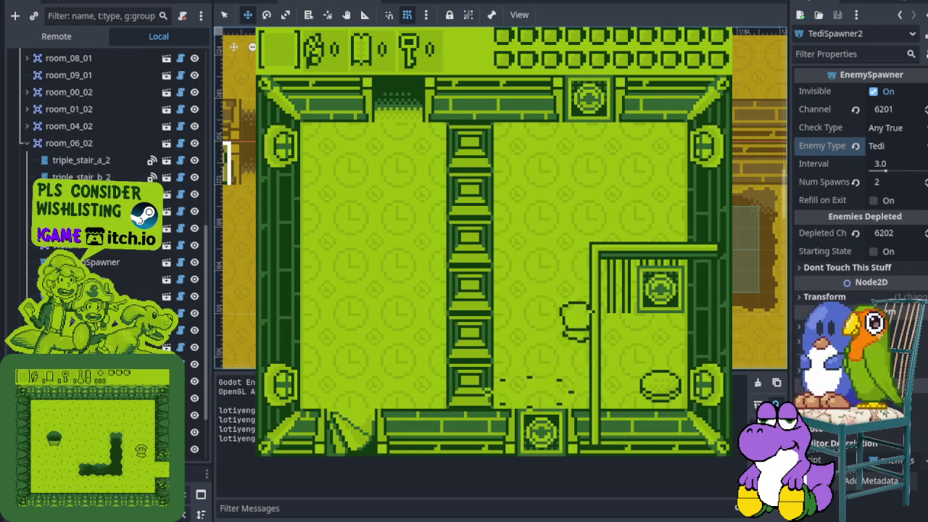
{"action": "key", "text": "Down"}
{"action": "key", "text": "x"}
{"action": "key", "text": "Up"}
{"action": "key", "text": "Down"}
{"action": "key", "text": "x"}
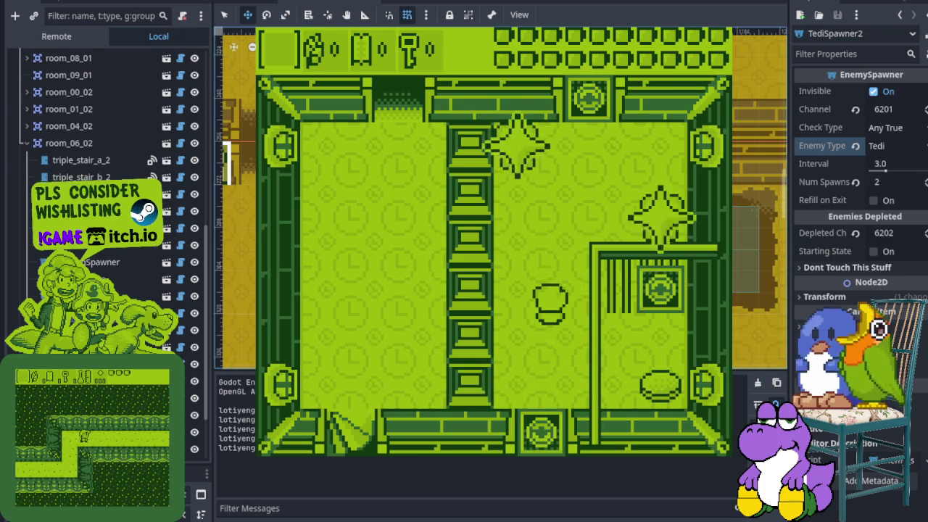
{"action": "key", "text": "Up"}
{"action": "key", "text": "Up"}
{"action": "key", "text": "x"}
{"action": "key", "text": "Right"}
{"action": "key", "text": "x"}
{"action": "key", "text": "Left"}
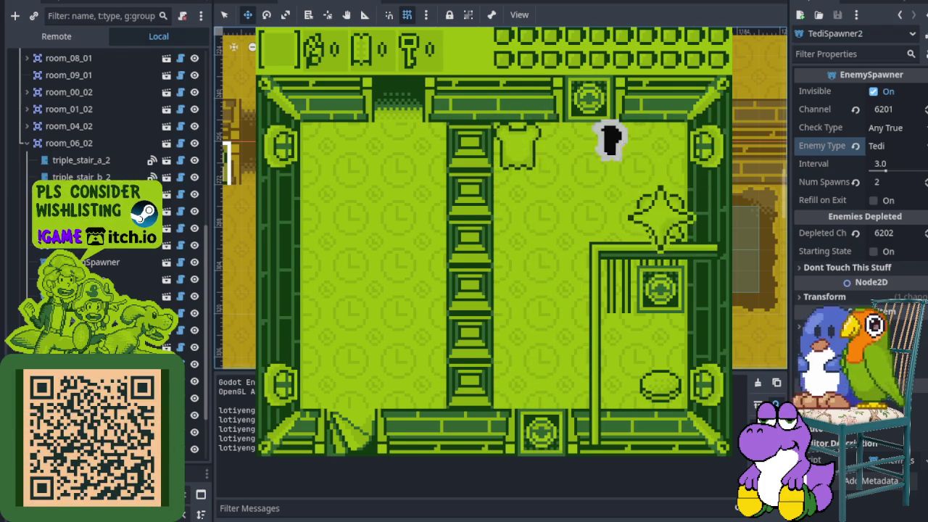
{"action": "key", "text": "Right"}
{"action": "key", "text": "Down"}
{"action": "key", "text": "Right"}
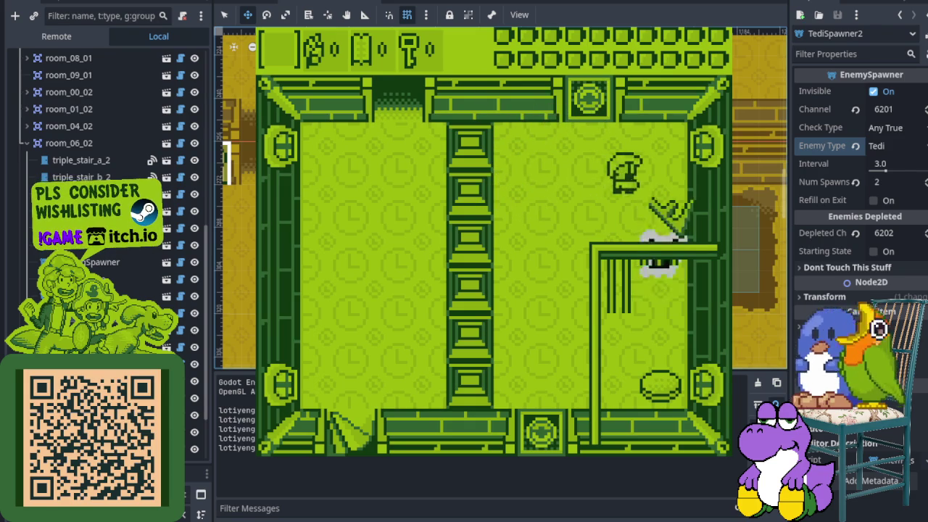
{"action": "key", "text": "Up"}
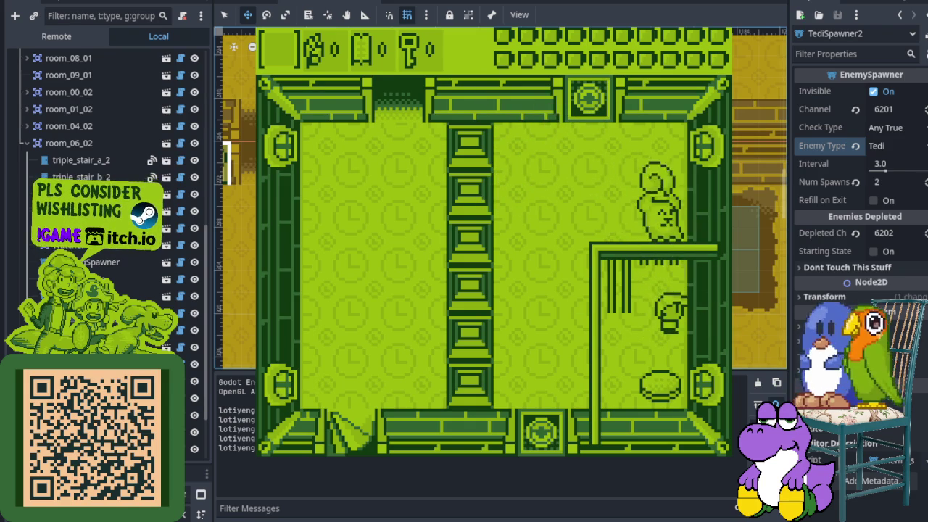
{"action": "key", "text": "Up"}
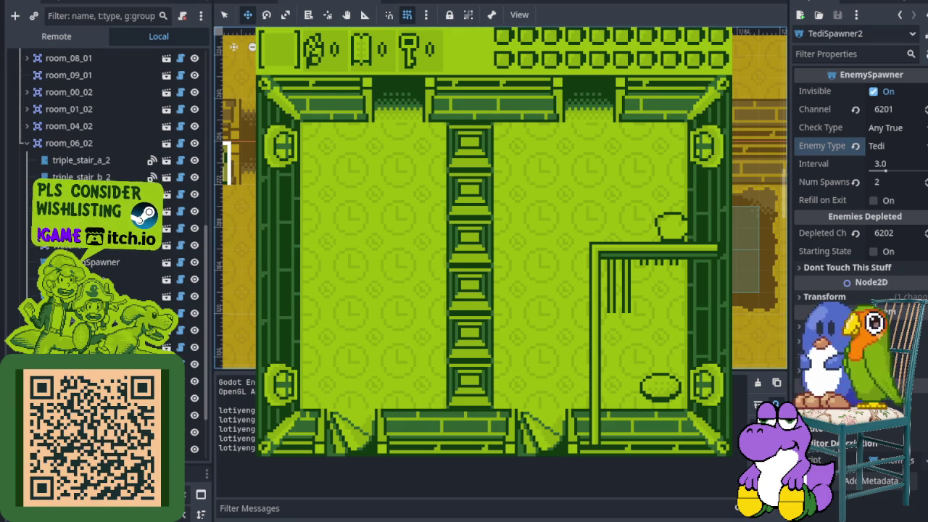
{"action": "key", "text": "F8"}
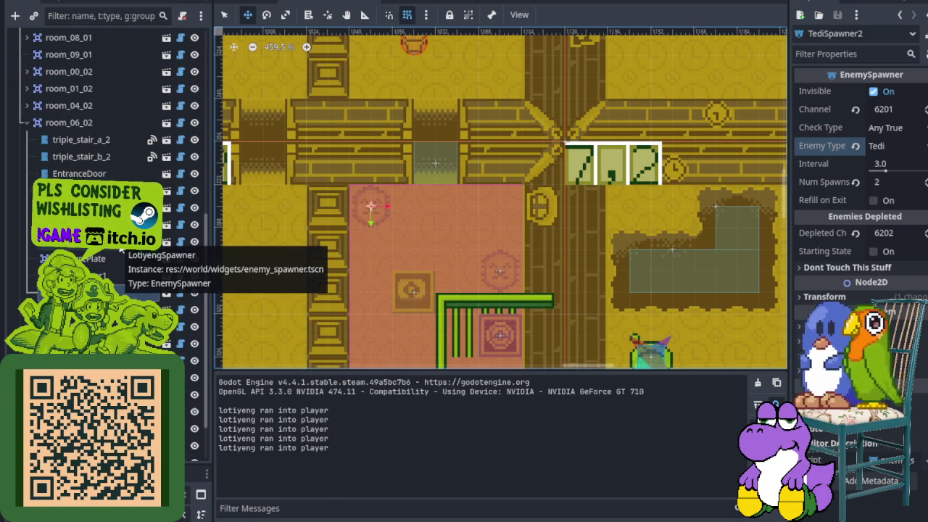
- Switch the CellDoor's Check Type from Any True to All True, save, and collapse the output panel
{"action": "left_click", "coordinate": [446, 283]}
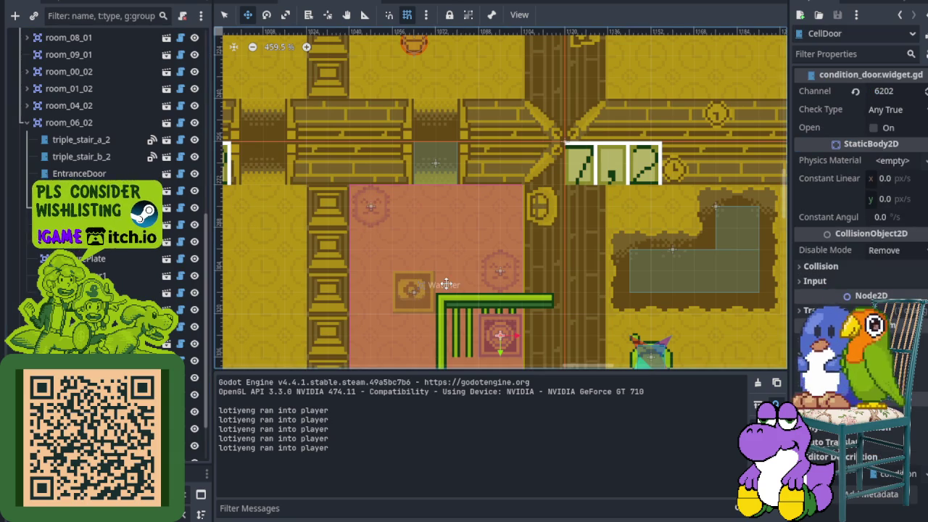
{"action": "left_click", "coordinate": [903, 108]}
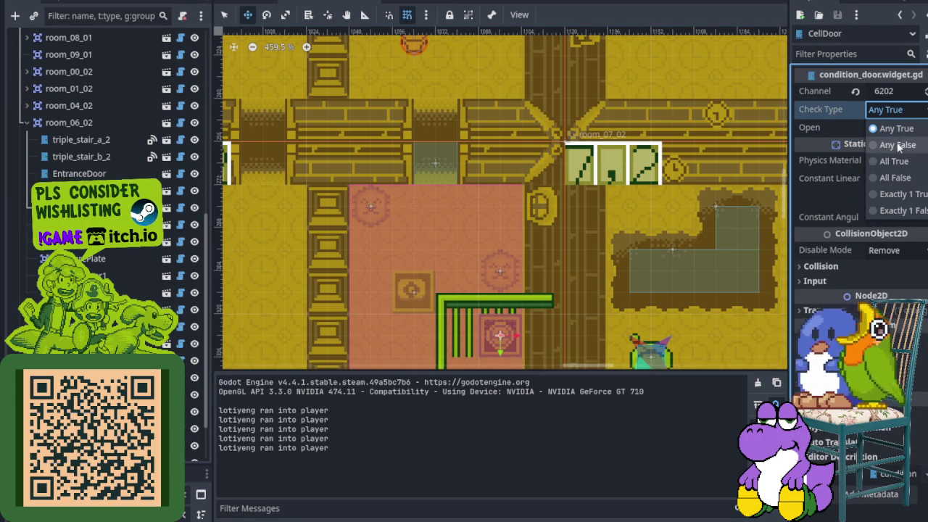
{"action": "left_click", "coordinate": [902, 165]}
{"action": "key", "text": "ctrl+s"}
{"action": "key", "text": "ctrl+j"}
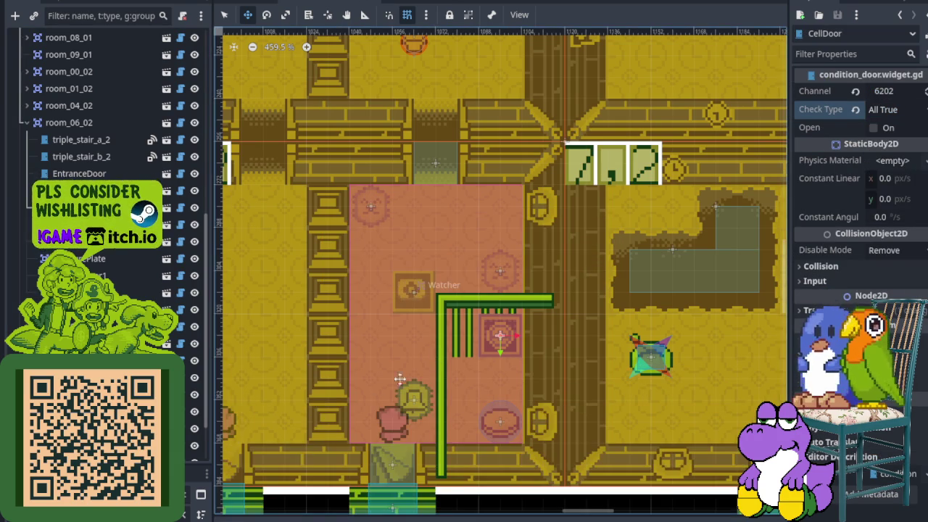
{"action": "scroll", "coordinate": [441, 353], "scroll_direction": "down", "scroll_amount": 3}
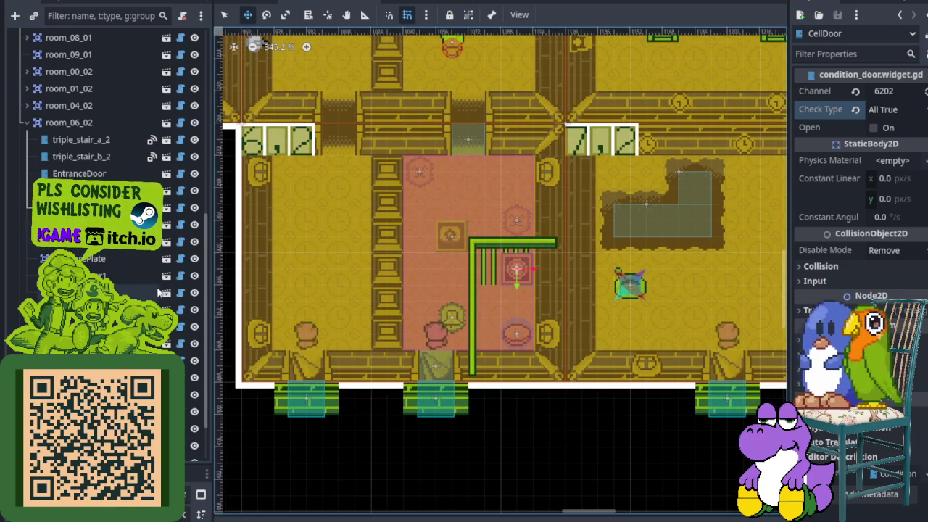
{"action": "right_click", "coordinate": [76, 122]}
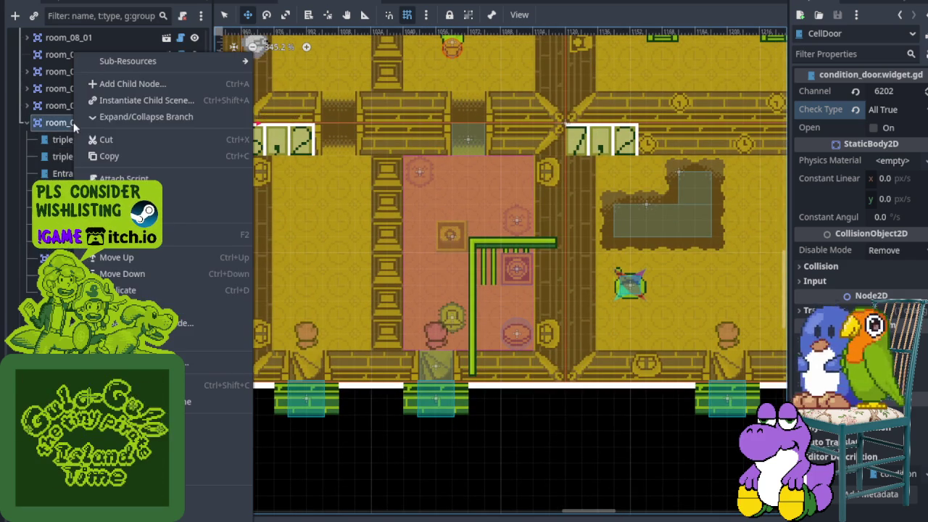
- Instantiate enemy_spawner.tscn under room_06_02, rename it LotiyengSpawner2, and save
{"action": "left_click", "coordinate": [128, 105]}
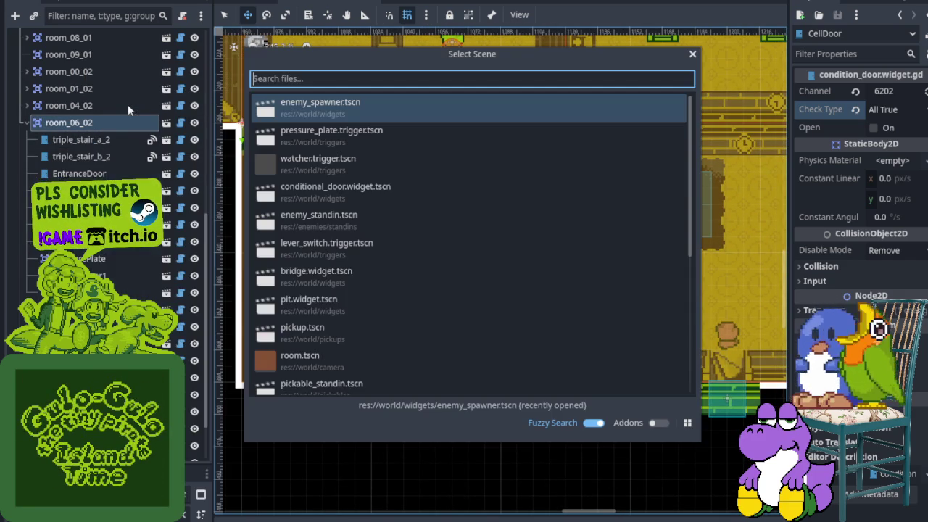
{"action": "double_click", "coordinate": [308, 116]}
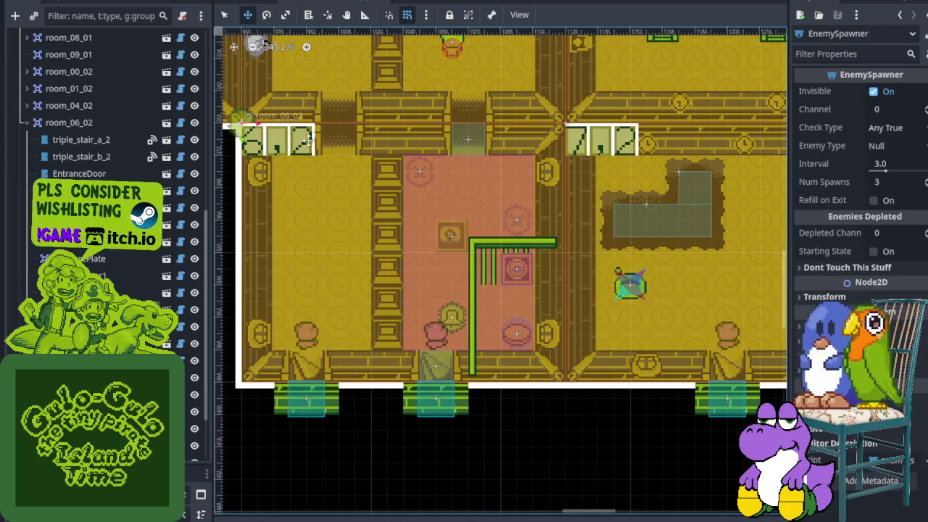
{"action": "right_click", "coordinate": [101, 327]}
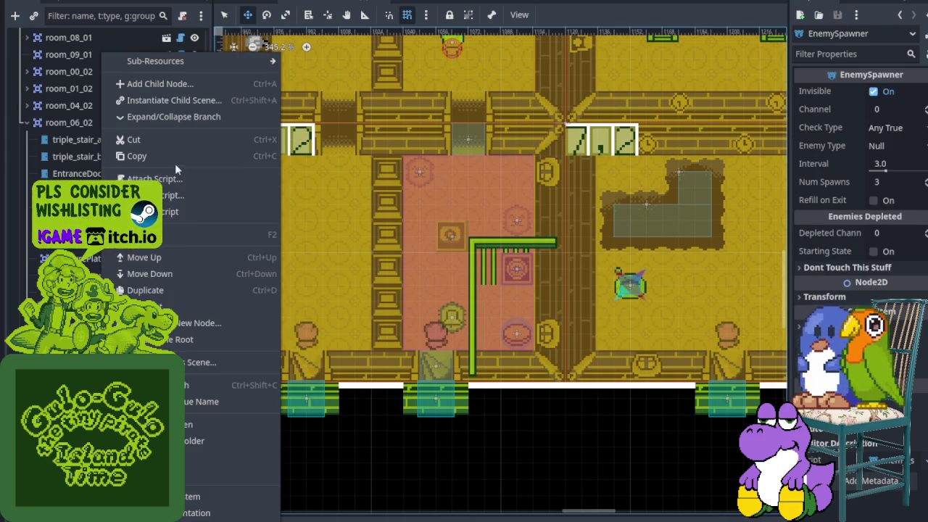
{"action": "left_click", "coordinate": [169, 240]}
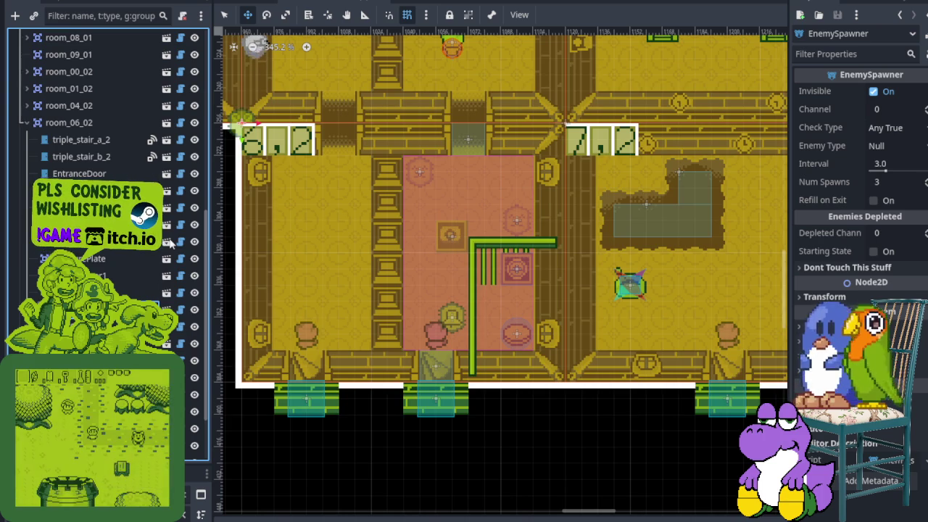
{"action": "right_click", "coordinate": [113, 208]}
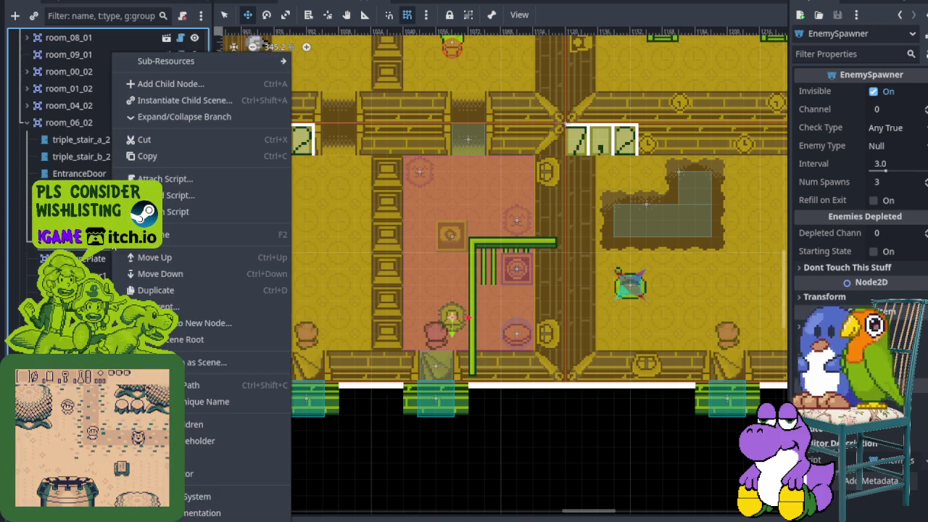
{"action": "left_click", "coordinate": [171, 238]}
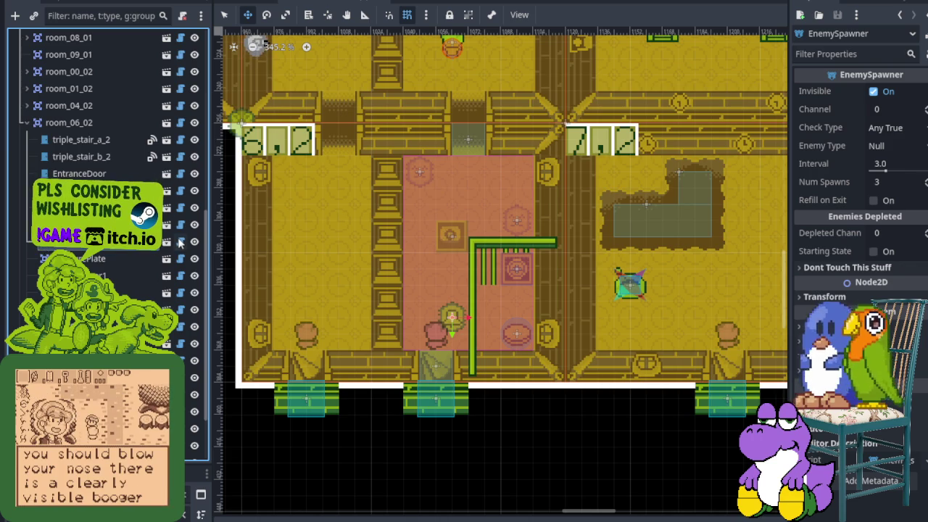
{"action": "key", "text": "ctrl+s"}
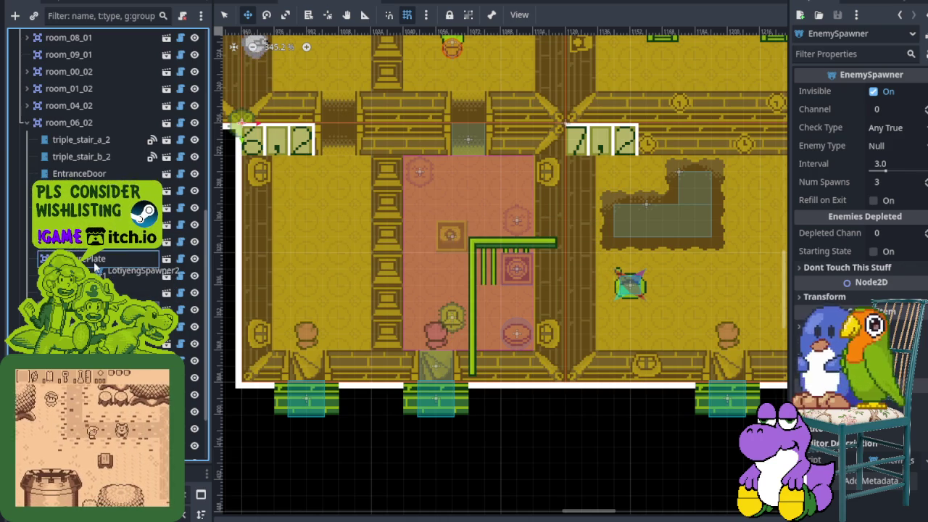
- Reorder LotiyengSpawner1 and TediSpawner2 in the Scene tree, placing LotiyengSpawner1 after PressurePlate
{"action": "left_click", "coordinate": [93, 256]}
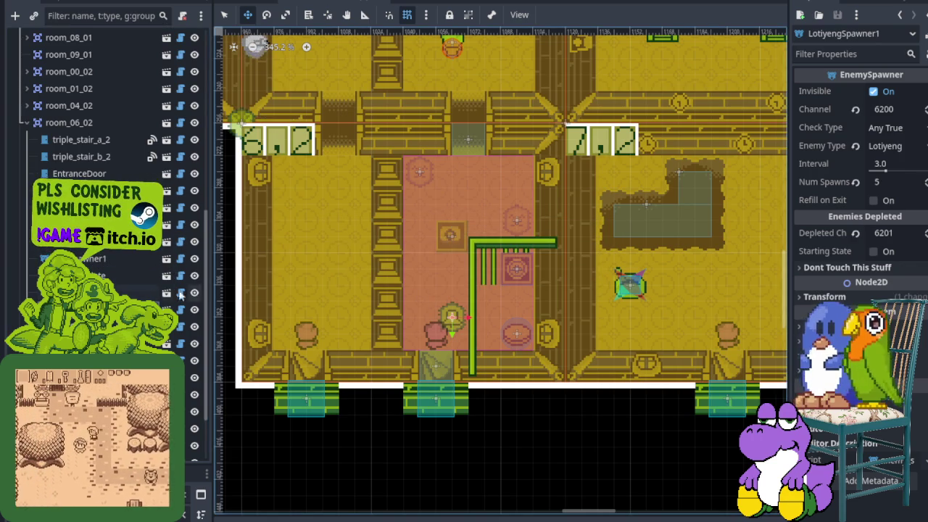
{"action": "mouse_move", "coordinate": [93, 258]}
{"action": "left_mouse_down"}
{"action": "mouse_move", "coordinate": [121, 268]}
{"action": "mouse_move", "coordinate": [122, 287]}
{"action": "mouse_move", "coordinate": [106, 266]}
{"action": "left_mouse_up"}
{"action": "left_click", "coordinate": [115, 276]}
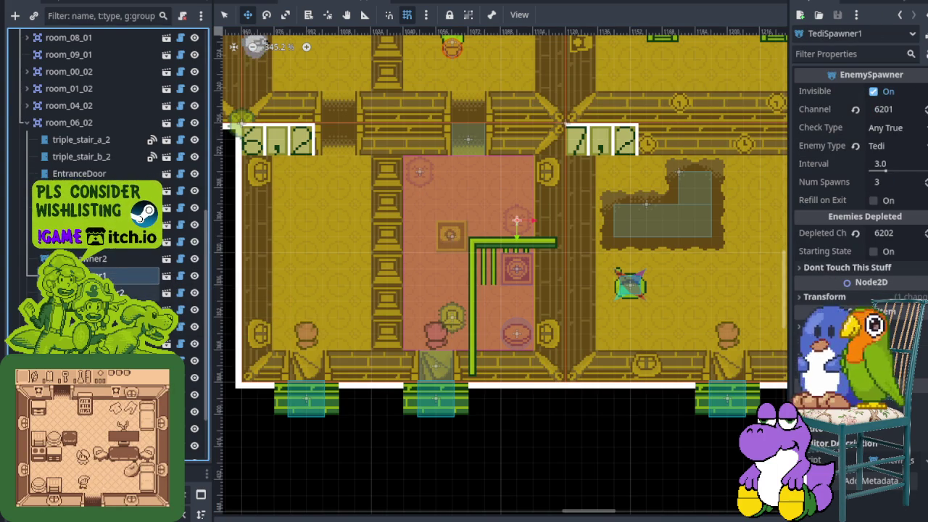
{"action": "left_click", "coordinate": [116, 293]}
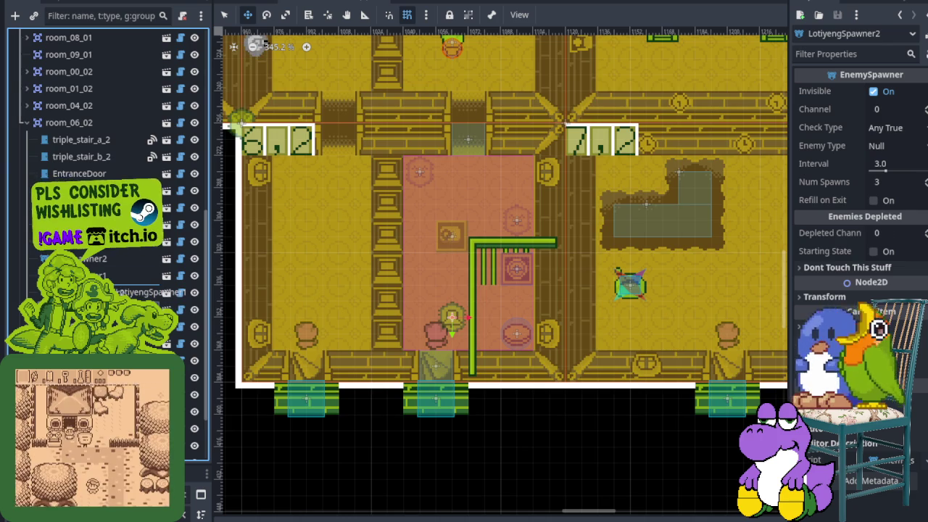
- Set LotiyengSpawner1's Num Spawns to 1, save, and move LotiyengSpawner2 into the upper pink room
{"action": "left_click", "coordinate": [116, 292]}
{"action": "scroll", "coordinate": [452, 317], "scroll_direction": "up", "scroll_amount": 2}
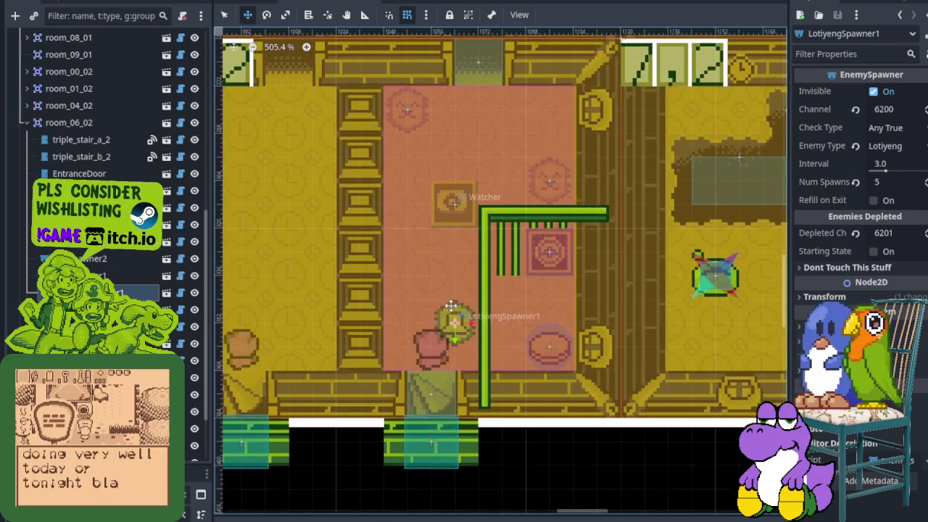
{"action": "scroll", "coordinate": [667, 302], "scroll_direction": "up", "scroll_amount": 1}
{"action": "left_click", "coordinate": [886, 184]}
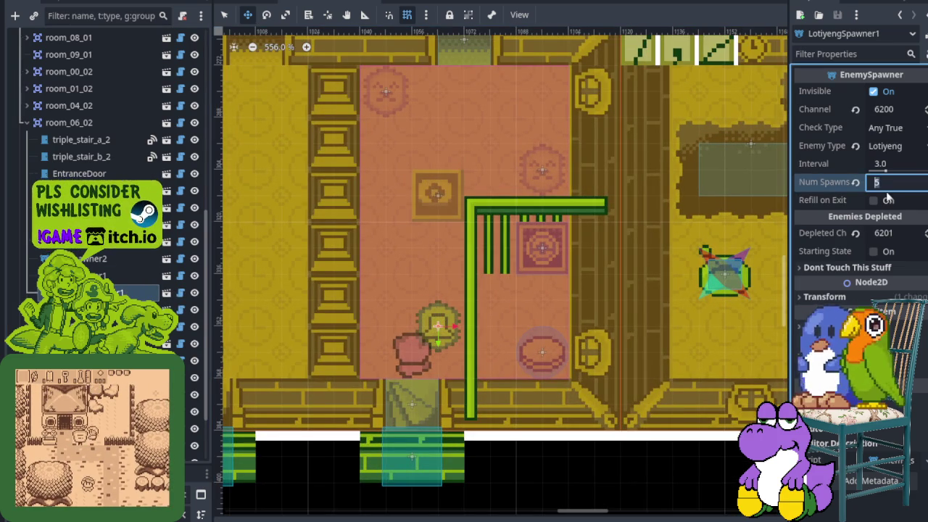
{"action": "type", "text": "1"}
{"action": "key", "text": "ctrl+s"}
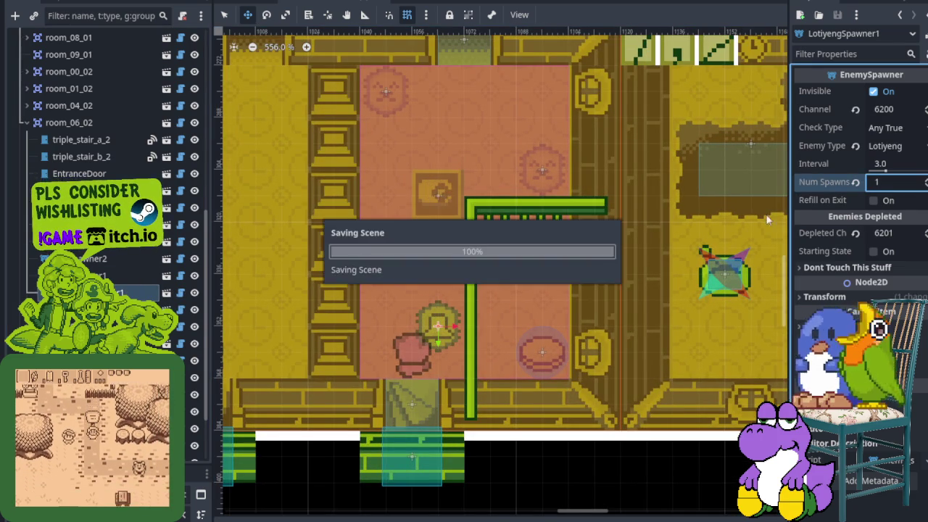
{"action": "left_click_drag", "start_coordinate": [400, 224], "coordinate": [543, 373]}
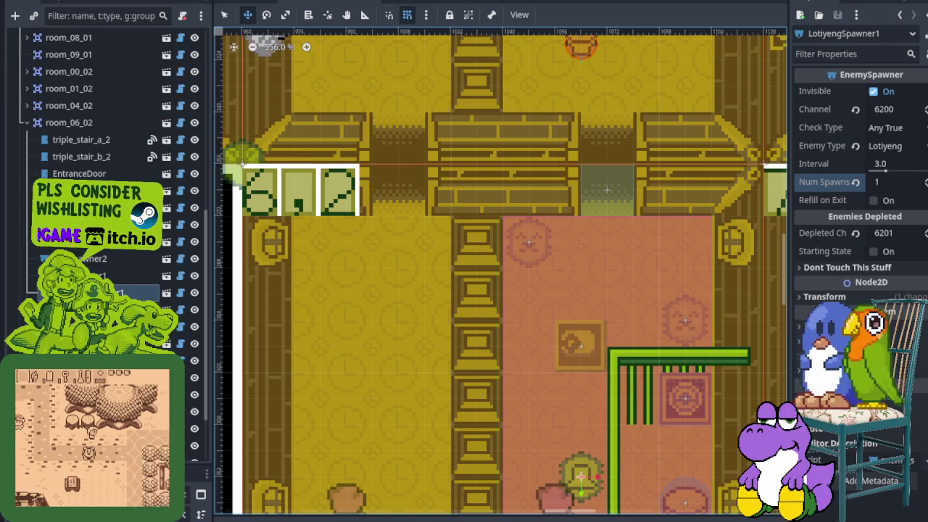
{"action": "mouse_move", "coordinate": [262, 154]}
{"action": "left_mouse_down"}
{"action": "mouse_move", "coordinate": [575, 271]}
{"action": "mouse_move", "coordinate": [534, 296]}
{"action": "left_mouse_up"}
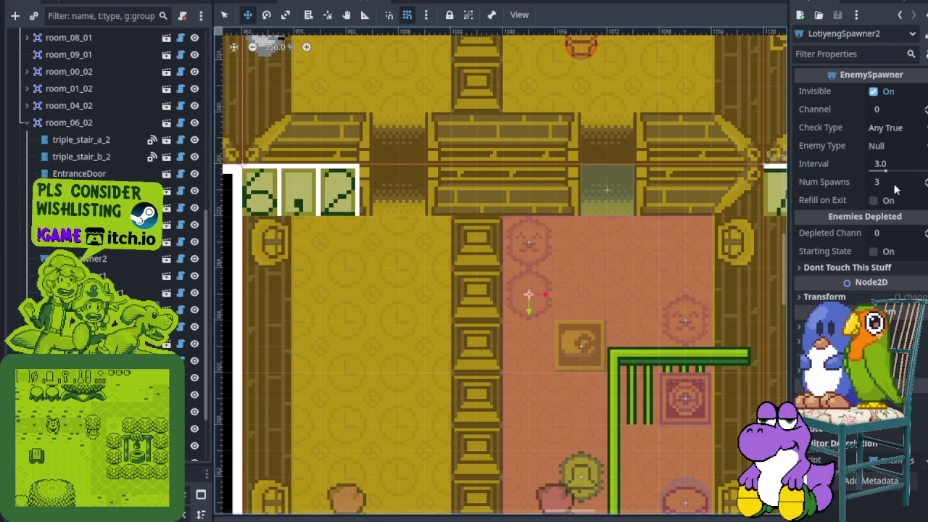
- Set LotiyengSpawner2's Num Spawns to 1 with the spin arrows, save, and choose Lotiyeng as Enemy Type
{"action": "left_click", "coordinate": [925, 179]}
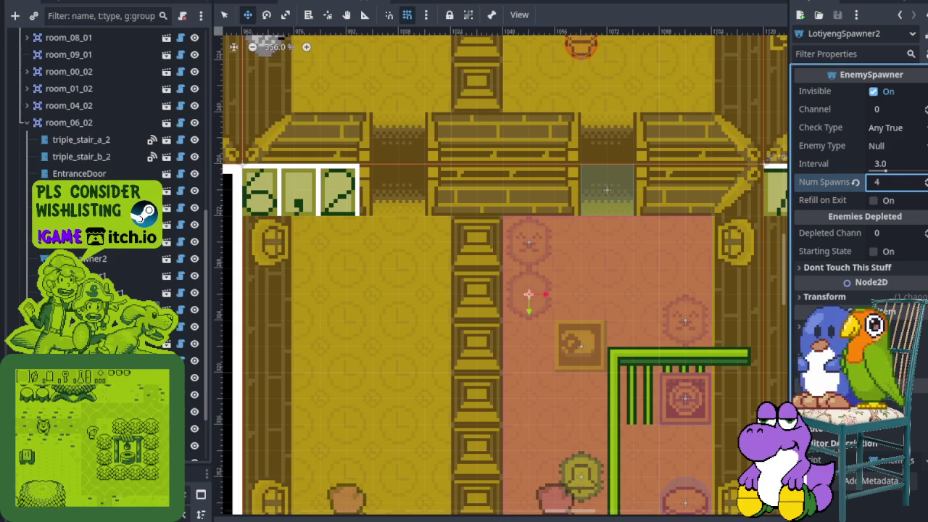
{"action": "left_click", "coordinate": [925, 187]}
{"action": "left_click", "coordinate": [925, 187]}
{"action": "left_click", "coordinate": [926, 186]}
{"action": "key", "text": "ctrl+s"}
{"action": "scroll", "coordinate": [566, 322], "scroll_direction": "down", "scroll_amount": 3}
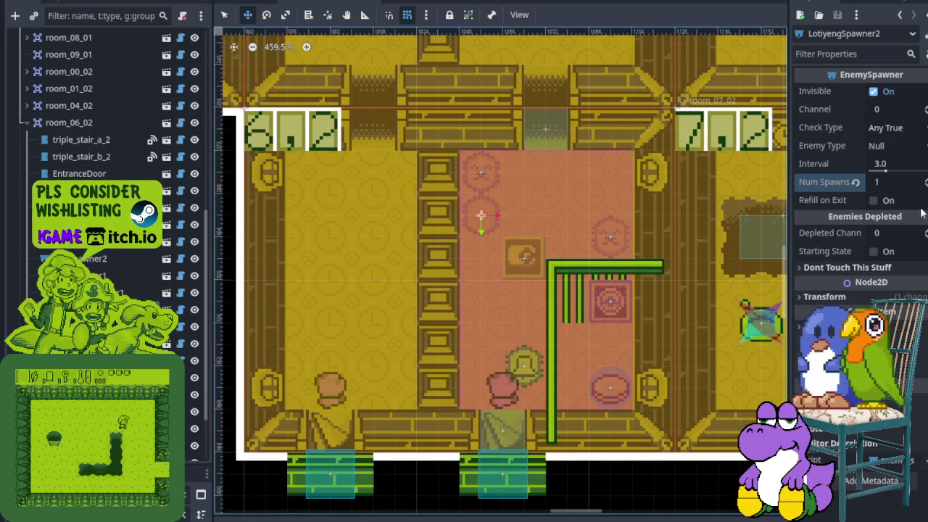
{"action": "left_click", "coordinate": [898, 146]}
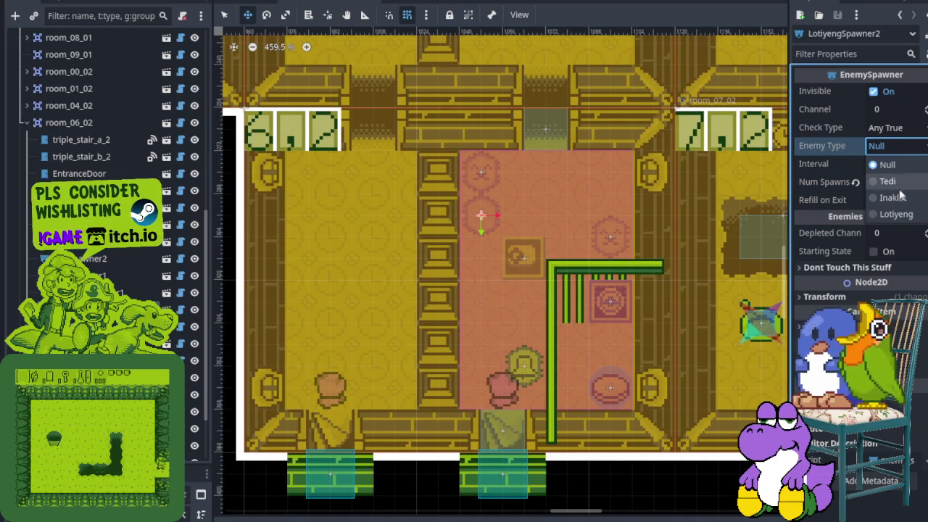
{"action": "left_click", "coordinate": [898, 214]}
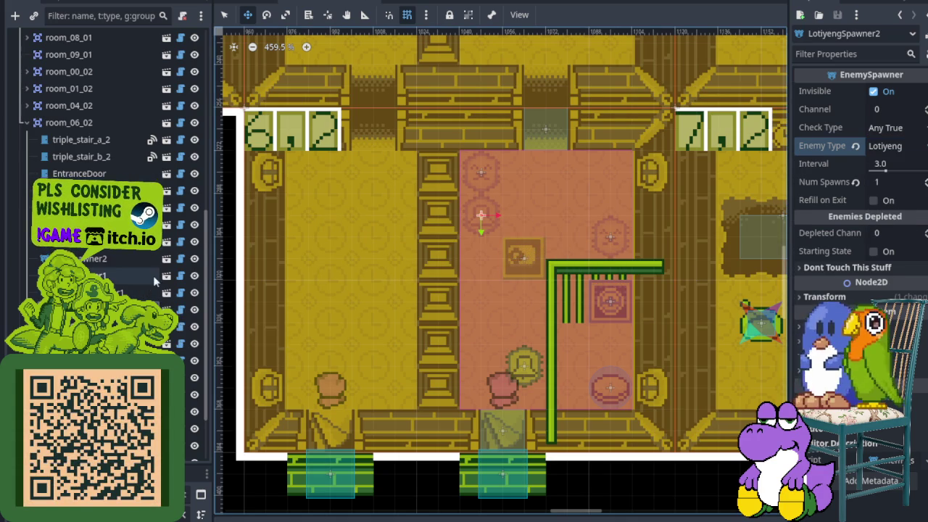
- Instance another enemy_spawner.tscn under room_06_02 and drag it to the pink room's left side
{"action": "right_click", "coordinate": [84, 125]}
{"action": "left_click", "coordinate": [156, 100]}
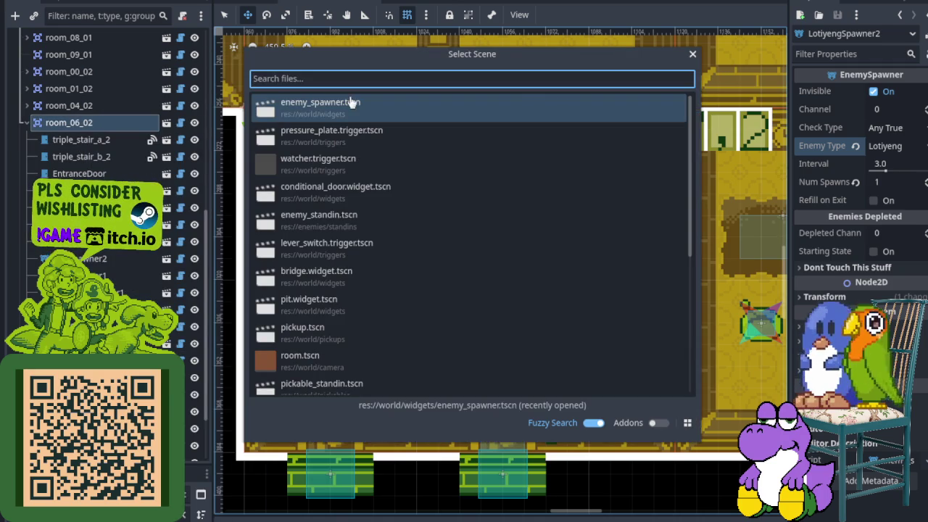
{"action": "double_click", "coordinate": [352, 100]}
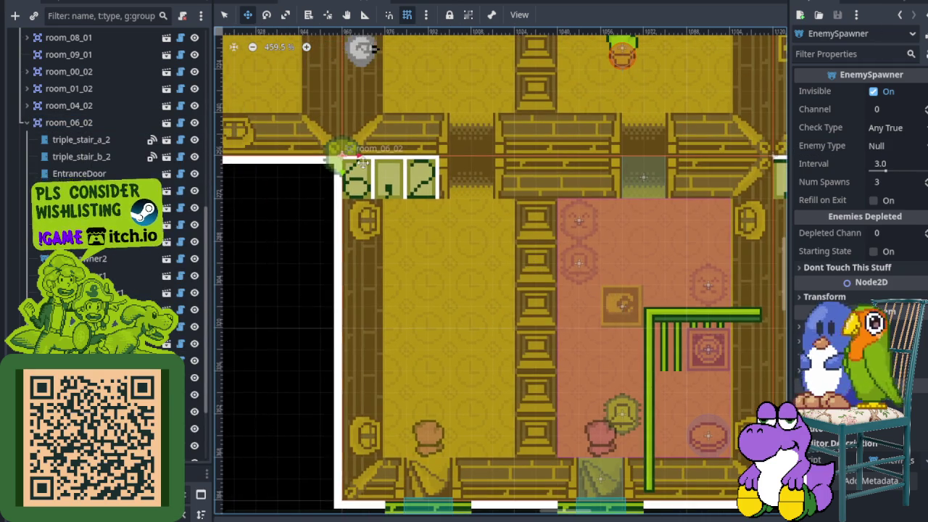
{"action": "mouse_move", "coordinate": [346, 152]}
{"action": "left_mouse_down"}
{"action": "mouse_move", "coordinate": [580, 373]}
{"action": "mouse_move", "coordinate": [577, 362]}
{"action": "left_mouse_up"}
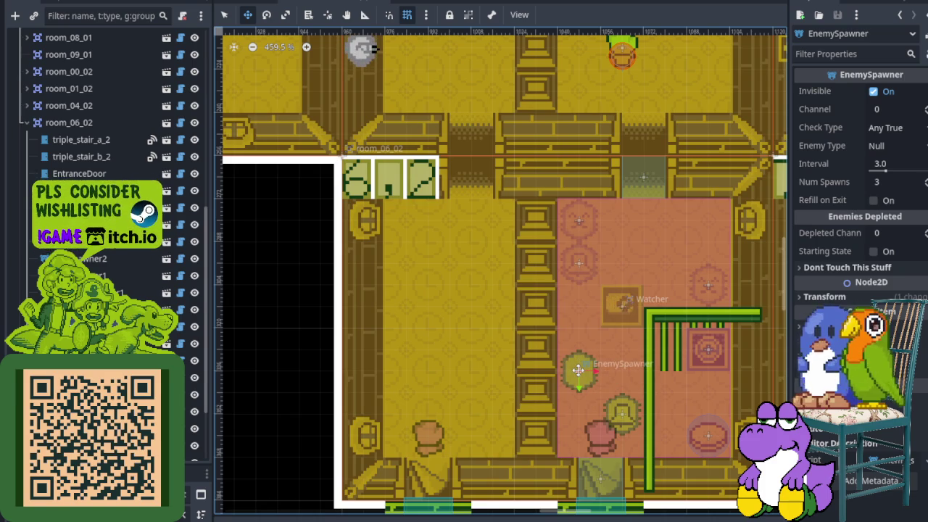
- Rename the new spawner LotiyengSpawner3, give it Num Spawns 1 and Enemy Type Lotiyeng, and save
{"action": "right_click", "coordinate": [112, 210]}
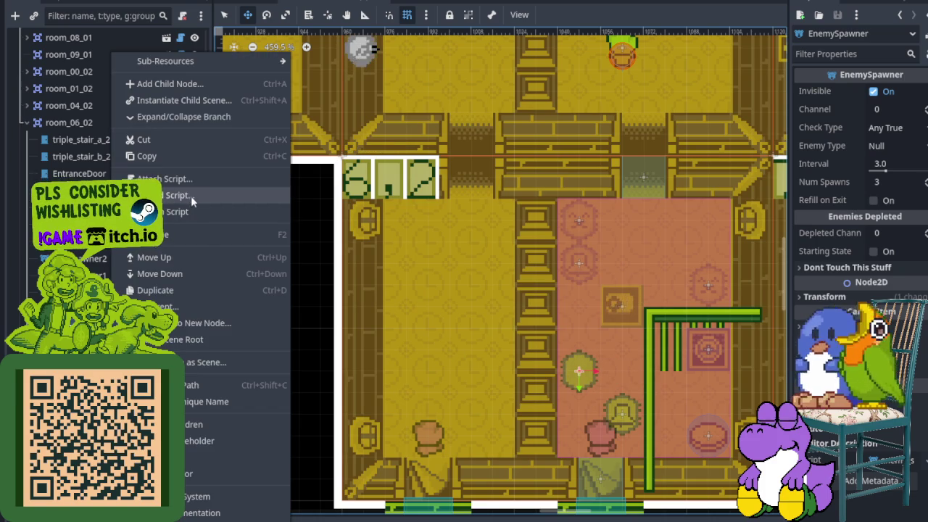
{"action": "left_click", "coordinate": [194, 236]}
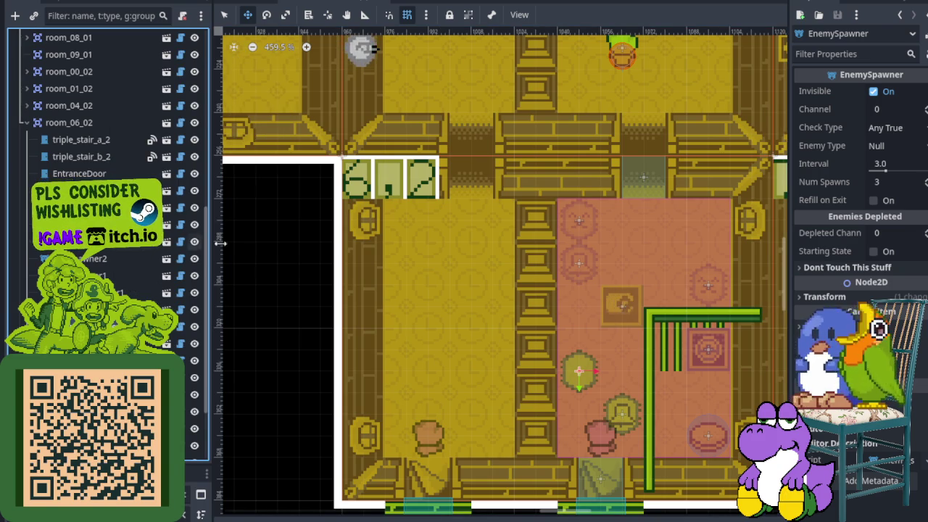
{"action": "left_click", "coordinate": [892, 182]}
{"action": "type", "text": "1"}
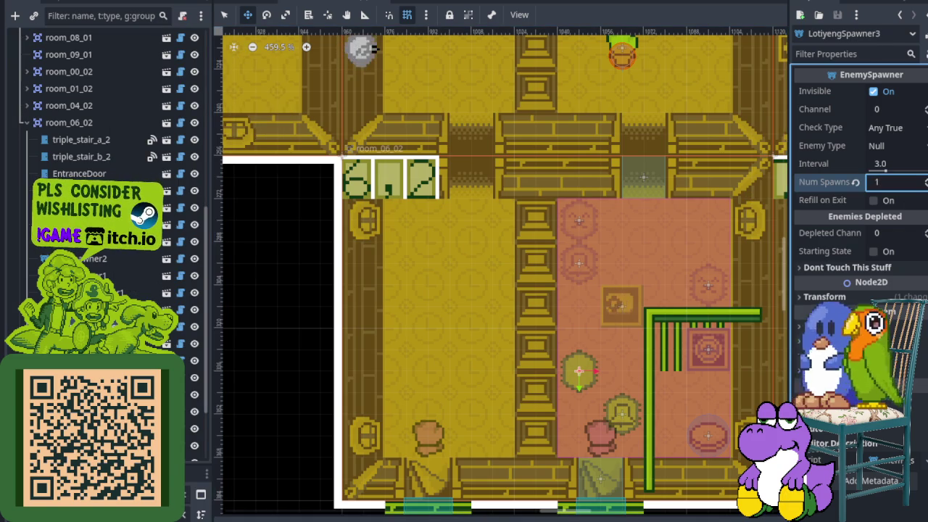
{"action": "left_click", "coordinate": [899, 146]}
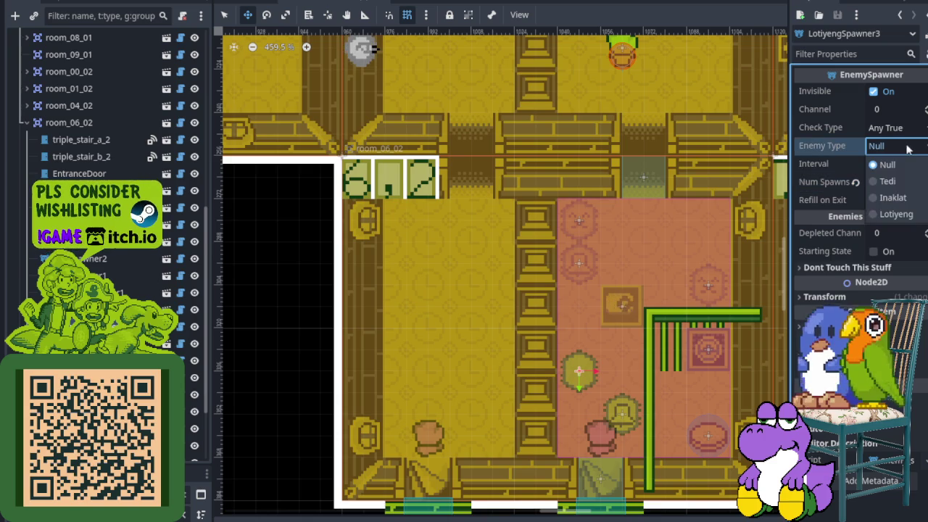
{"action": "left_click", "coordinate": [896, 214]}
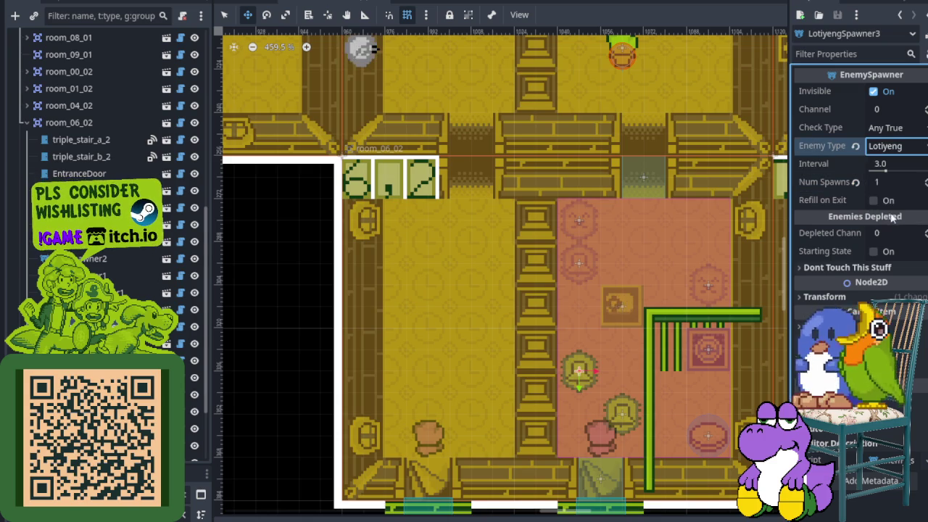
{"action": "key", "text": "ctrl+s"}
{"action": "scroll", "coordinate": [645, 297], "scroll_direction": "right", "scroll_amount": 3}
{"action": "scroll", "coordinate": [613, 353], "scroll_direction": "up", "scroll_amount": 1}
{"action": "scroll", "coordinate": [592, 326], "scroll_direction": "right", "scroll_amount": 1}
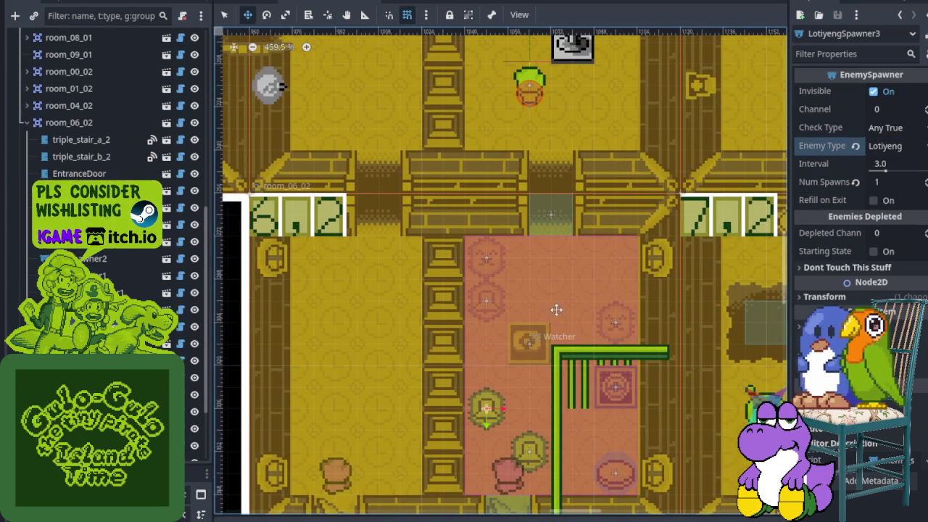
- Instance enemy_spawner.tscn under room_06_02, move it into the pink room, and save
{"action": "right_click", "coordinate": [87, 123]}
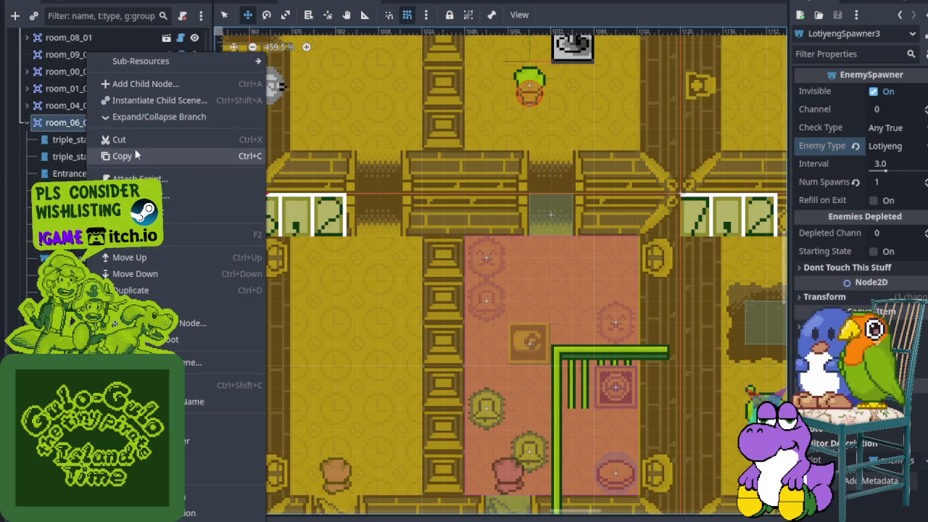
{"action": "left_click", "coordinate": [159, 97]}
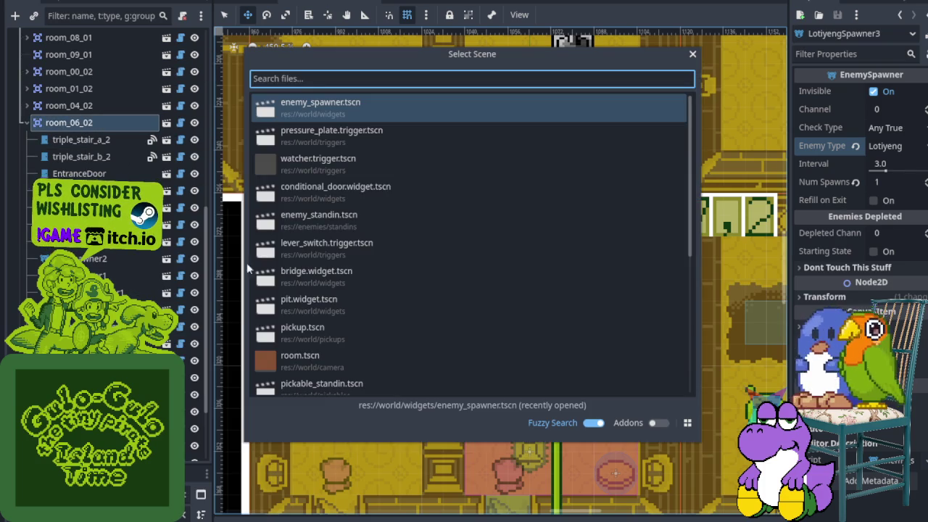
{"action": "double_click", "coordinate": [324, 119]}
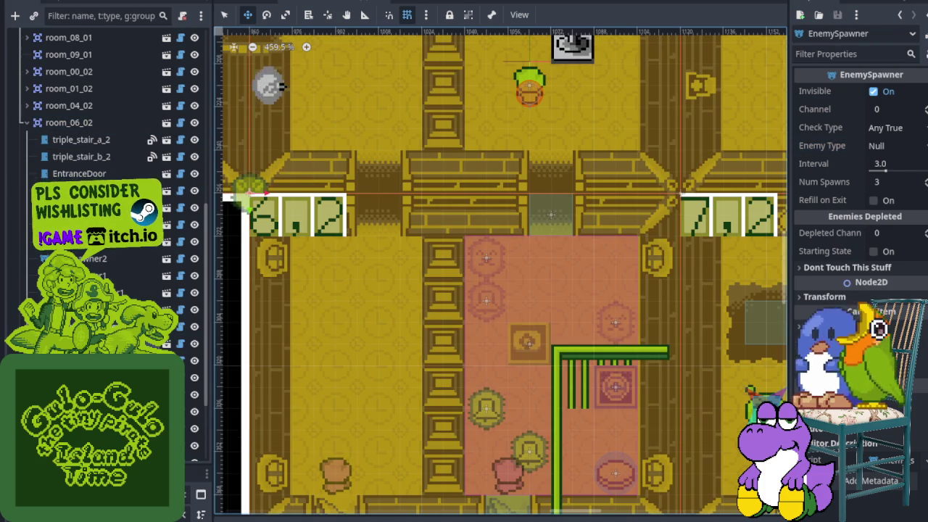
{"action": "key", "text": "f"}
{"action": "scroll", "coordinate": [500, 269], "scroll_direction": "down", "scroll_amount": 3}
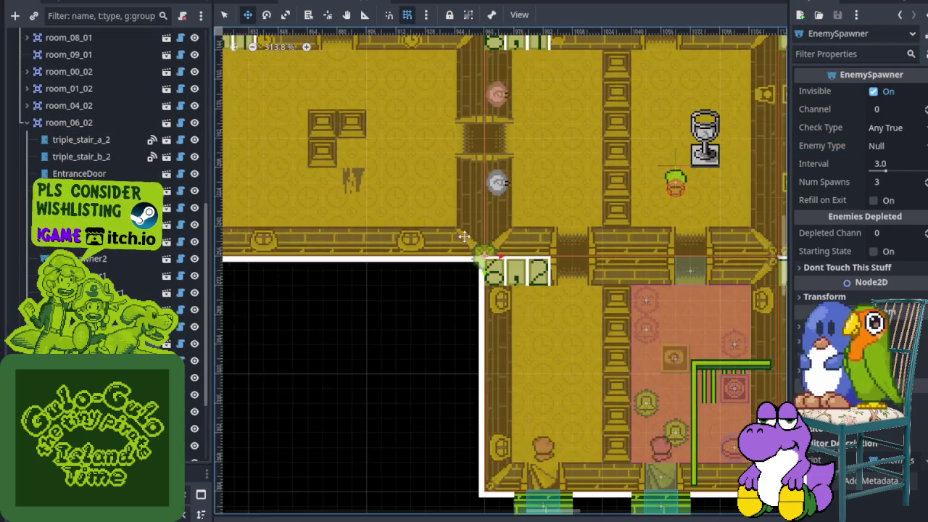
{"action": "mouse_move", "coordinate": [373, 217]}
{"action": "left_mouse_down"}
{"action": "mouse_move", "coordinate": [651, 288]}
{"action": "mouse_move", "coordinate": [712, 287]}
{"action": "mouse_move", "coordinate": [651, 288]}
{"action": "left_mouse_up"}
{"action": "key", "text": "ctrl+s"}
- Adjust the new spawner node from its context menu, save, and set its Enemy Type to Lotiyeng
{"action": "right_click", "coordinate": [110, 258]}
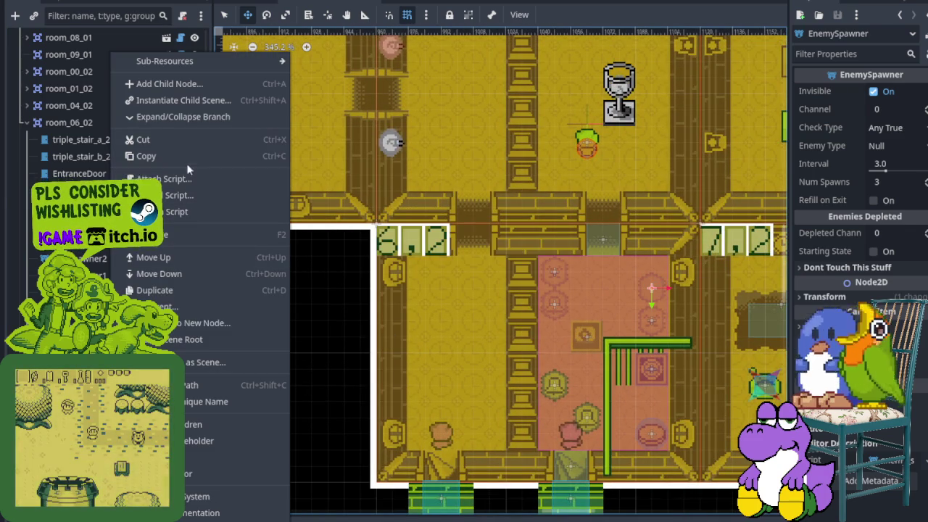
{"action": "left_click", "coordinate": [190, 233]}
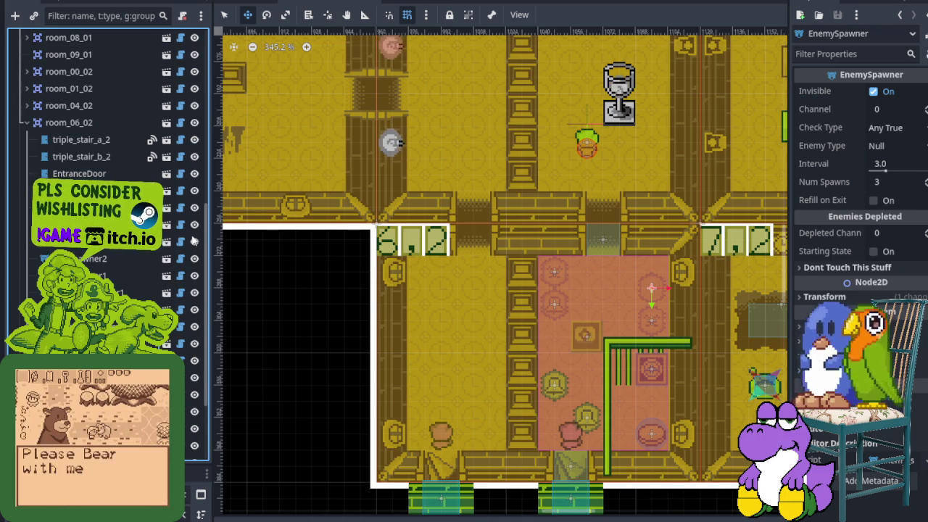
{"action": "key", "text": "ctrl+s"}
{"action": "left_click", "coordinate": [899, 146]}
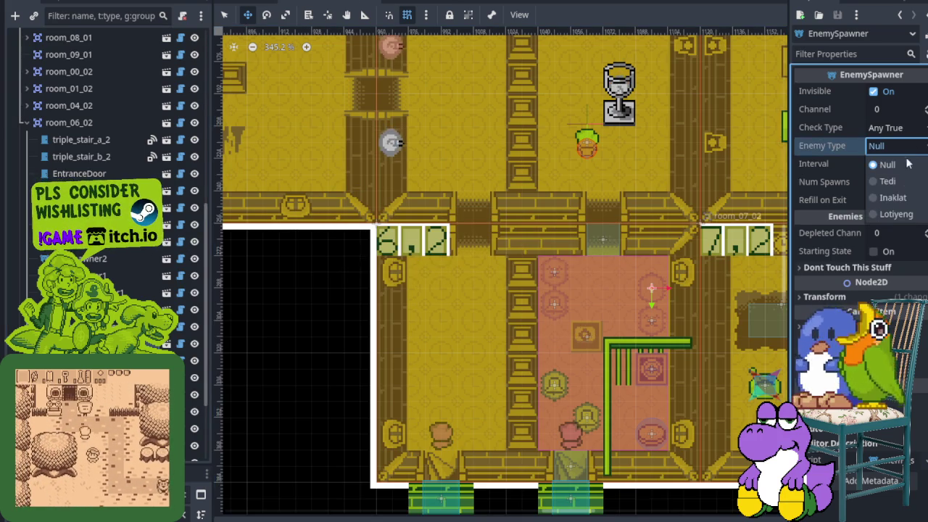
{"action": "left_click", "coordinate": [896, 214]}
{"action": "scroll", "coordinate": [614, 315], "scroll_direction": "up", "scroll_amount": 3}
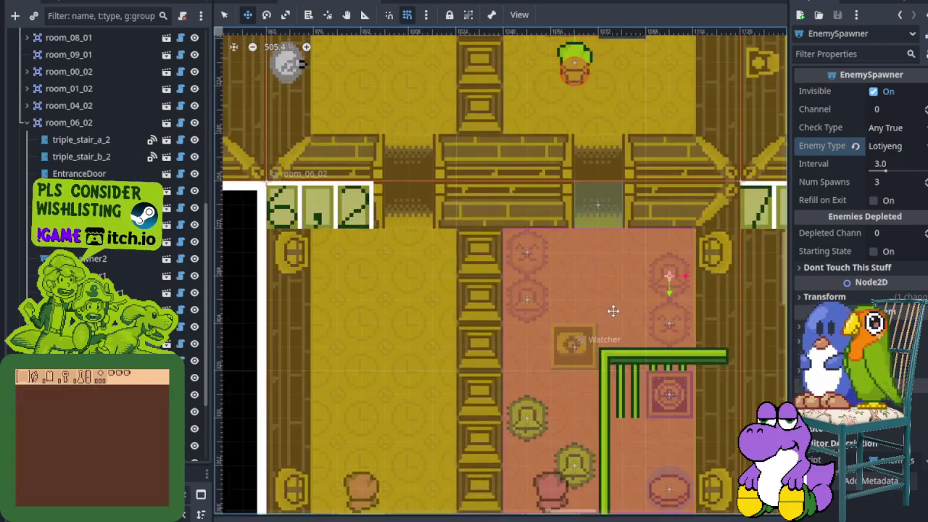
{"action": "scroll", "coordinate": [613, 248], "scroll_direction": "down", "scroll_amount": 2}
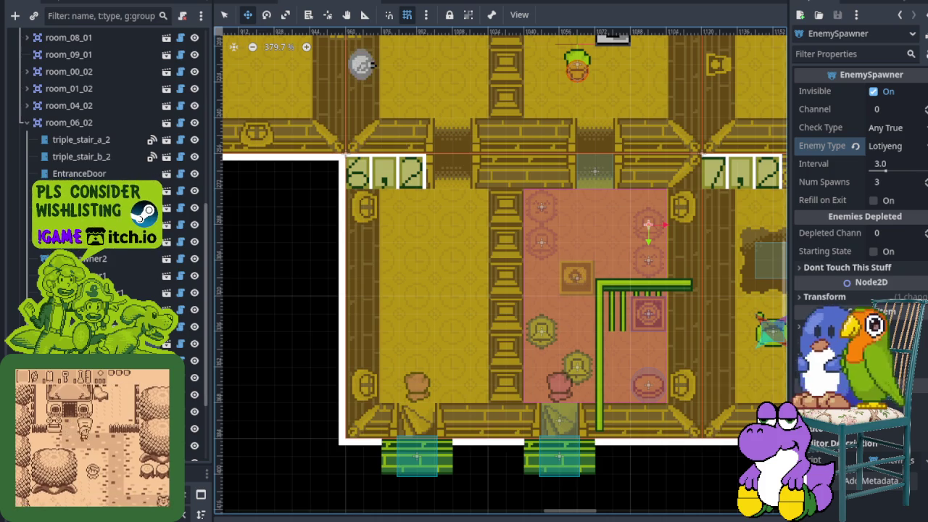
{"action": "right_click", "coordinate": [66, 121]}
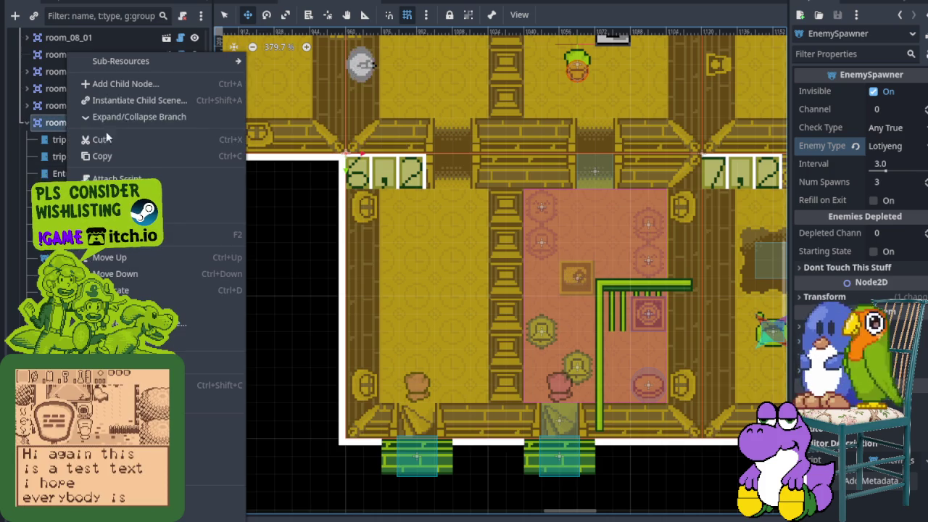
- Instance another enemy_spawner.tscn under room_06_02 and place it in the middle of the pink room
{"action": "left_click", "coordinate": [132, 100]}
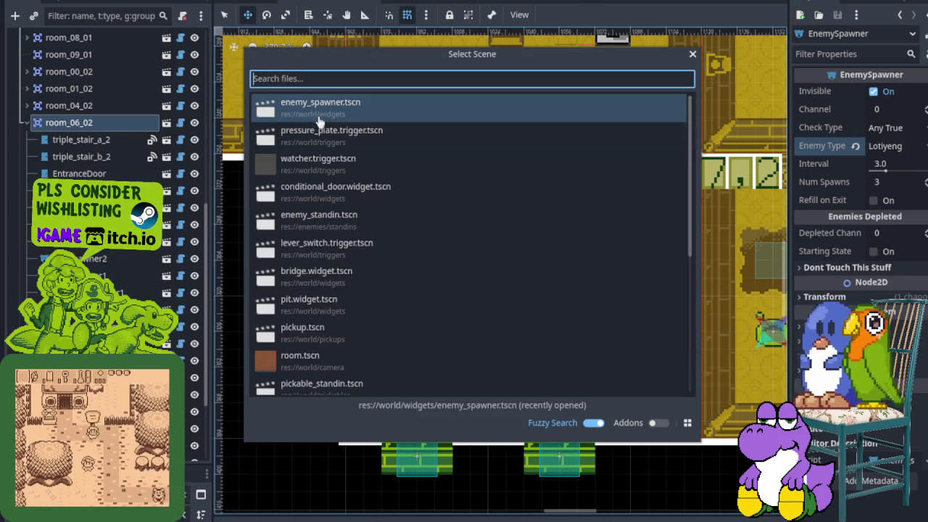
{"action": "key", "text": "Return"}
{"action": "mouse_move", "coordinate": [344, 146]}
{"action": "left_mouse_down"}
{"action": "mouse_move", "coordinate": [576, 327]}
{"action": "mouse_move", "coordinate": [581, 300]}
{"action": "left_mouse_up"}
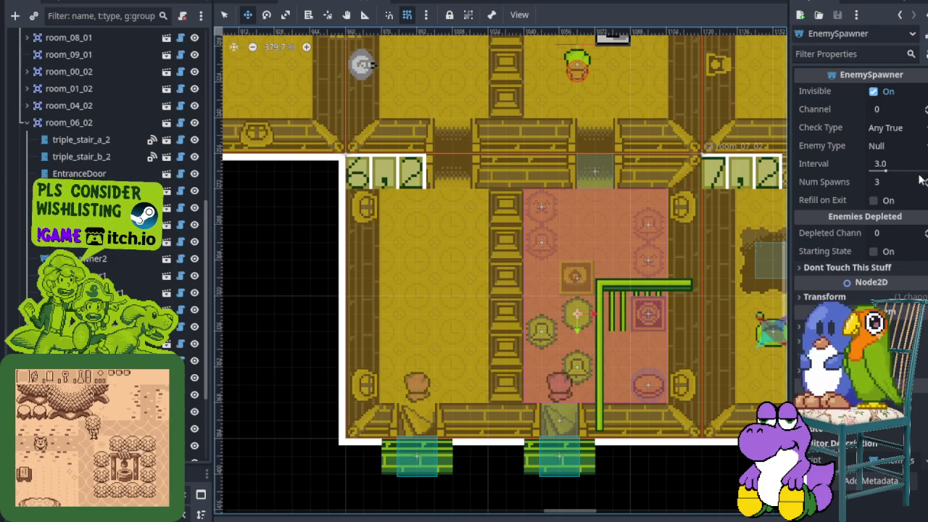
- Set this spawner's Enemy Type to Lotiyeng and adjust the node from its context menu
{"action": "left_click", "coordinate": [918, 148]}
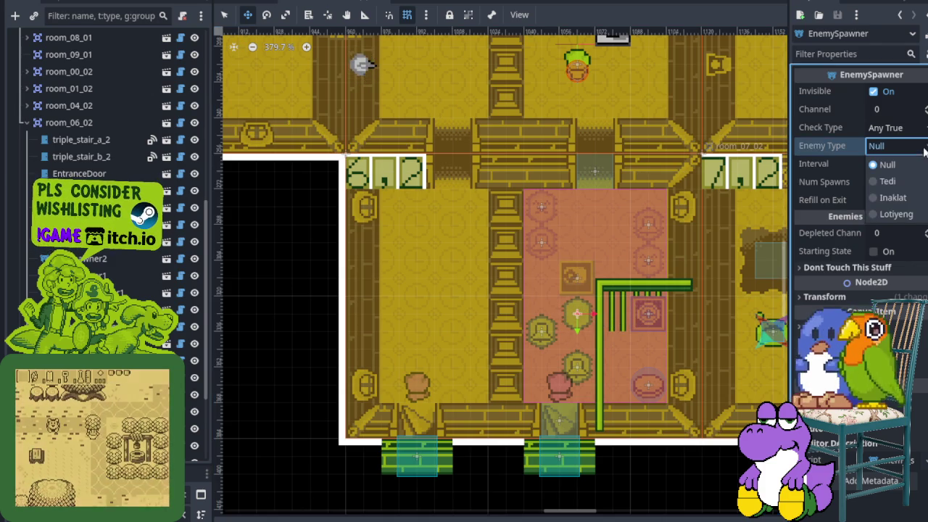
{"action": "left_click", "coordinate": [886, 212]}
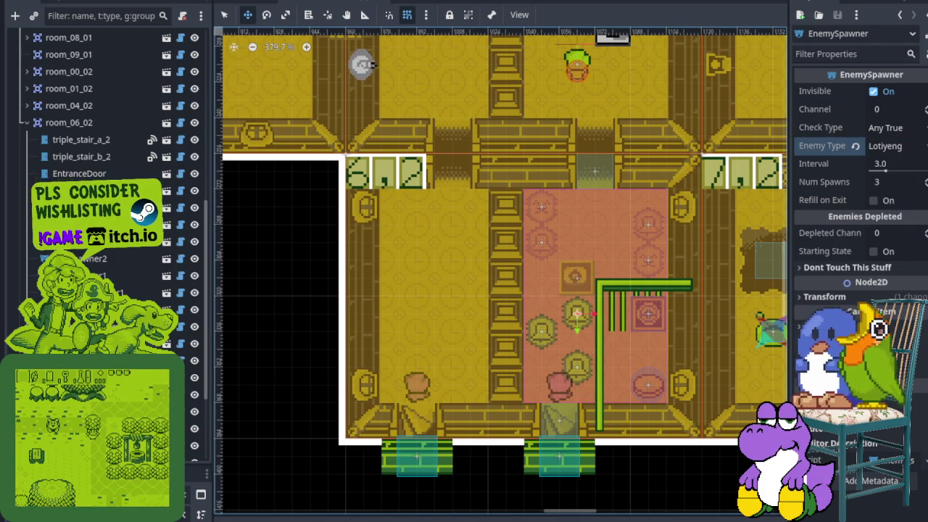
{"action": "right_click", "coordinate": [116, 242]}
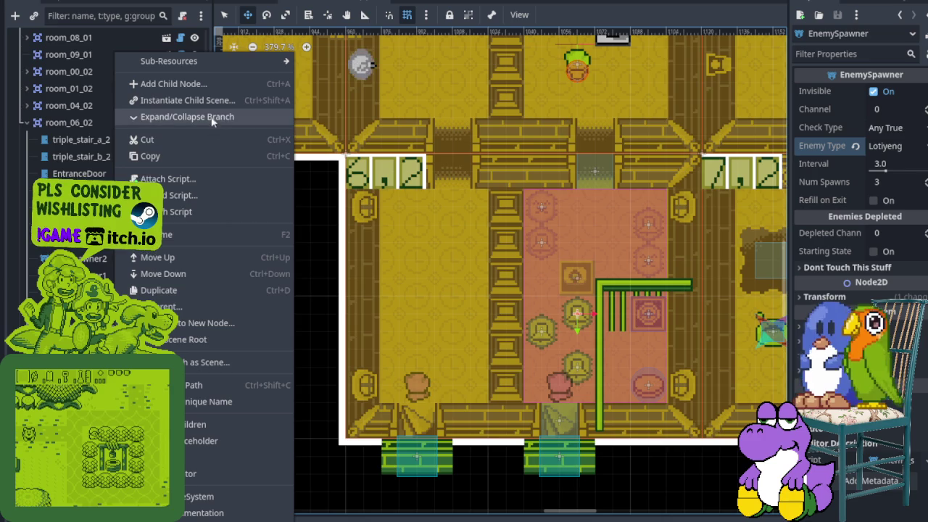
{"action": "left_click", "coordinate": [214, 232]}
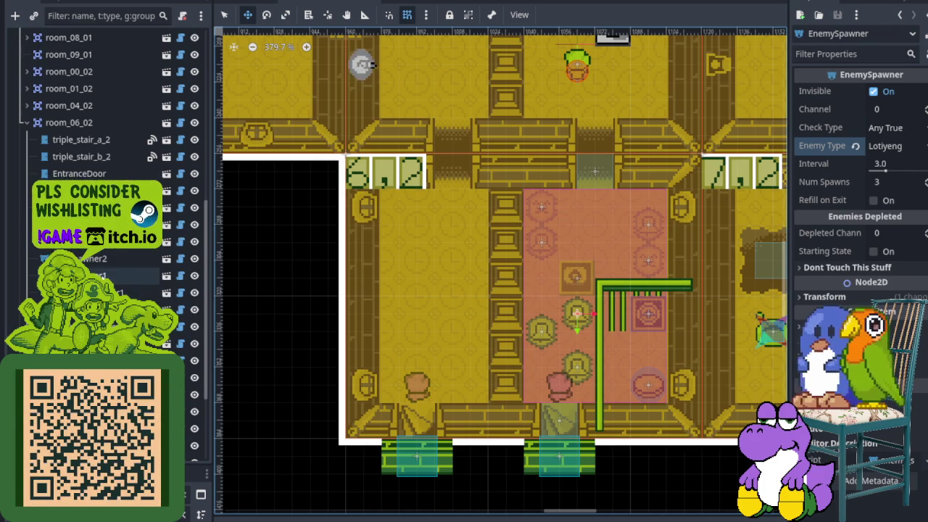
- Inspect the pink room's spawners, including LotiyengSpawner3, and save the scene
{"action": "left_click", "coordinate": [101, 275]}
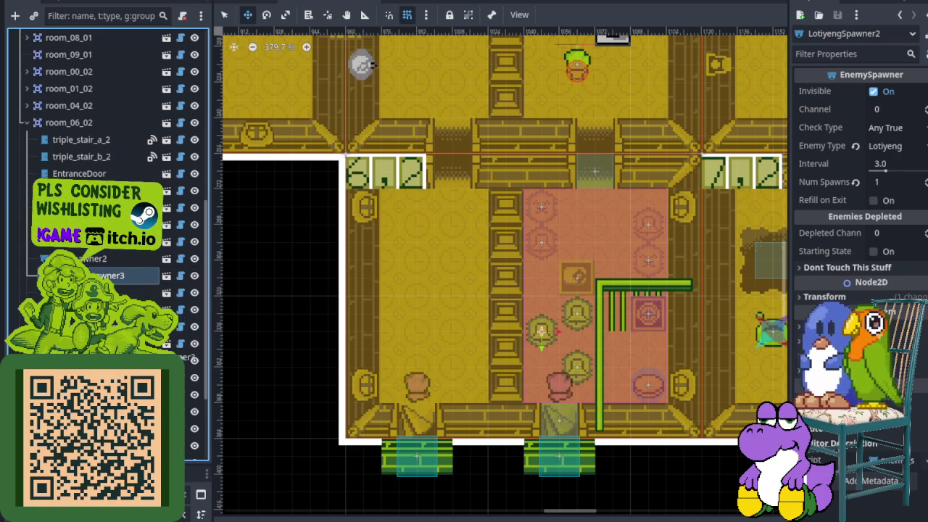
{"action": "left_click", "coordinate": [109, 275]}
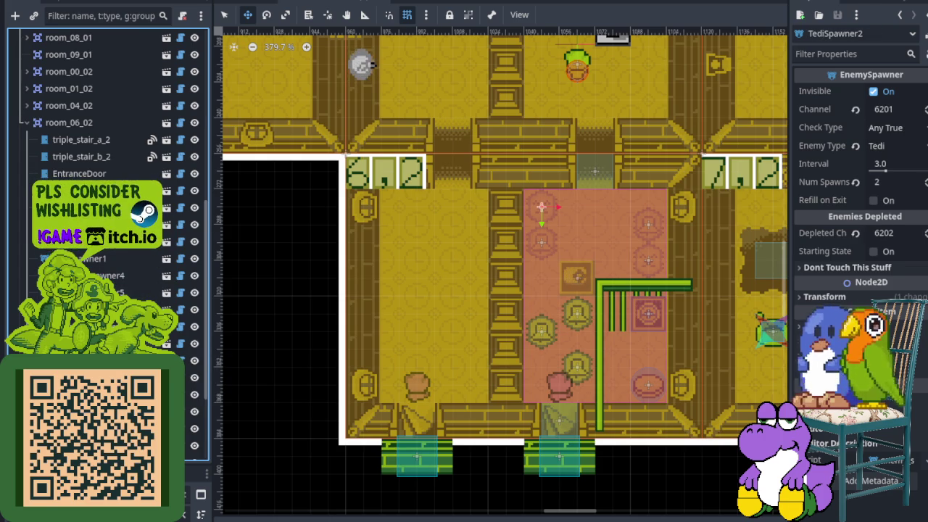
{"action": "key", "text": "ctrl+s"}
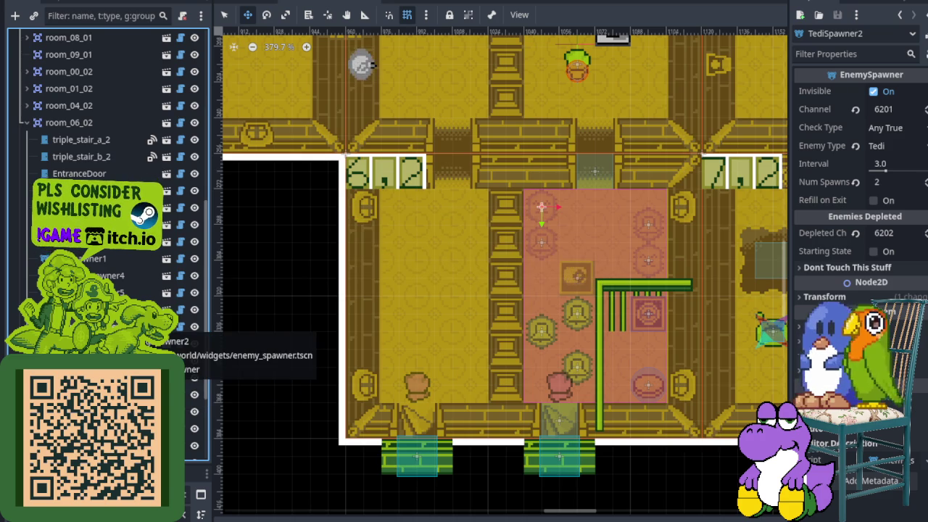
{"action": "scroll", "coordinate": [601, 300], "scroll_direction": "up", "scroll_amount": 3}
{"action": "scroll", "coordinate": [561, 304], "scroll_direction": "right", "scroll_amount": 2}
- Set TediSpawner1's Num Spawns to 2, check TediSpawner2, and save
{"action": "left_click", "coordinate": [103, 263]}
{"action": "type", "text": "2"}
{"action": "key", "text": "Return"}
{"action": "left_click", "coordinate": [458, 177]}
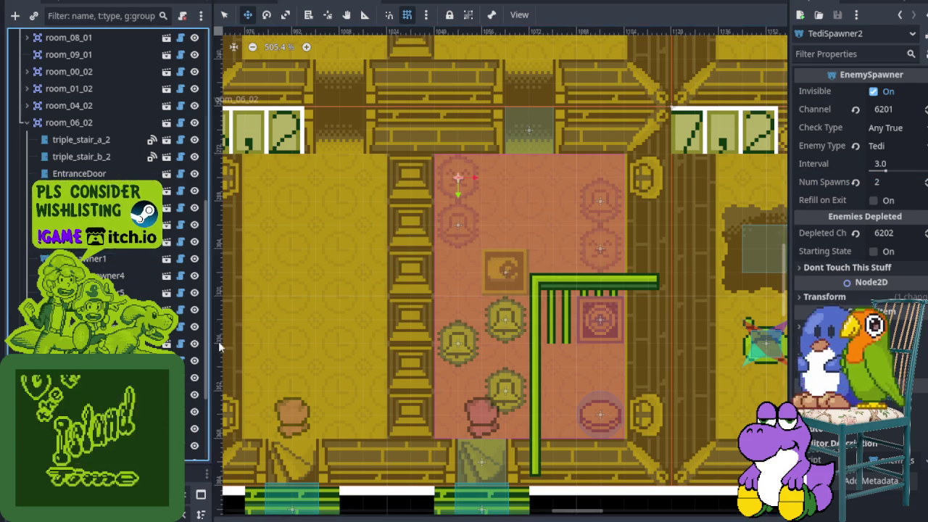
{"action": "key", "text": "ctrl+s"}
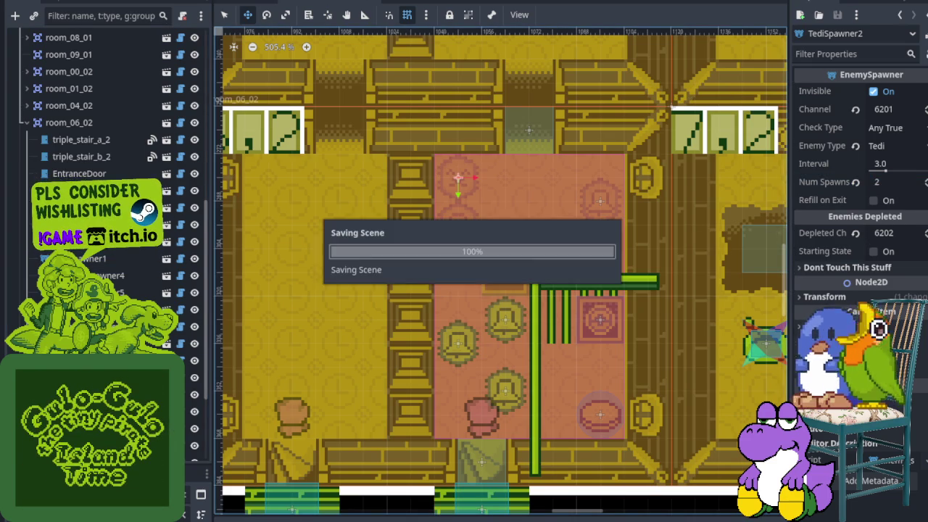
{"action": "left_click", "coordinate": [145, 309]}
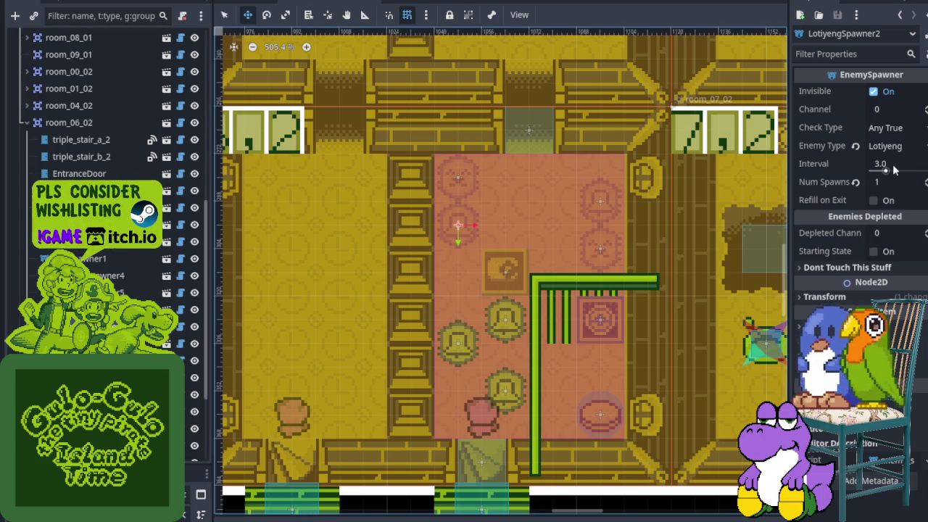
- Set LotiyengSpawner2 to Channel 6201 with Depleted Channel 6202
{"action": "left_click", "coordinate": [87, 258]}
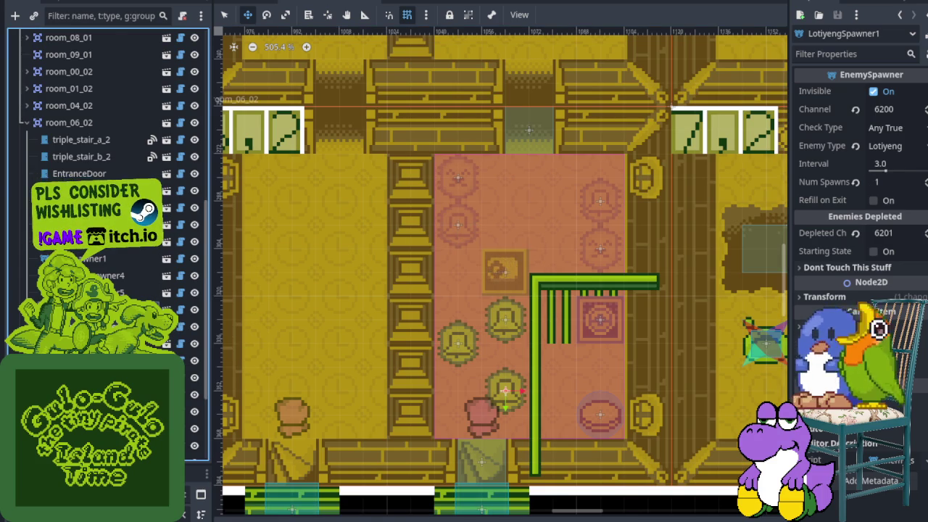
{"action": "left_click", "coordinate": [421, 263]}
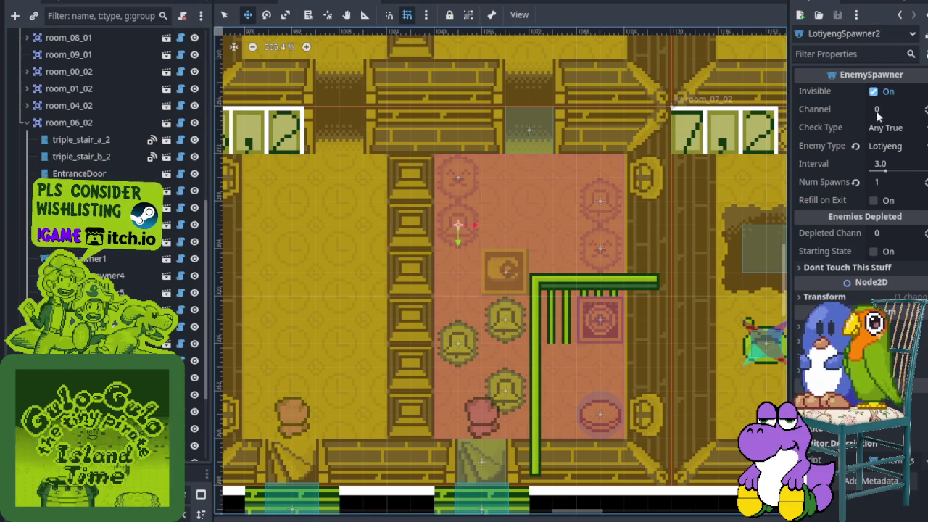
{"action": "left_click", "coordinate": [888, 109]}
{"action": "type", "text": "6201"}
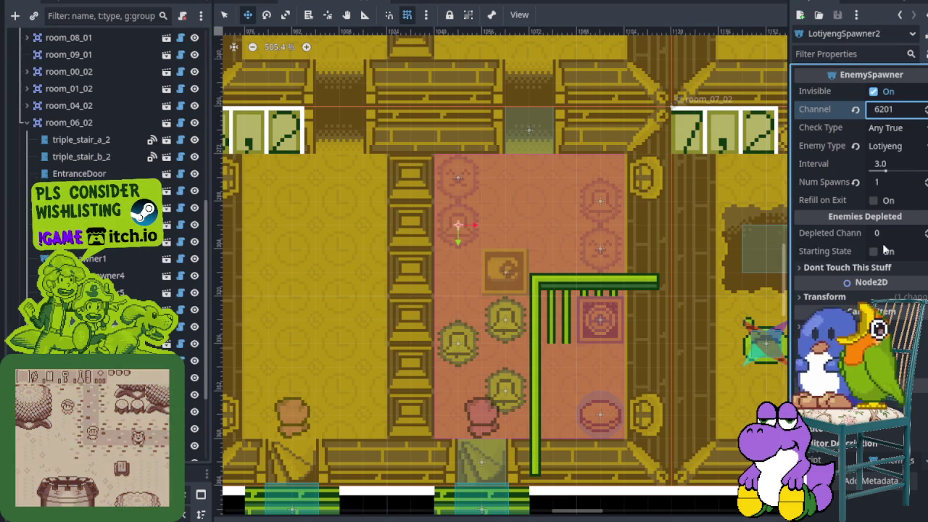
{"action": "left_click", "coordinate": [886, 235]}
{"action": "type", "text": "6202"}
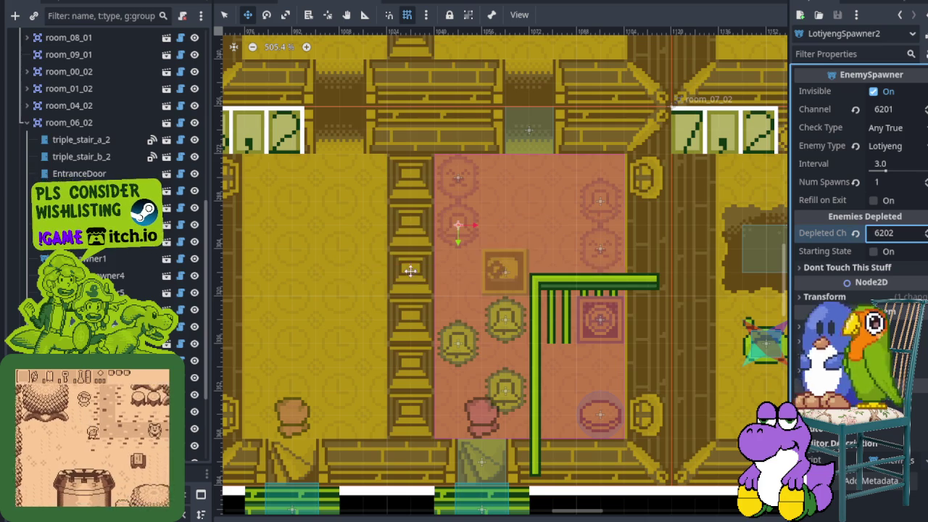
{"action": "left_click_drag", "start_coordinate": [458, 224], "coordinate": [458, 344]}
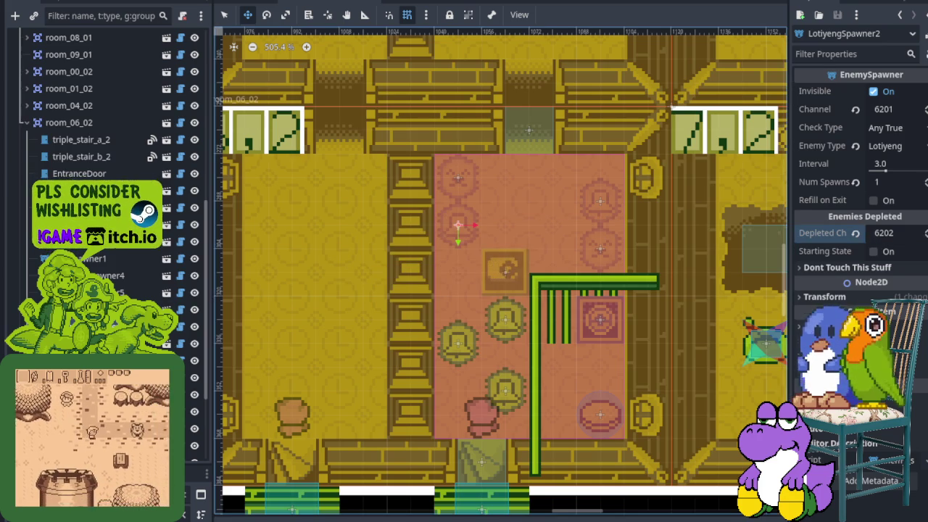
- Set LotiyengSpawner3 to Channel 6202 with Depleted Channel 6203 and save
{"action": "left_click", "coordinate": [745, 168]}
{"action": "left_click", "coordinate": [894, 109]}
{"action": "type", "text": "6202"}
{"action": "left_click", "coordinate": [881, 233]}
{"action": "type", "text": "6203"}
{"action": "key", "text": "Return"}
{"action": "key", "text": "ctrl+s"}
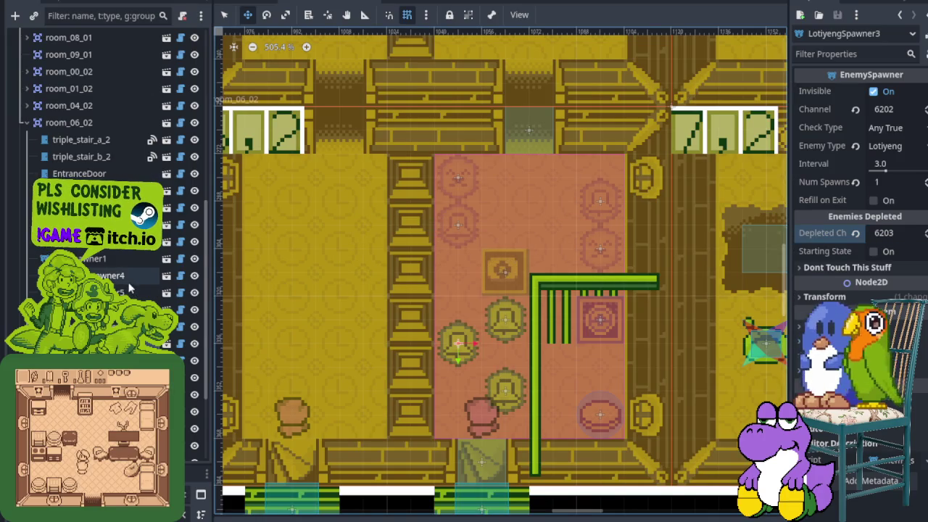
- Set LotiyengSpawner4 to Channel 6203 with Depleted Channel 6204 and save
{"action": "left_click", "coordinate": [127, 277]}
{"action": "left_click", "coordinate": [885, 109]}
{"action": "type", "text": "6203"}
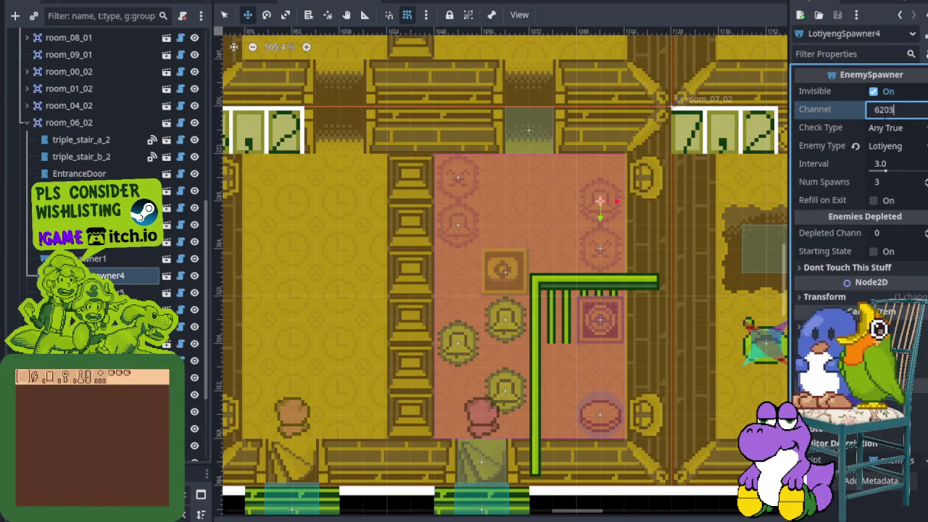
{"action": "key", "text": "Return"}
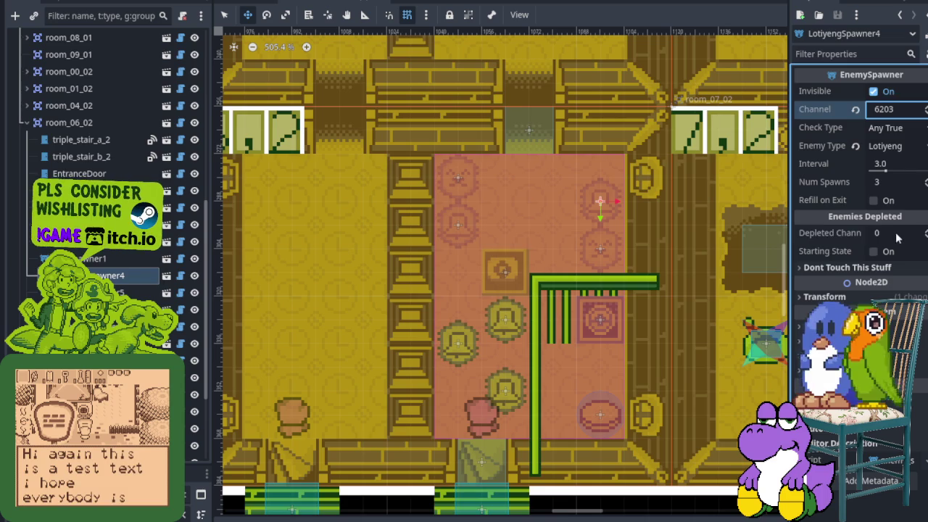
{"action": "left_click", "coordinate": [897, 233]}
{"action": "type", "text": "620"}
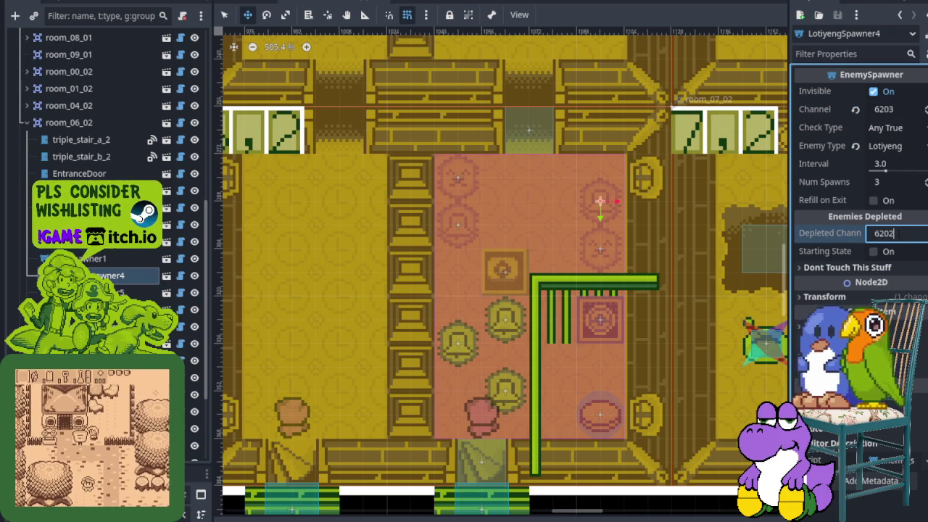
{"action": "type", "text": "4"}
{"action": "key", "text": "Return"}
{"action": "key", "text": "ctrl+s"}
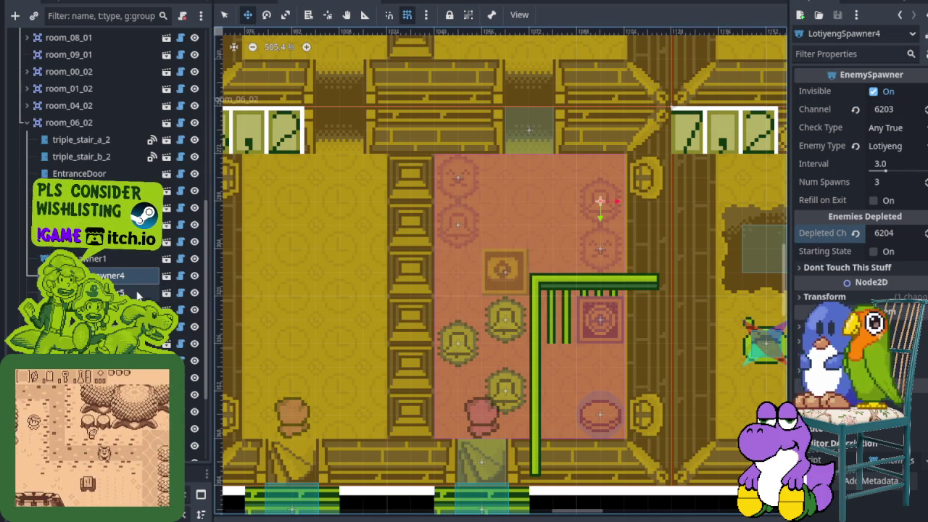
- Set LotiyengSpawner5 to Channel 6204 with Depleted Channel 6205
{"action": "left_click", "coordinate": [153, 292]}
{"action": "left_click", "coordinate": [899, 109]}
{"action": "type", "text": "620"}
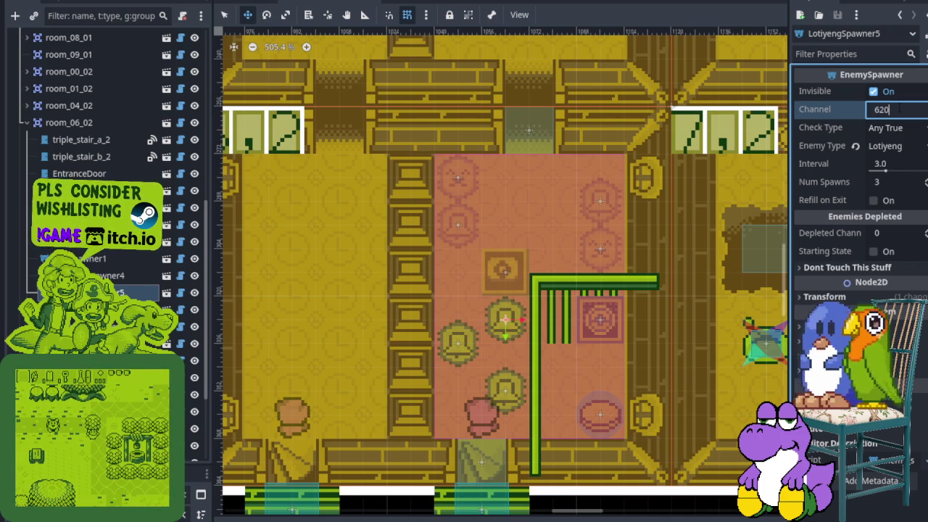
{"action": "type", "text": "4"}
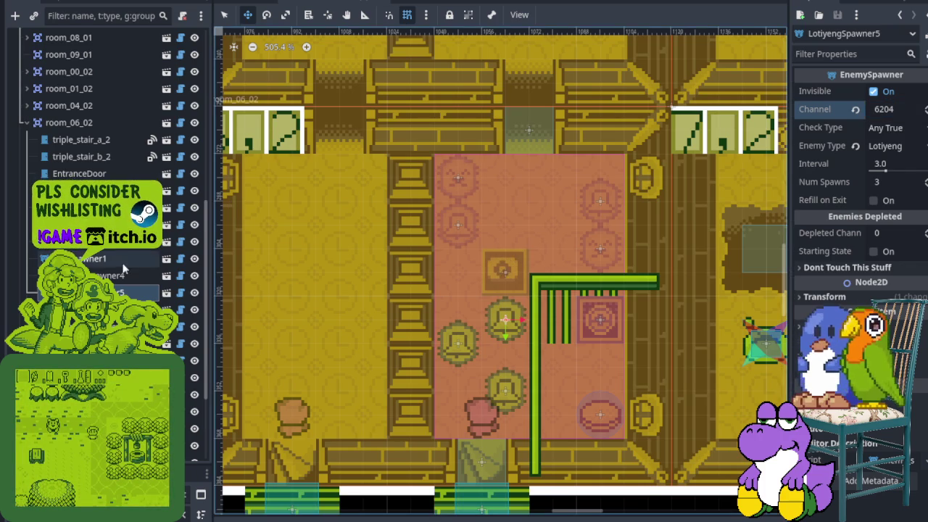
{"action": "left_click", "coordinate": [131, 274]}
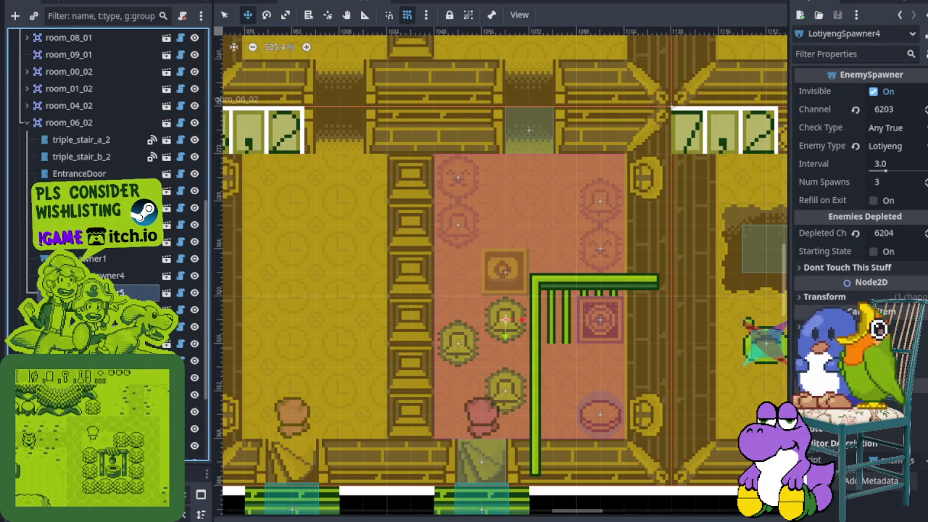
{"action": "left_click", "coordinate": [120, 292]}
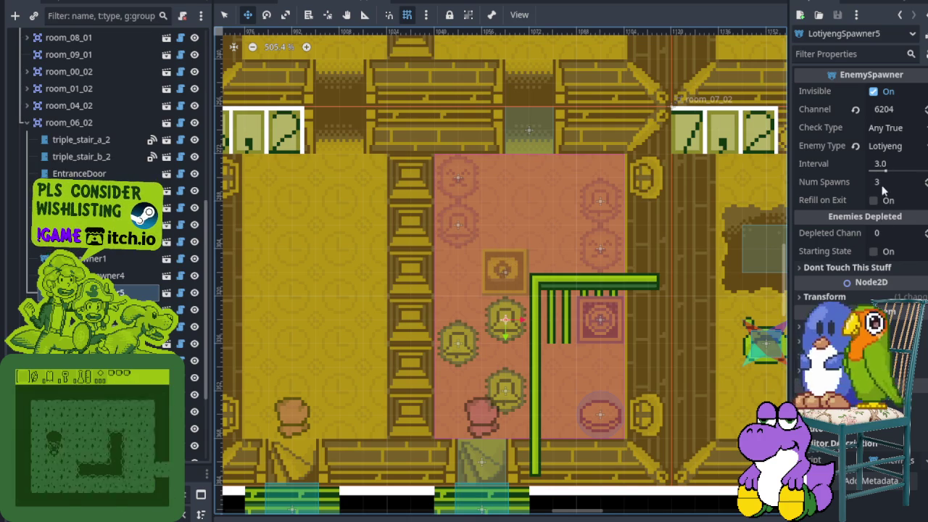
{"action": "left_click", "coordinate": [896, 235]}
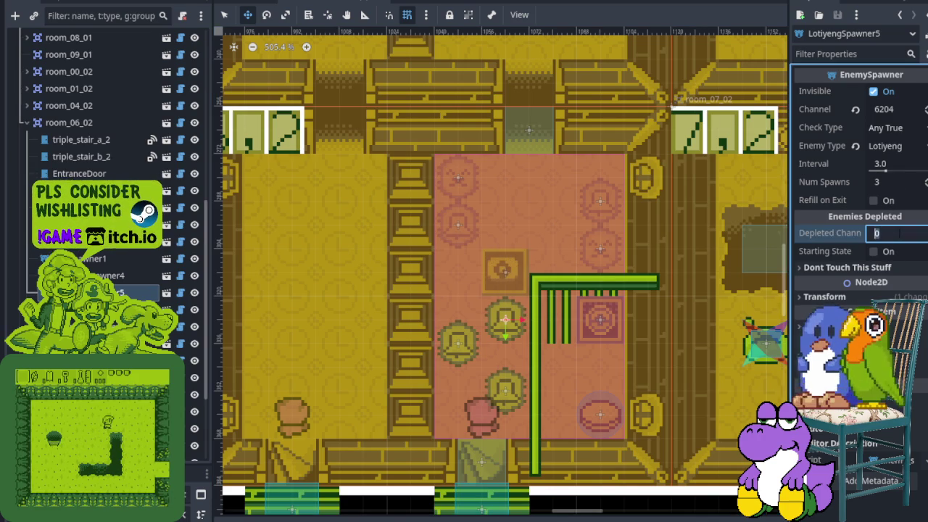
{"action": "type", "text": "6205"}
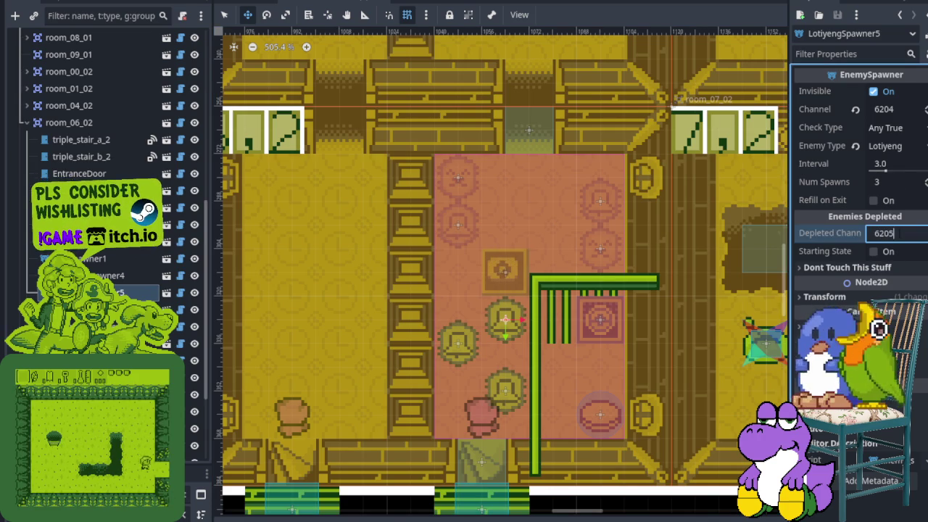
{"action": "key", "text": "Return"}
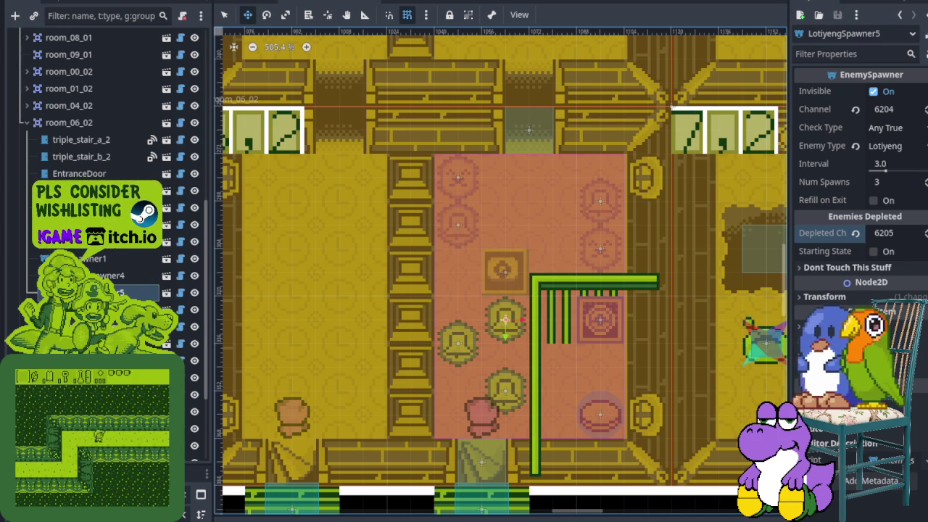
{"action": "left_click", "coordinate": [94, 259]}
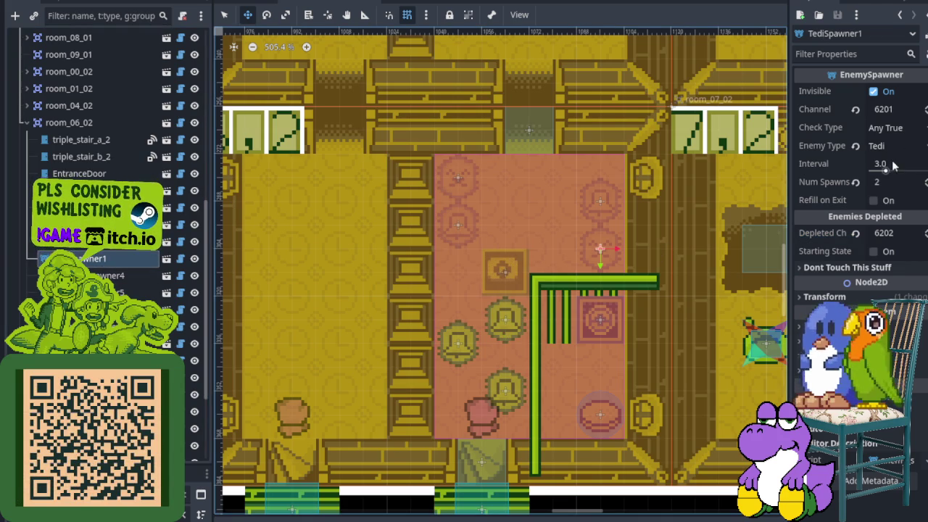
- Set TediSpawner1 to Channel 6205 with Depleted Channel 6206
{"action": "left_click", "coordinate": [906, 110]}
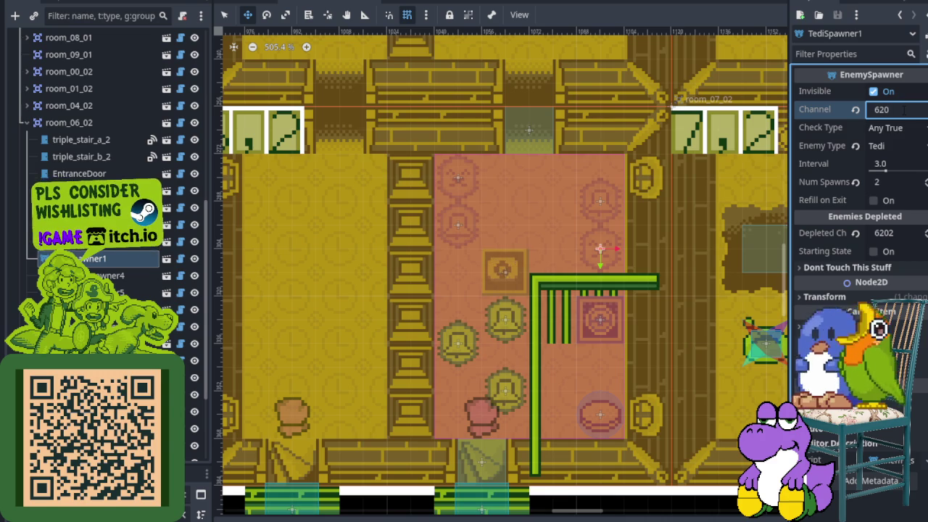
{"action": "left_click", "coordinate": [901, 233]}
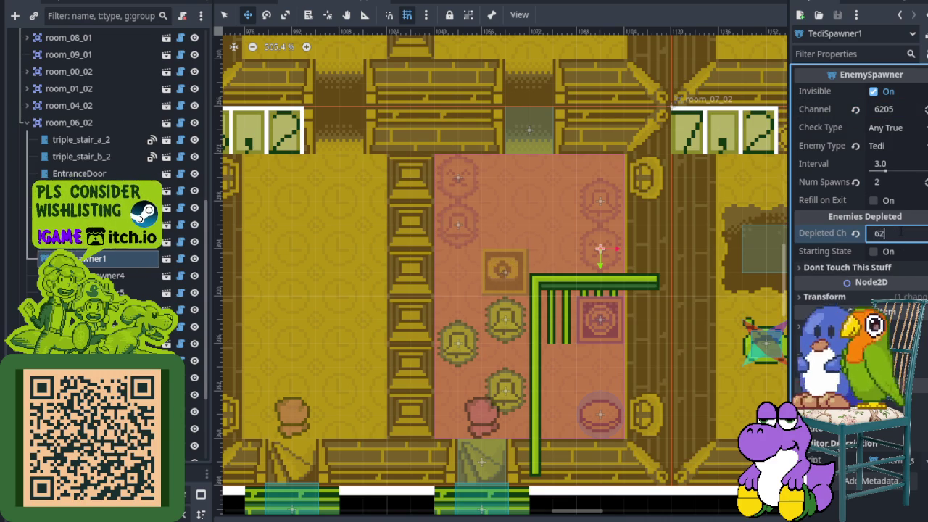
{"action": "type", "text": "06"}
{"action": "key", "text": "Return"}
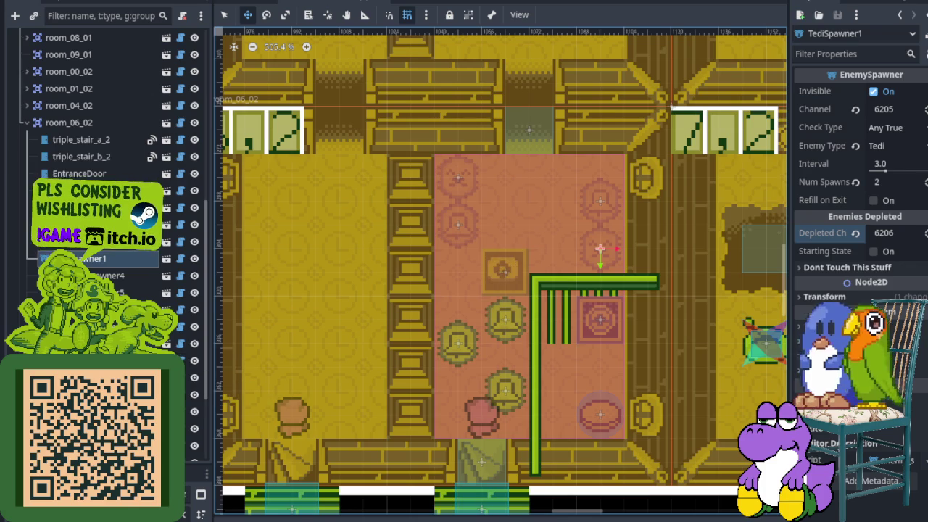
- Give TediSpawner2 Channel 6205 and Depleted Channel 6206, then save
{"action": "left_click", "coordinate": [458, 178]}
{"action": "left_click", "coordinate": [899, 110]}
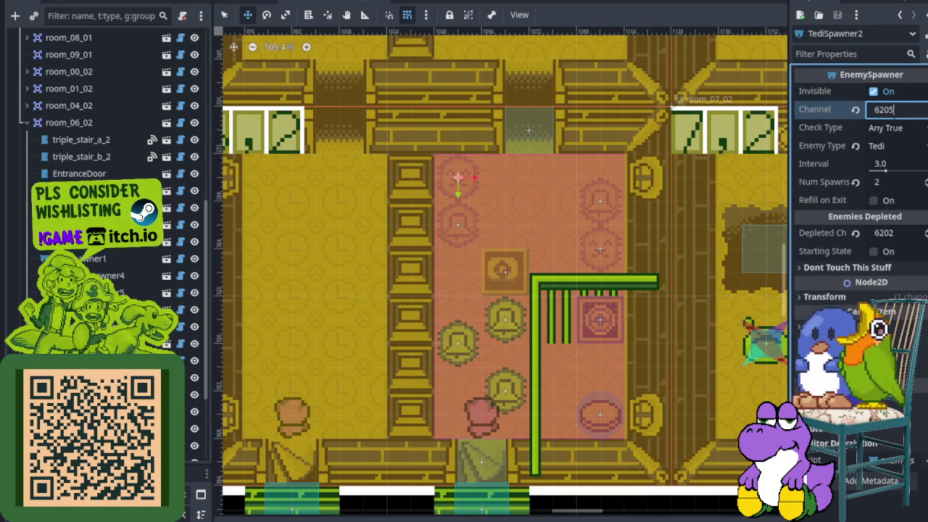
{"action": "left_click", "coordinate": [897, 234]}
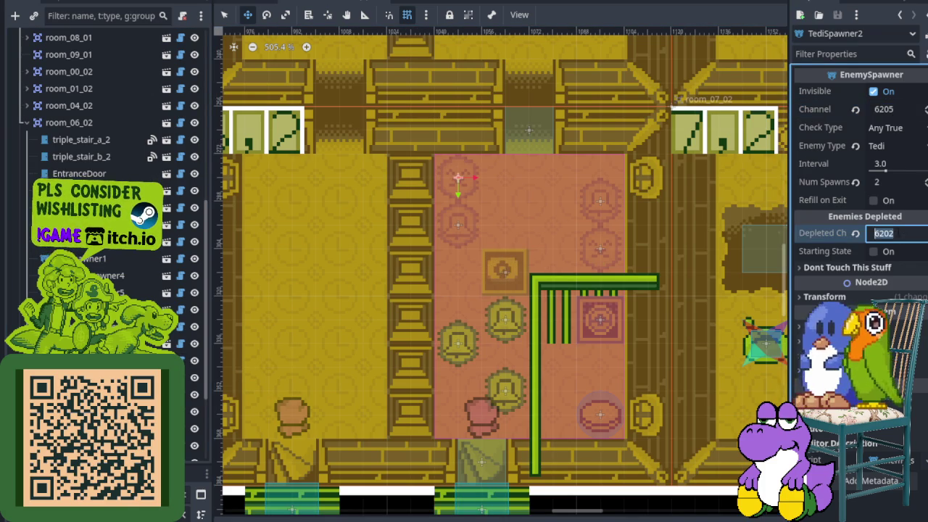
{"action": "type", "text": "6206"}
{"action": "key", "text": "Return"}
{"action": "key", "text": "ctrl+s"}
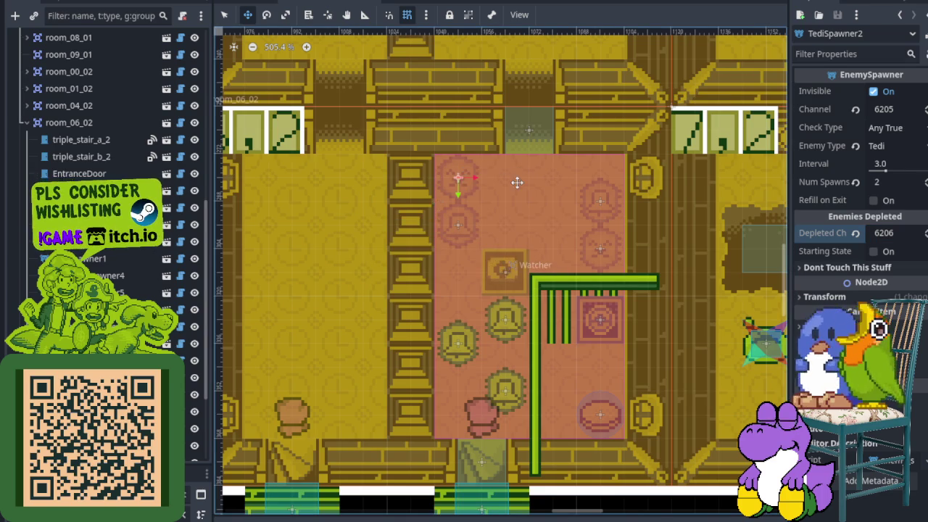
{"action": "scroll", "coordinate": [516, 182], "scroll_direction": "down", "scroll_amount": 3}
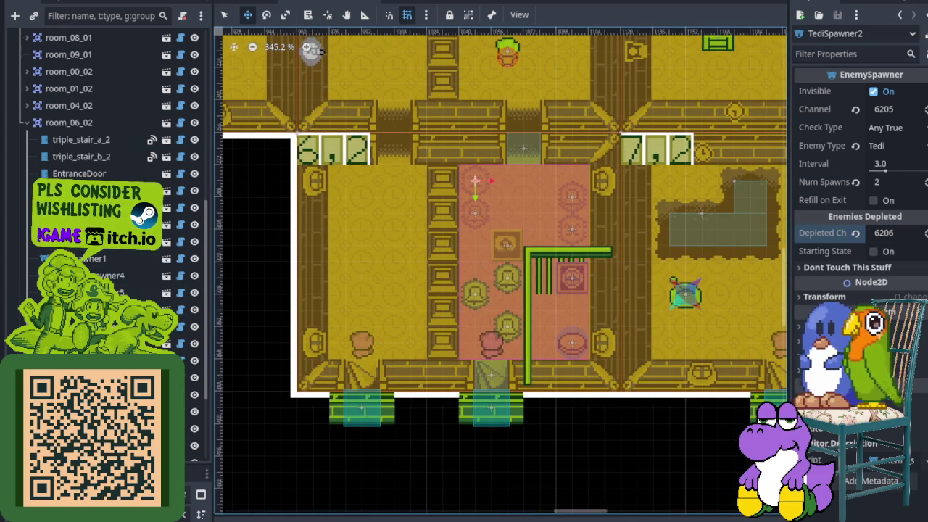
- Set the CellDoor's Channel to 6206 and run the project with F5
{"action": "left_click", "coordinate": [572, 278]}
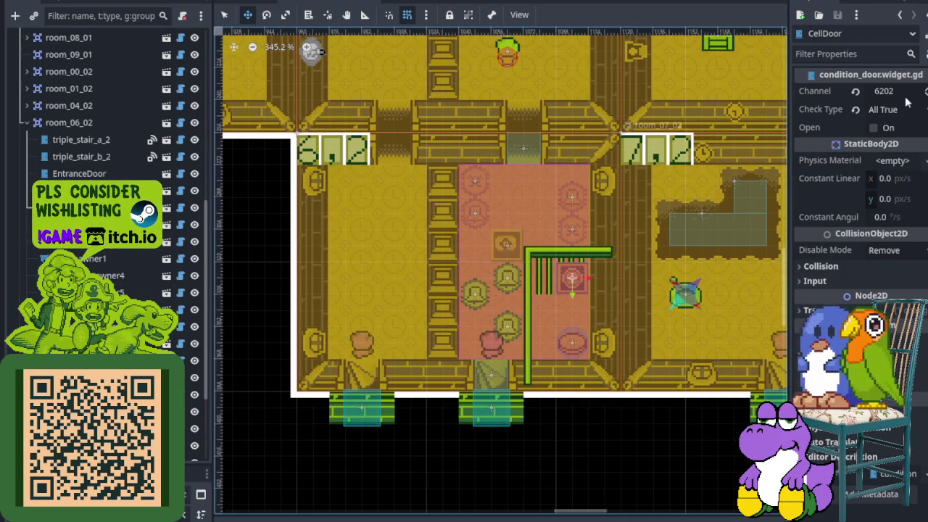
{"action": "left_click", "coordinate": [907, 92]}
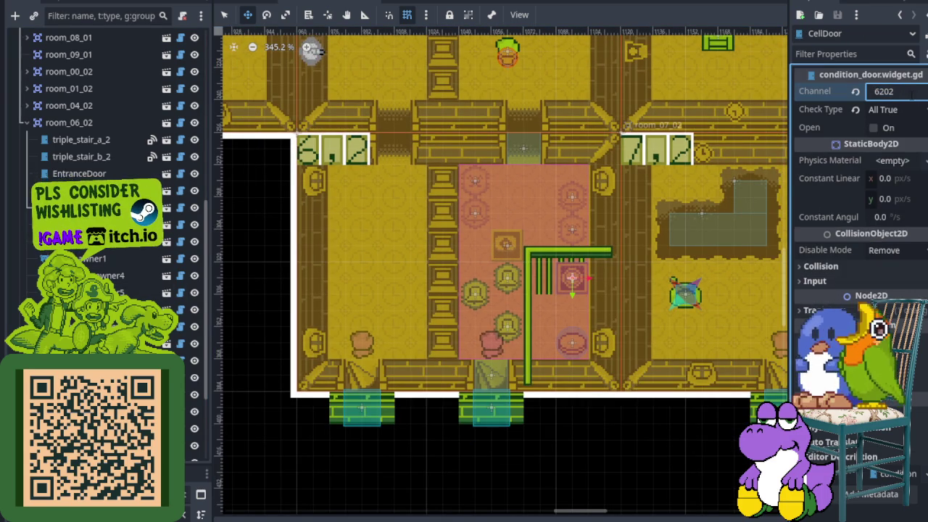
{"action": "type", "text": "6206"}
{"action": "key", "text": "Return"}
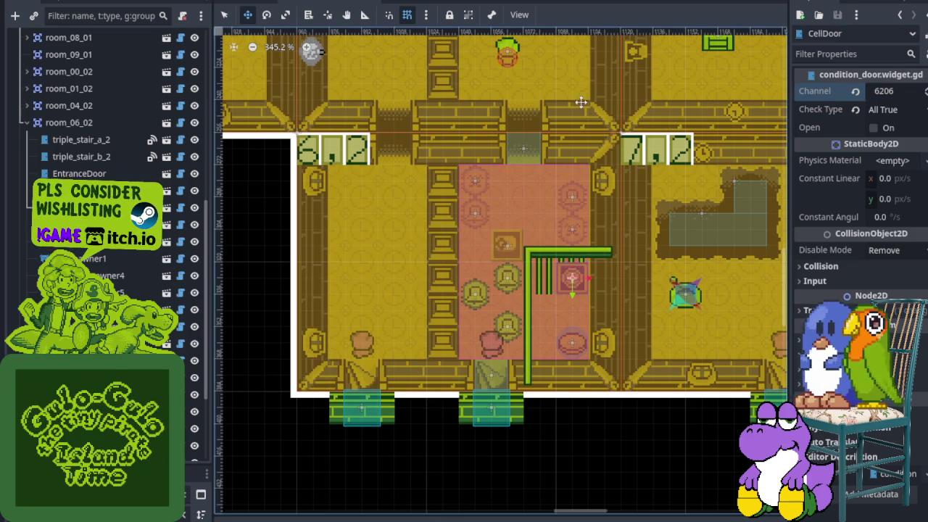
{"action": "key", "text": "F5"}
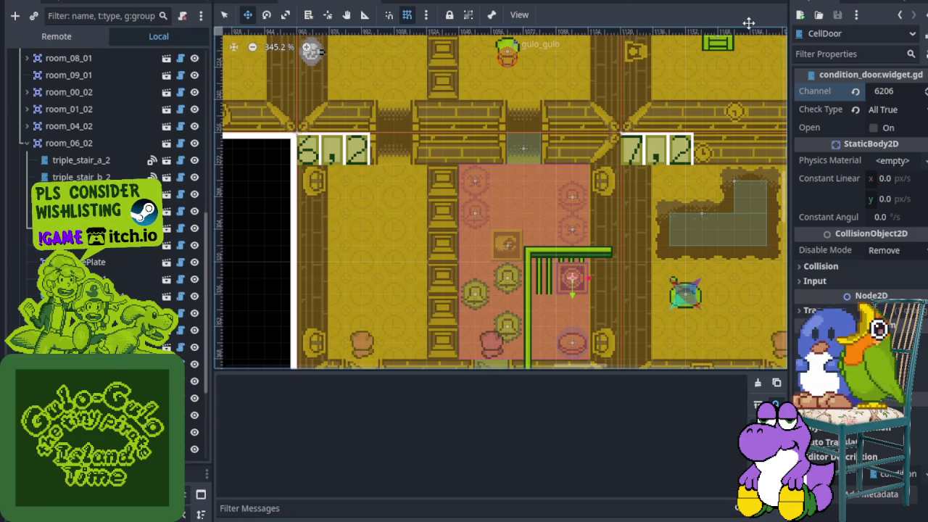
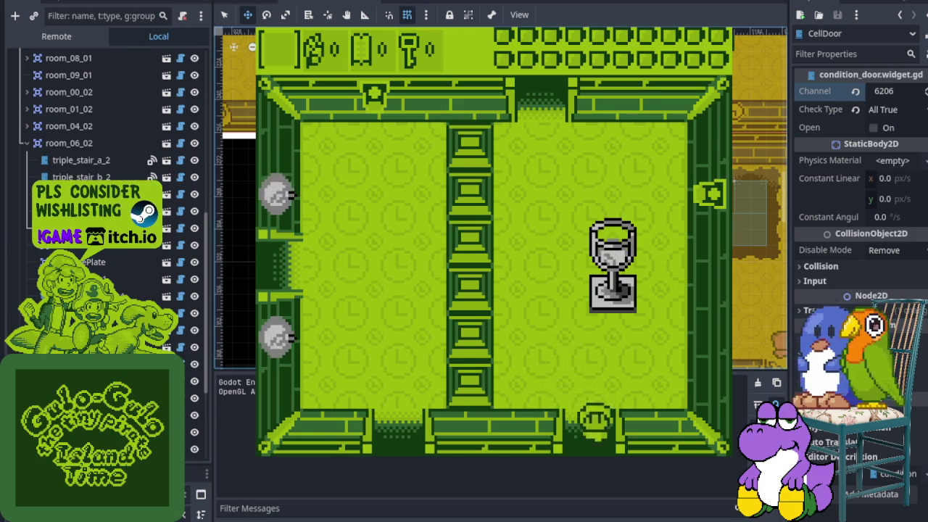
- Walk the character down into the next room and around the bell area
{"action": "key", "text": "Down"}
{"action": "key", "text": "Down"}
{"action": "key", "text": "Up"}
{"action": "key", "text": "Right"}
{"action": "key", "text": "Left"}
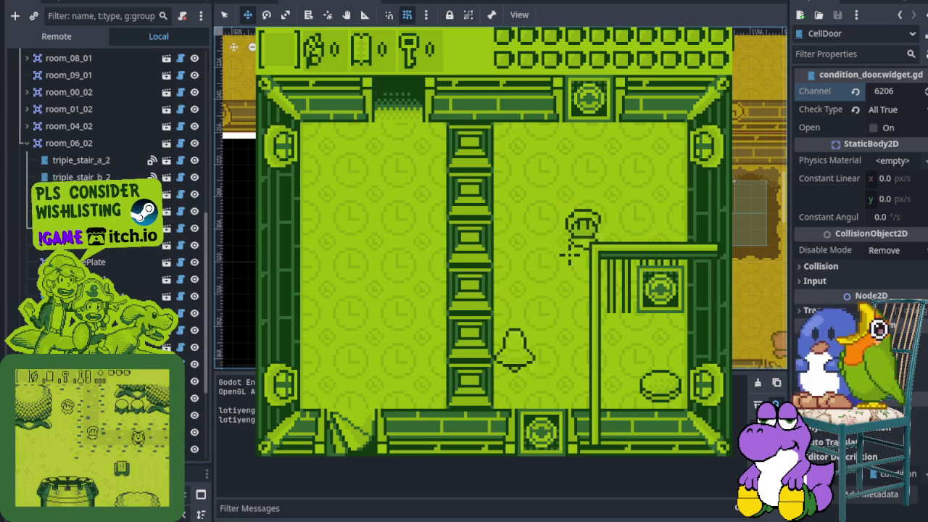
{"action": "key", "text": "Left"}
{"action": "key", "text": "Down"}
{"action": "key", "text": "Left"}
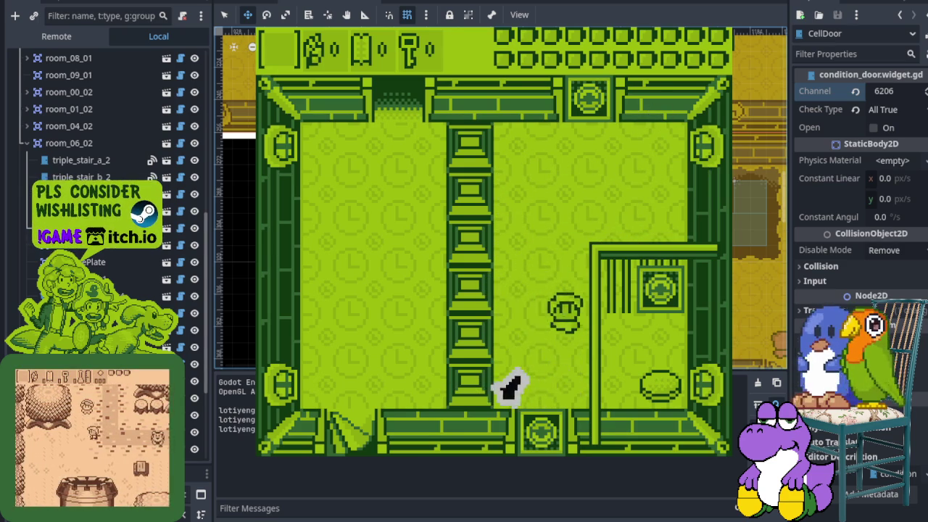
{"action": "key", "text": "Up"}
{"action": "key", "text": "Right"}
{"action": "key", "text": "Up"}
{"action": "key", "text": "Up"}
{"action": "key", "text": "Right"}
{"action": "key", "text": "Down"}
{"action": "key", "text": "Left"}
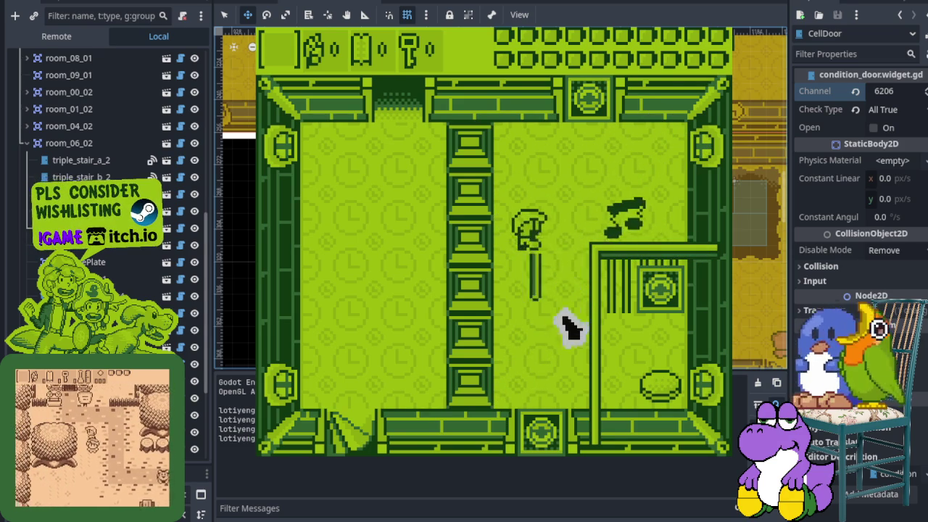
{"action": "key", "text": "Down"}
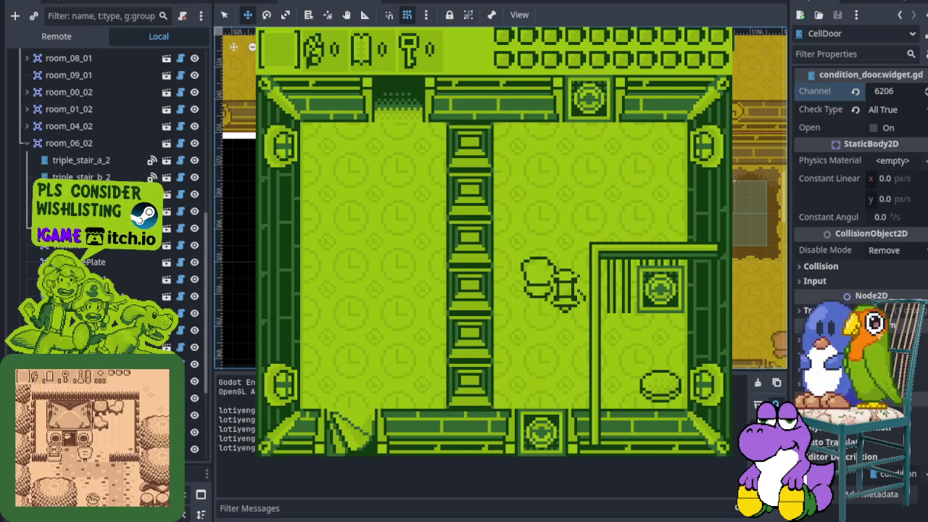
- Fight through the room along the upper wall and toward the creature, then stop the game with F8
{"action": "key", "text": "Up"}
{"action": "key", "text": "Down"}
{"action": "key", "text": "Down"}
{"action": "key", "text": "Left"}
{"action": "key", "text": "Up"}
{"action": "key", "text": "Down"}
{"action": "key", "text": "Right"}
{"action": "key", "text": "Up"}
{"action": "key", "text": "Left"}
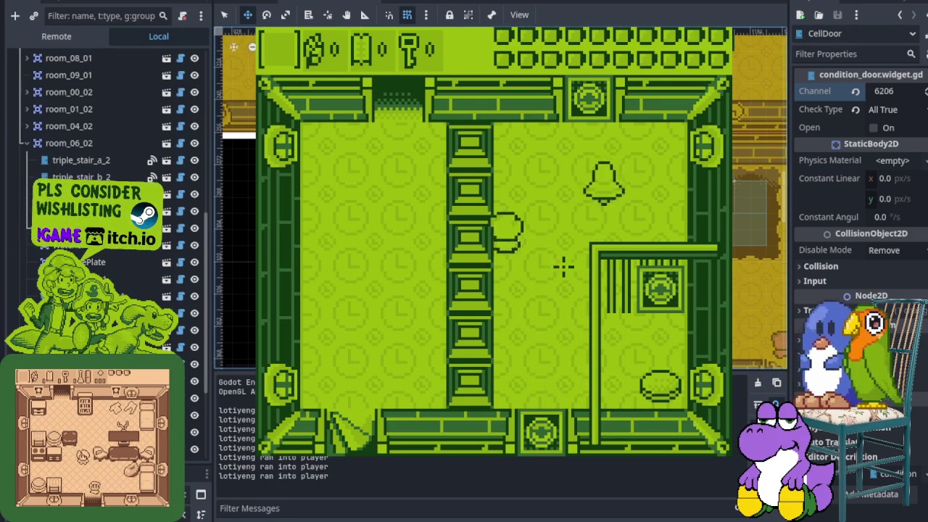
{"action": "key", "text": "Up"}
{"action": "key", "text": "Right"}
{"action": "key", "text": "Left"}
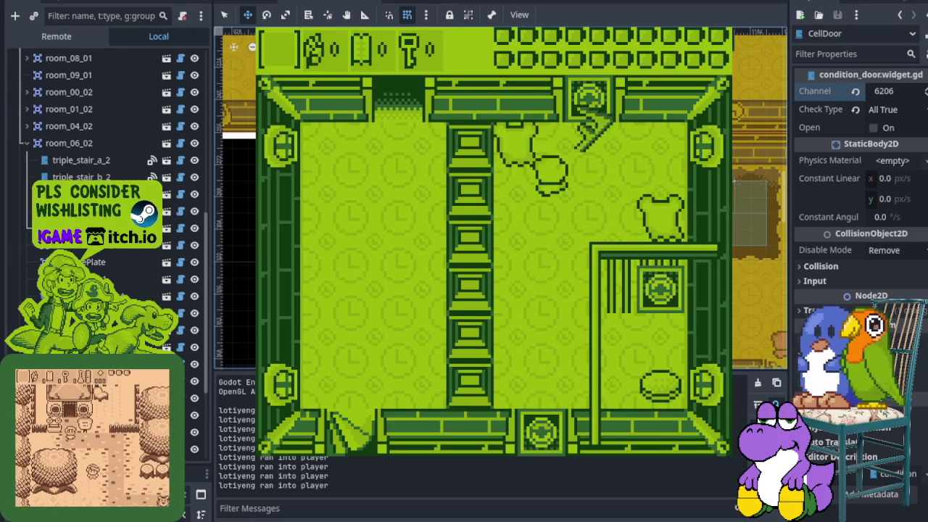
{"action": "key", "text": "Down"}
{"action": "key", "text": "Up"}
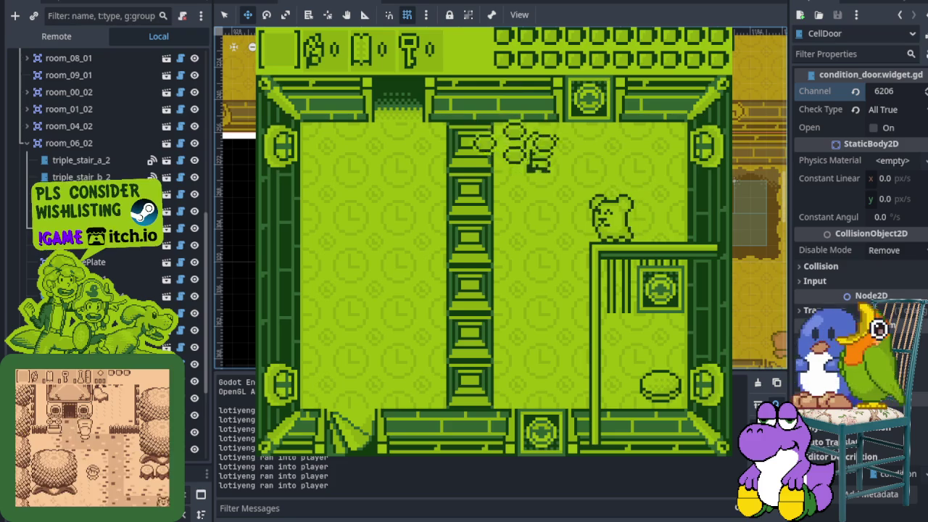
{"action": "key", "text": "Left"}
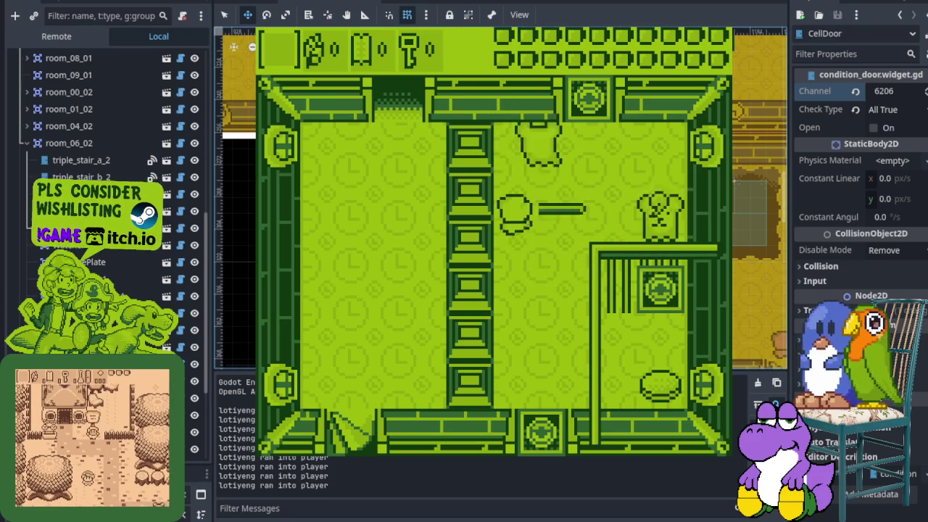
{"action": "key", "text": "Right"}
{"action": "key", "text": "Left"}
{"action": "key", "text": "Right"}
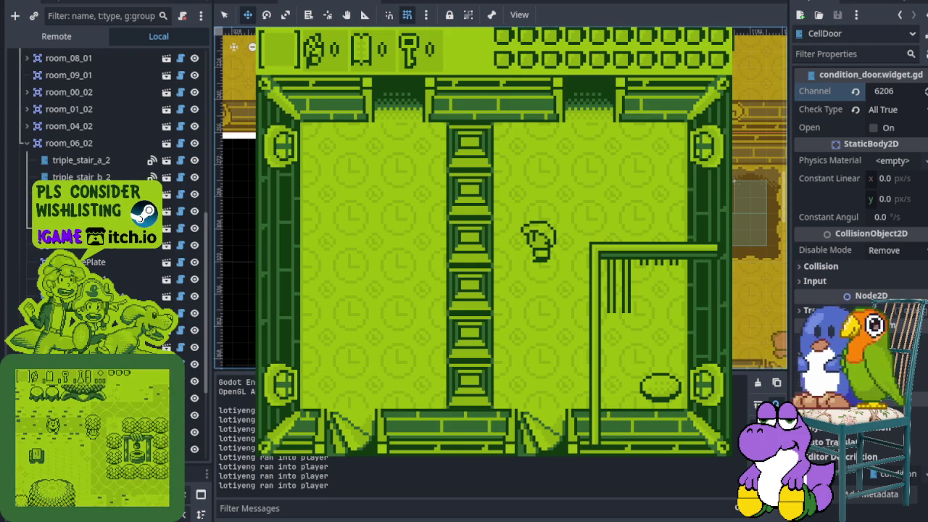
{"action": "key", "text": "F8"}
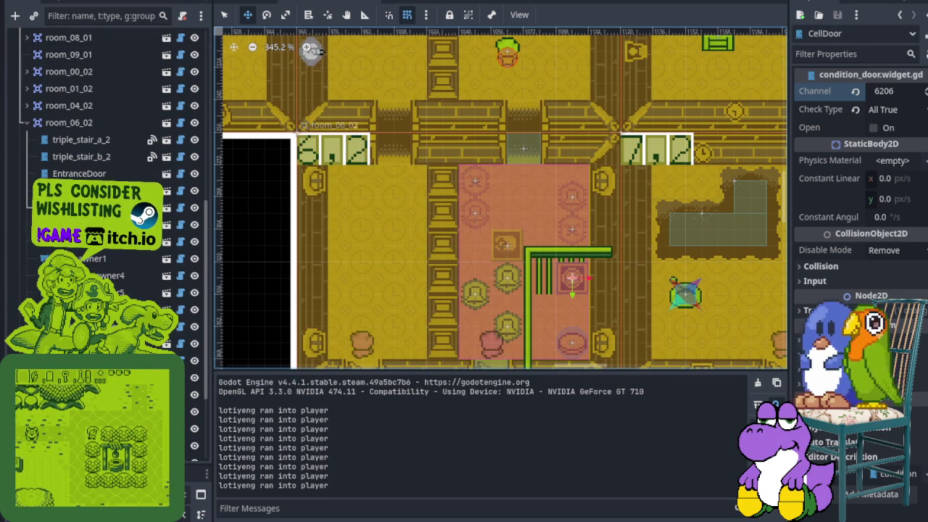
- Hide the output log and scroll around the 2D viewport to inspect the dungeon rooms
{"action": "scroll", "coordinate": [575, 206], "scroll_direction": "down", "scroll_amount": 2}
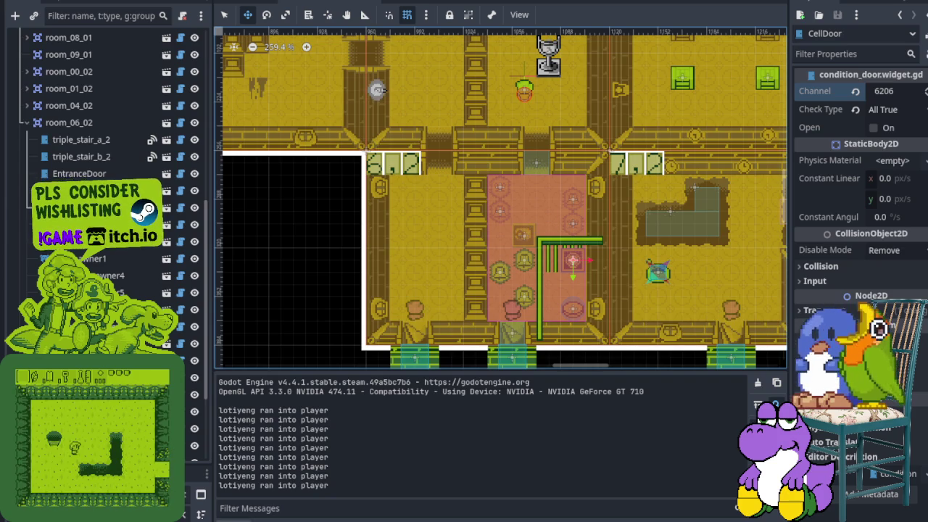
{"action": "key", "text": "ctrl+j"}
{"action": "scroll", "coordinate": [507, 283], "scroll_direction": "down", "scroll_amount": 5}
{"action": "scroll", "coordinate": [435, 277], "scroll_direction": "left", "scroll_amount": 6}
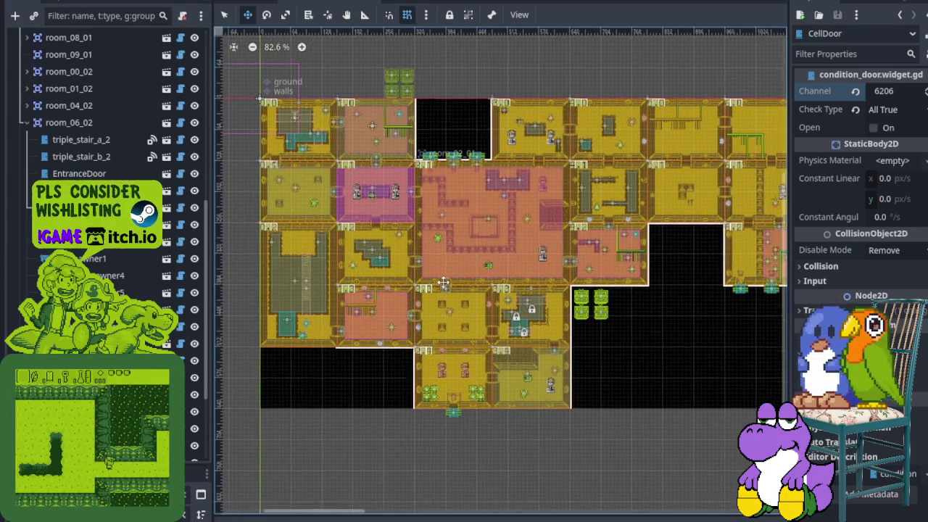
{"action": "scroll", "coordinate": [444, 281], "scroll_direction": "down", "scroll_amount": 1}
{"action": "scroll", "coordinate": [549, 248], "scroll_direction": "right", "scroll_amount": 3}
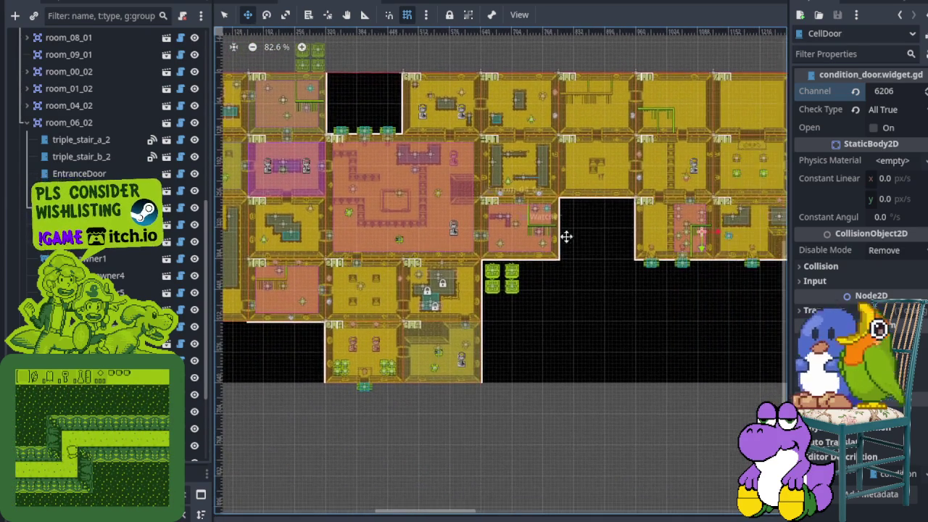
{"action": "scroll", "coordinate": [549, 248], "scroll_direction": "right", "scroll_amount": 3}
{"action": "scroll", "coordinate": [520, 235], "scroll_direction": "up", "scroll_amount": 1}
{"action": "scroll", "coordinate": [410, 232], "scroll_direction": "left", "scroll_amount": 5}
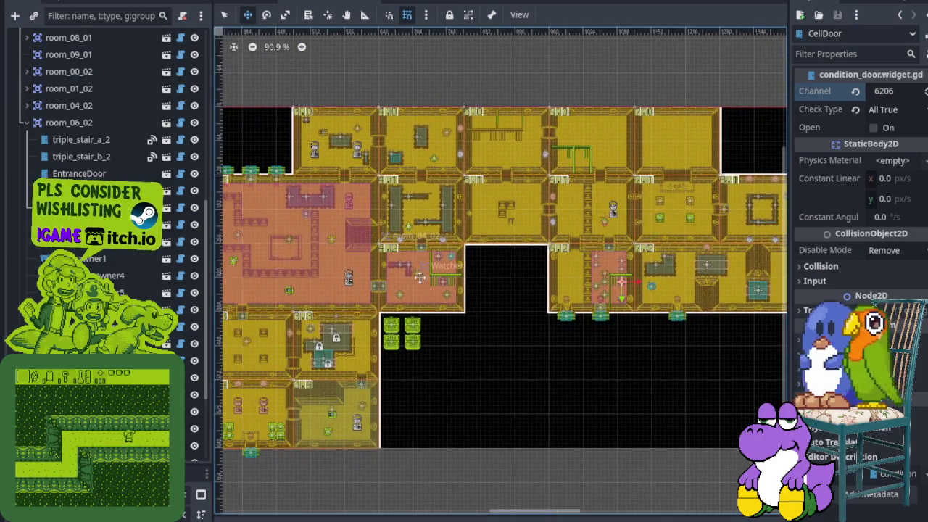
{"action": "scroll", "coordinate": [450, 246], "scroll_direction": "down", "scroll_amount": 1}
{"action": "scroll", "coordinate": [470, 258], "scroll_direction": "left", "scroll_amount": 2}
{"action": "scroll", "coordinate": [469, 258], "scroll_direction": "down", "scroll_amount": 1}
{"action": "scroll", "coordinate": [479, 247], "scroll_direction": "up", "scroll_amount": 1}
{"action": "scroll", "coordinate": [486, 239], "scroll_direction": "down", "scroll_amount": 1}
{"action": "scroll", "coordinate": [500, 228], "scroll_direction": "right", "scroll_amount": 4}
{"action": "scroll", "coordinate": [501, 228], "scroll_direction": "up", "scroll_amount": 16}
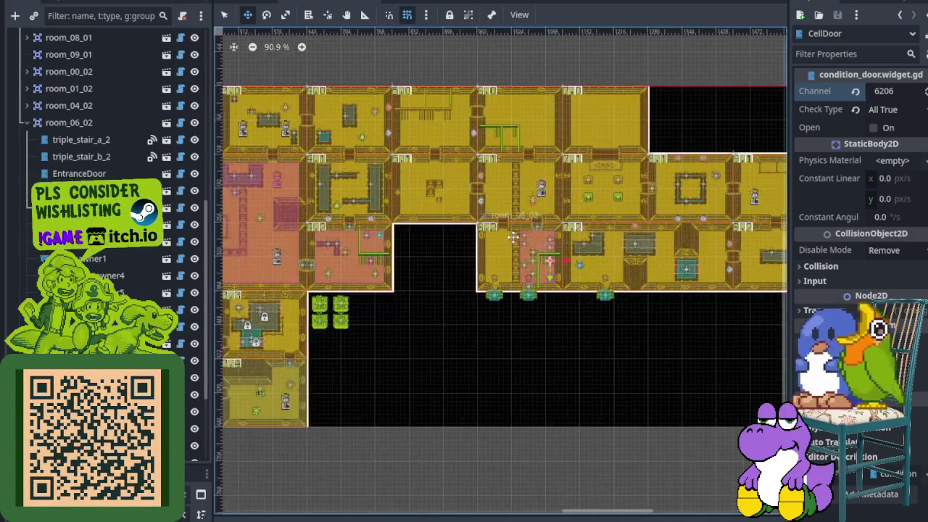
{"action": "scroll", "coordinate": [501, 268], "scroll_direction": "down", "scroll_amount": 2}
{"action": "scroll", "coordinate": [500, 268], "scroll_direction": "right", "scroll_amount": 2}
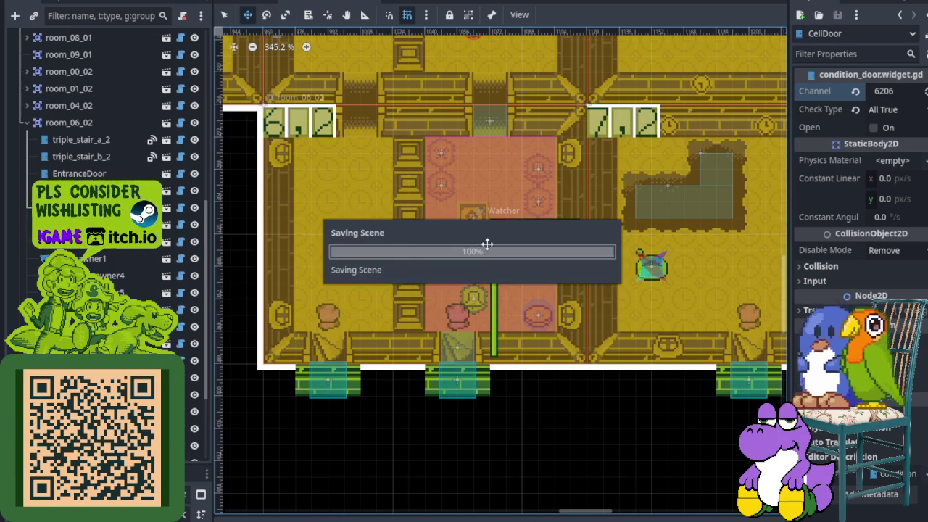
{"action": "scroll", "coordinate": [488, 244], "scroll_direction": "down", "scroll_amount": 6}
{"action": "scroll", "coordinate": [544, 304], "scroll_direction": "up", "scroll_amount": 5}
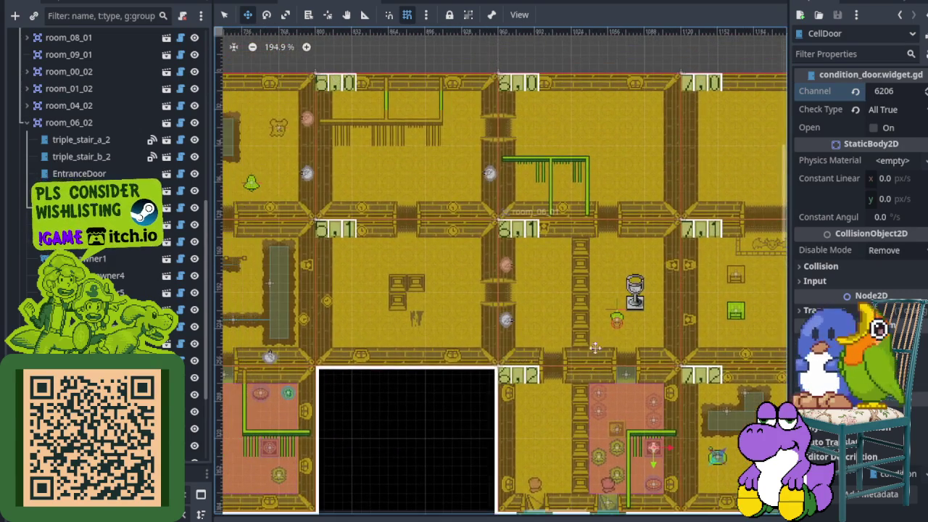
{"action": "scroll", "coordinate": [607, 327], "scroll_direction": "up", "scroll_amount": 2}
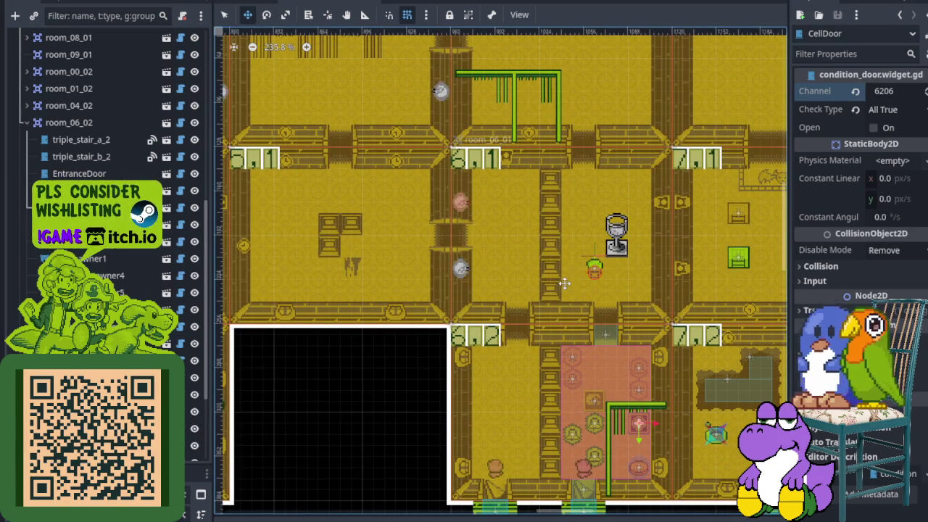
{"action": "scroll", "coordinate": [564, 290], "scroll_direction": "up", "scroll_amount": 2}
{"action": "scroll", "coordinate": [573, 304], "scroll_direction": "left", "scroll_amount": 1}
- Pan to the trophy room room_06_01 and its neighbours, then pick the Select tool
{"action": "mouse_move", "coordinate": [595, 327]}
{"action": "left_mouse_down"}
{"action": "mouse_move", "coordinate": [567, 283]}
{"action": "mouse_move", "coordinate": [570, 255]}
{"action": "left_mouse_up"}
{"action": "scroll", "coordinate": [565, 282], "scroll_direction": "up", "scroll_amount": 3}
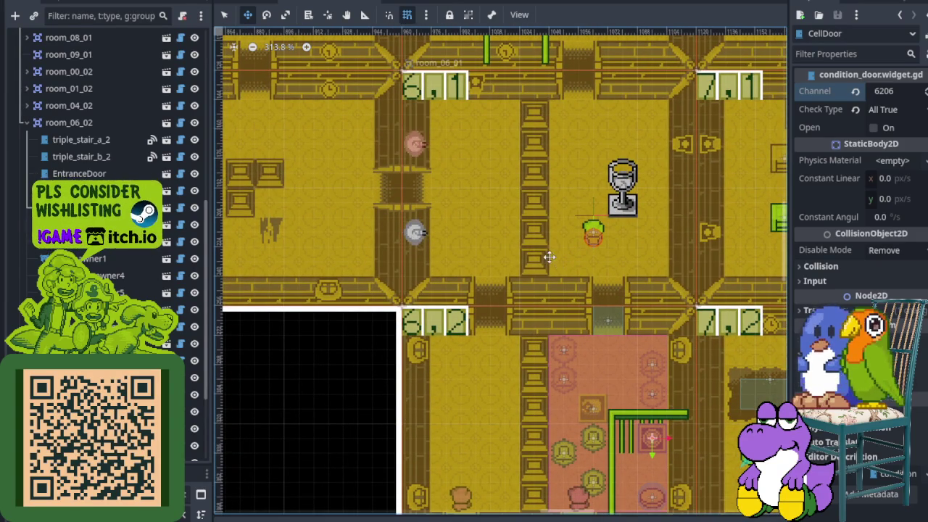
{"action": "mouse_move", "coordinate": [541, 263]}
{"action": "left_mouse_down"}
{"action": "mouse_move", "coordinate": [555, 269]}
{"action": "mouse_move", "coordinate": [560, 286]}
{"action": "mouse_move", "coordinate": [570, 276]}
{"action": "mouse_move", "coordinate": [593, 332]}
{"action": "left_mouse_up"}
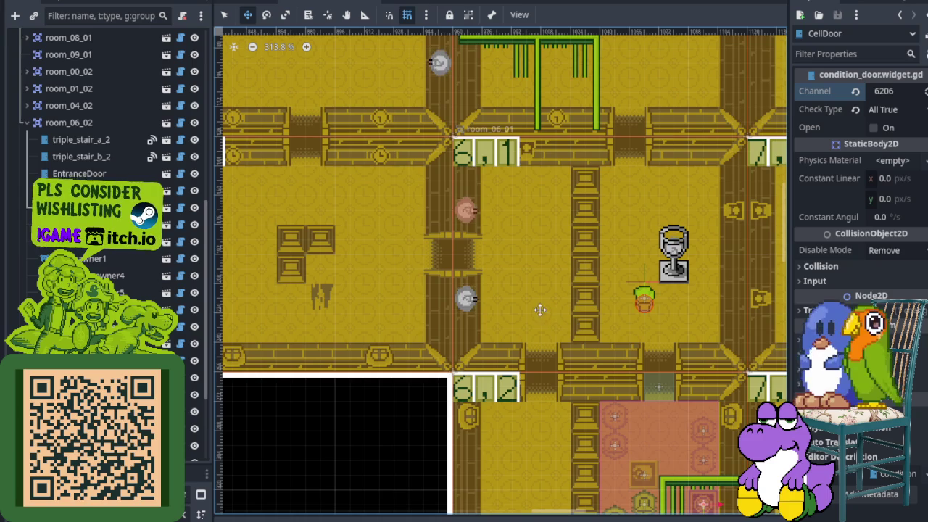
{"action": "scroll", "coordinate": [530, 303], "scroll_direction": "down", "scroll_amount": 4}
{"action": "mouse_move", "coordinate": [529, 303]}
{"action": "left_mouse_down"}
{"action": "mouse_move", "coordinate": [570, 332]}
{"action": "mouse_move", "coordinate": [579, 324]}
{"action": "left_mouse_up"}
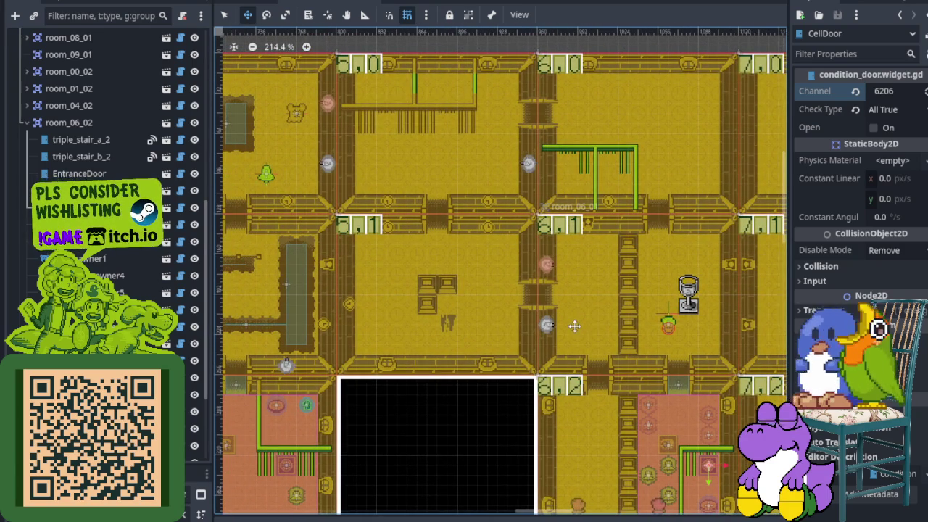
{"action": "scroll", "coordinate": [561, 319], "scroll_direction": "down", "scroll_amount": 4}
{"action": "mouse_move", "coordinate": [561, 319]}
{"action": "left_mouse_down"}
{"action": "mouse_move", "coordinate": [585, 284]}
{"action": "mouse_move", "coordinate": [535, 307]}
{"action": "left_mouse_up"}
{"action": "scroll", "coordinate": [604, 302], "scroll_direction": "up", "scroll_amount": 3}
{"action": "scroll", "coordinate": [602, 286], "scroll_direction": "down", "scroll_amount": 2}
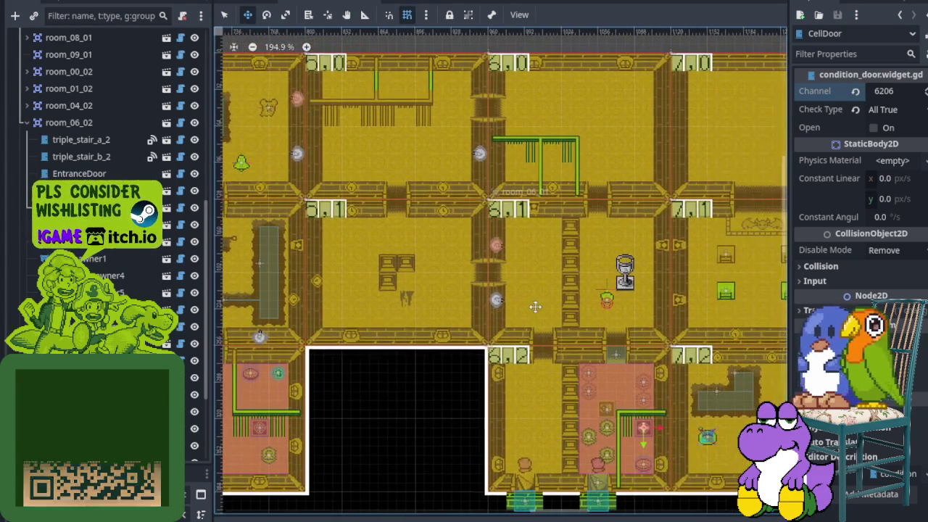
{"action": "scroll", "coordinate": [559, 269], "scroll_direction": "up", "scroll_amount": 5}
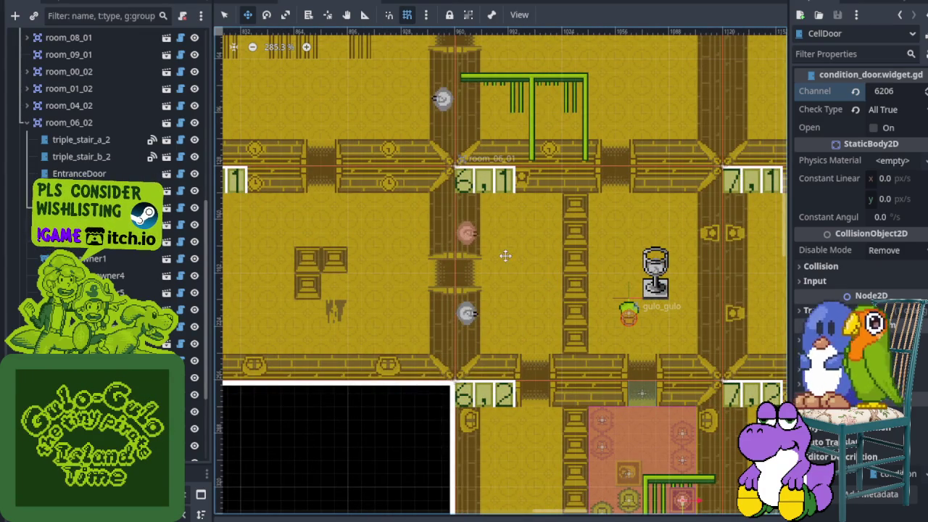
{"action": "left_click", "coordinate": [229, 17]}
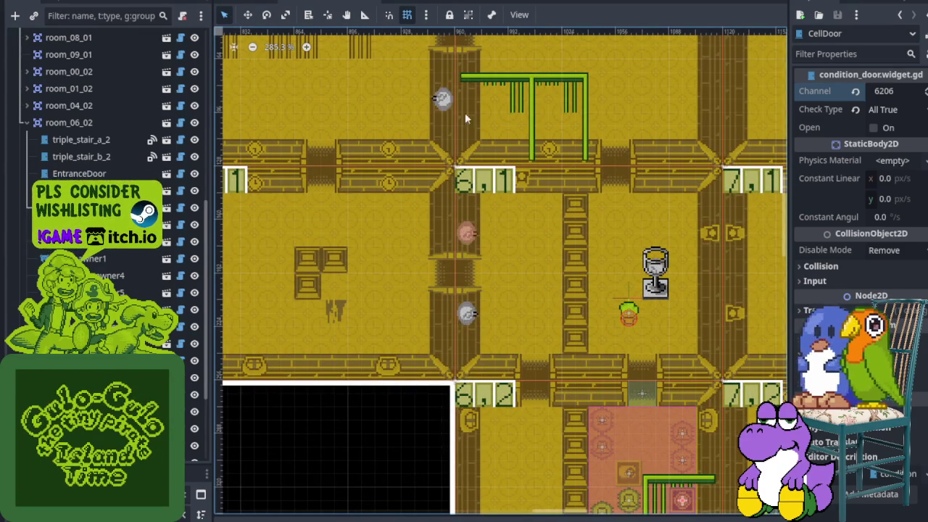
- Instance enemy_standin.tscn under room_06_01 and move it to the room's middle
{"action": "left_click", "coordinate": [488, 174]}
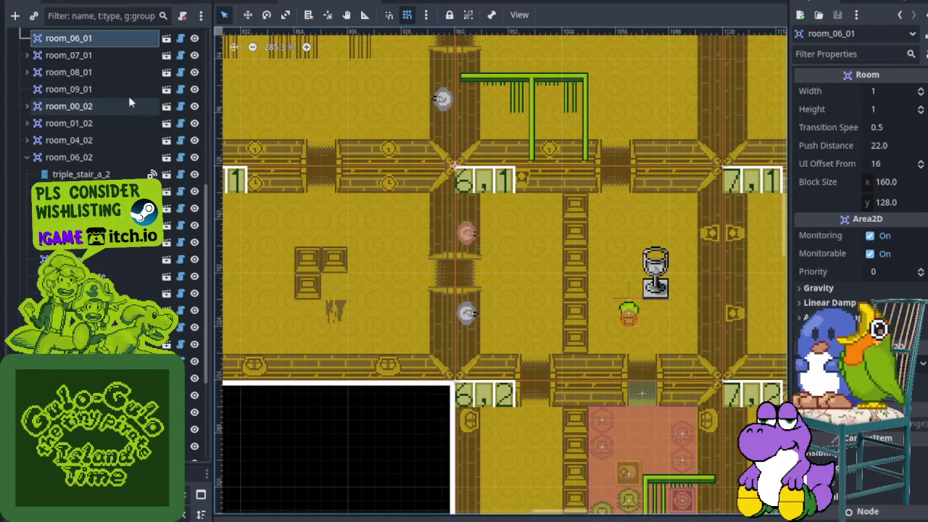
{"action": "scroll", "coordinate": [108, 90], "scroll_direction": "up", "scroll_amount": 4}
{"action": "right_click", "coordinate": [87, 148]}
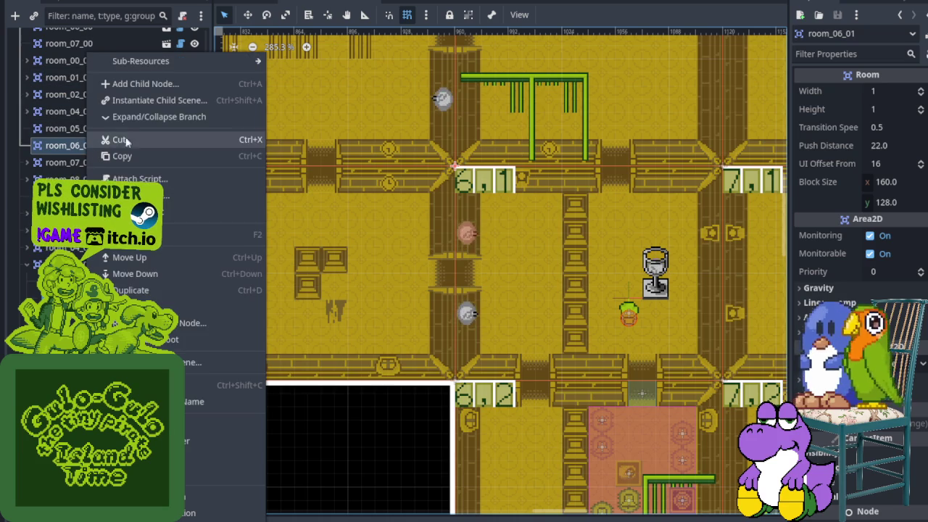
{"action": "left_click", "coordinate": [161, 104]}
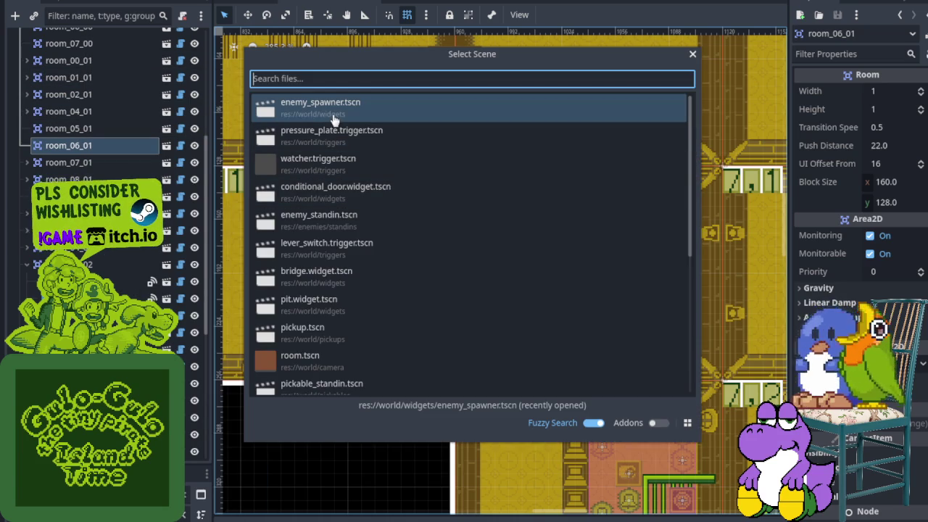
{"action": "double_click", "coordinate": [345, 229]}
{"action": "scroll", "coordinate": [492, 205], "scroll_direction": "up", "scroll_amount": 2}
{"action": "left_click", "coordinate": [247, 15]}
{"action": "mouse_move", "coordinate": [446, 154]}
{"action": "left_mouse_down"}
{"action": "mouse_move", "coordinate": [540, 316]}
{"action": "mouse_move", "coordinate": [525, 317]}
{"action": "mouse_move", "coordinate": [516, 276]}
{"action": "left_mouse_up"}
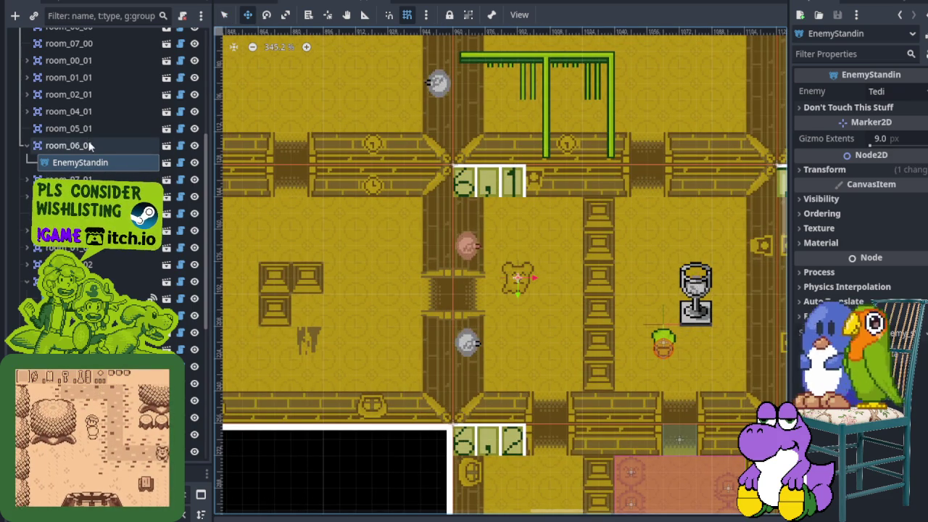
- Add a second enemy_standin instance to room_06_01 and position it on the room floor
{"action": "right_click", "coordinate": [89, 145]}
{"action": "left_click", "coordinate": [145, 102]}
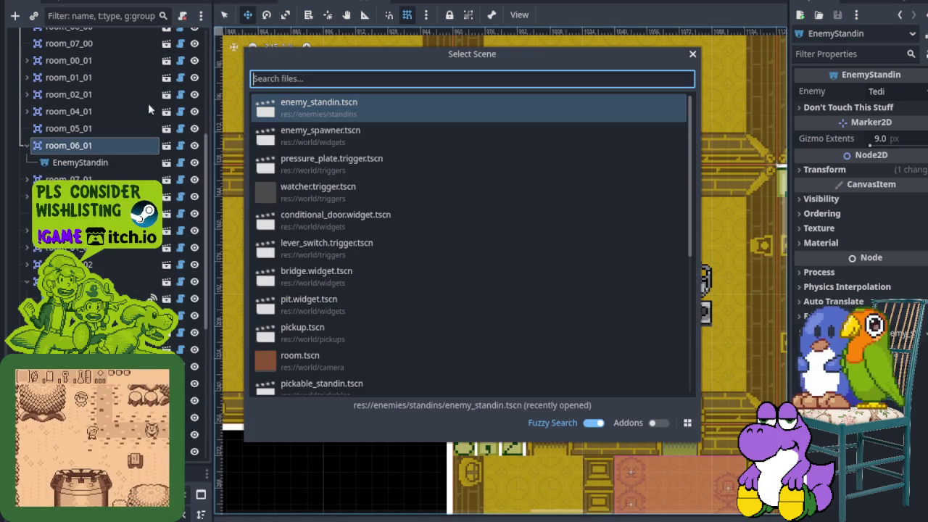
{"action": "double_click", "coordinate": [357, 118]}
{"action": "left_click_drag", "start_coordinate": [462, 150], "coordinate": [690, 247]}
{"action": "left_click_drag", "start_coordinate": [736, 276], "coordinate": [649, 293]}
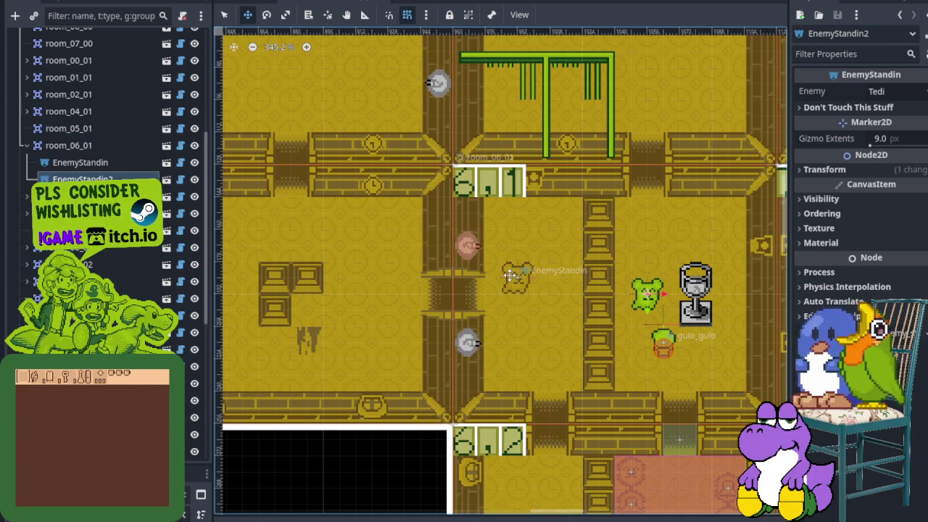
- Nudge the original EnemyStandin up and right, save the scene, and select room_05_01
{"action": "left_click", "coordinate": [118, 167]}
{"action": "left_click_drag", "start_coordinate": [522, 280], "coordinate": [553, 259]}
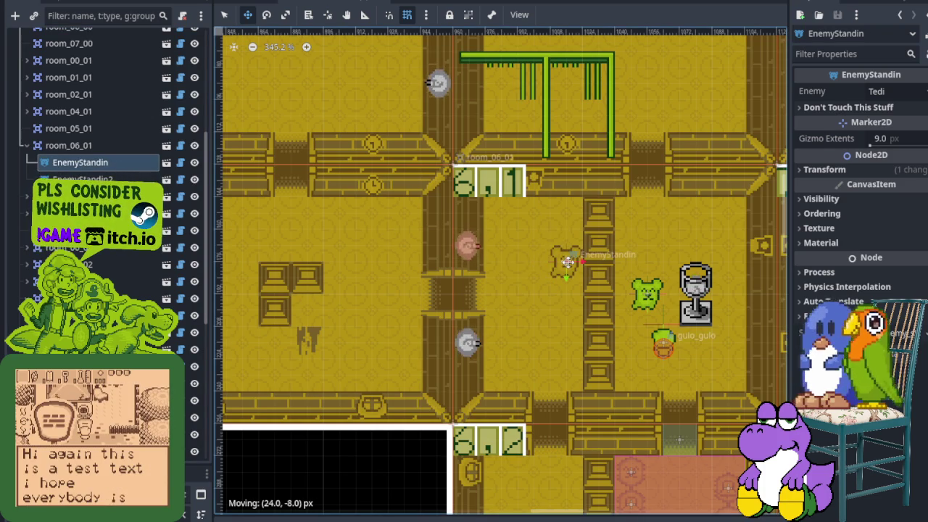
{"action": "key", "text": "ctrl+s"}
{"action": "scroll", "coordinate": [624, 283], "scroll_direction": "down", "scroll_amount": 3}
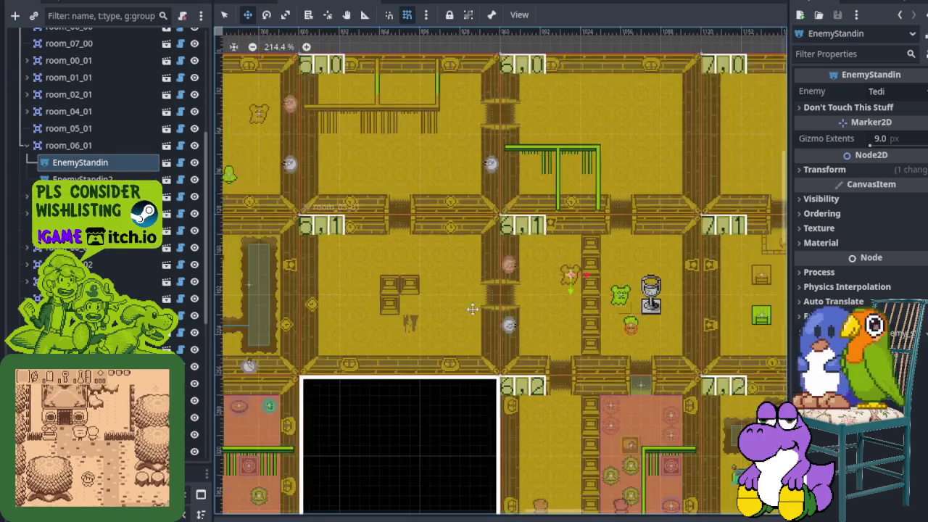
{"action": "scroll", "coordinate": [499, 283], "scroll_direction": "up", "scroll_amount": 2}
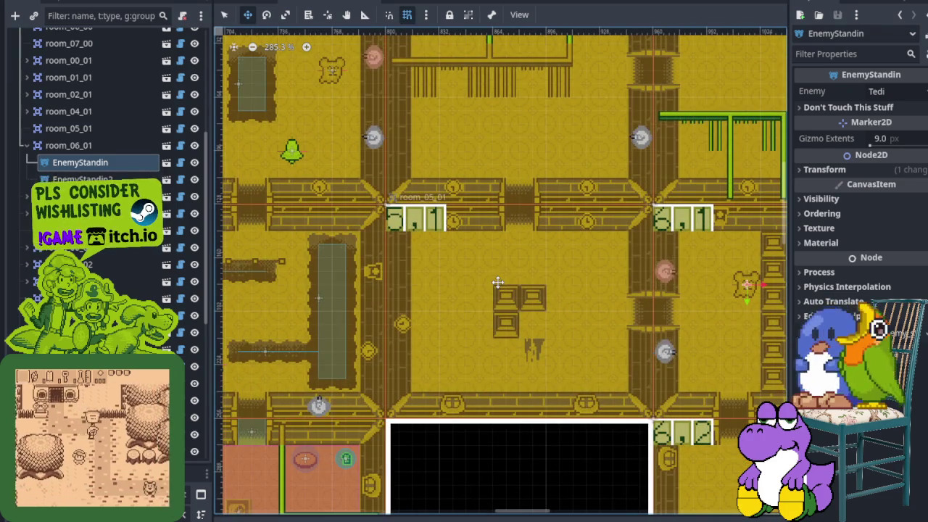
{"action": "left_click_drag", "start_coordinate": [527, 321], "coordinate": [500, 301]}
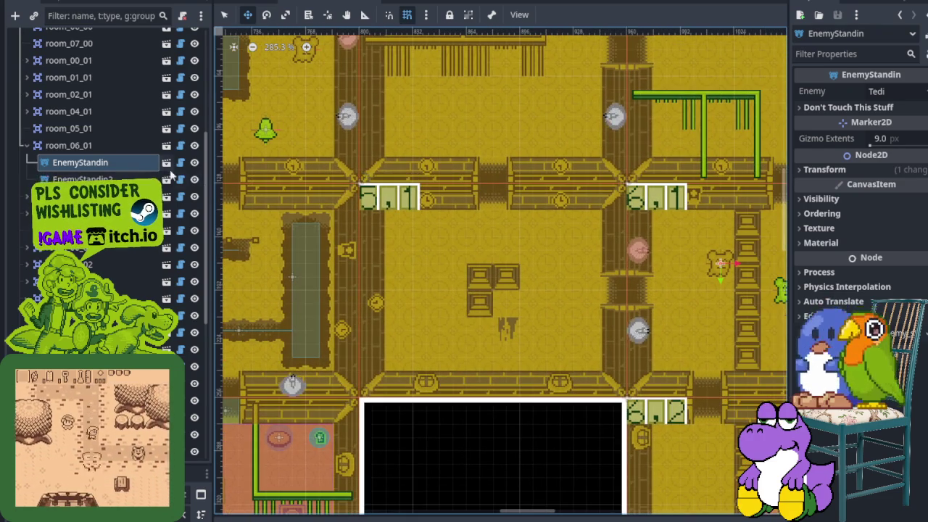
{"action": "left_click", "coordinate": [26, 145]}
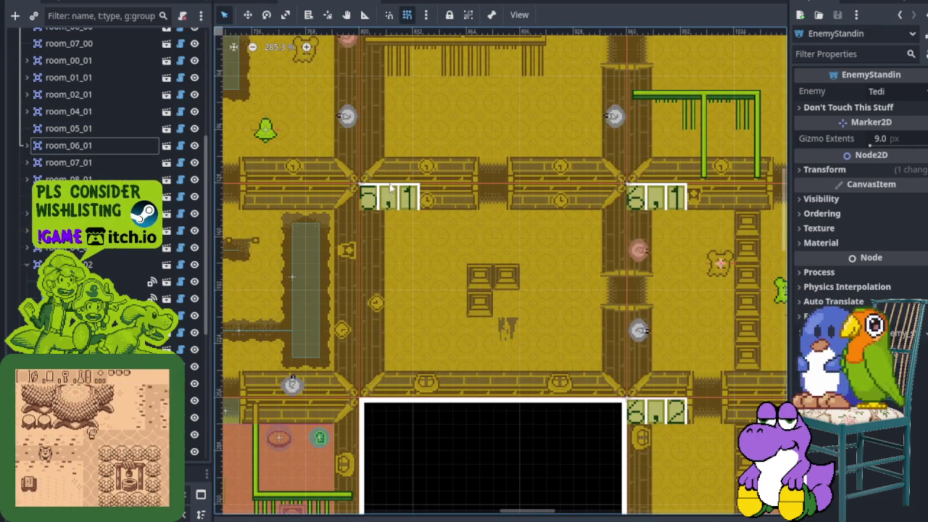
{"action": "left_click", "coordinate": [72, 128]}
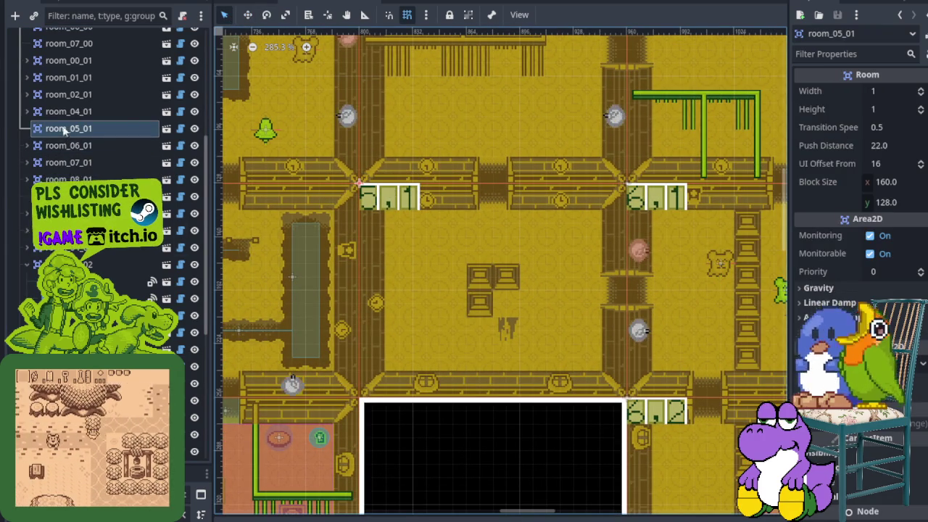
- Instance enemy_standin.tscn in room_05_01, drop it on the floor below the crates, and set Enemy to Inaklat
{"action": "right_click", "coordinate": [64, 128]}
{"action": "left_click", "coordinate": [134, 102]}
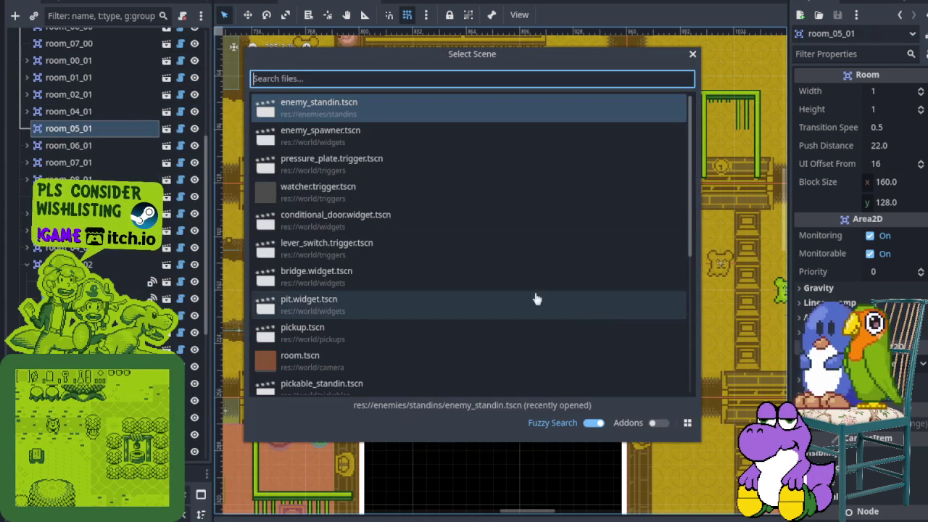
{"action": "double_click", "coordinate": [338, 107]}
{"action": "scroll", "coordinate": [440, 235], "scroll_direction": "up", "scroll_amount": 2}
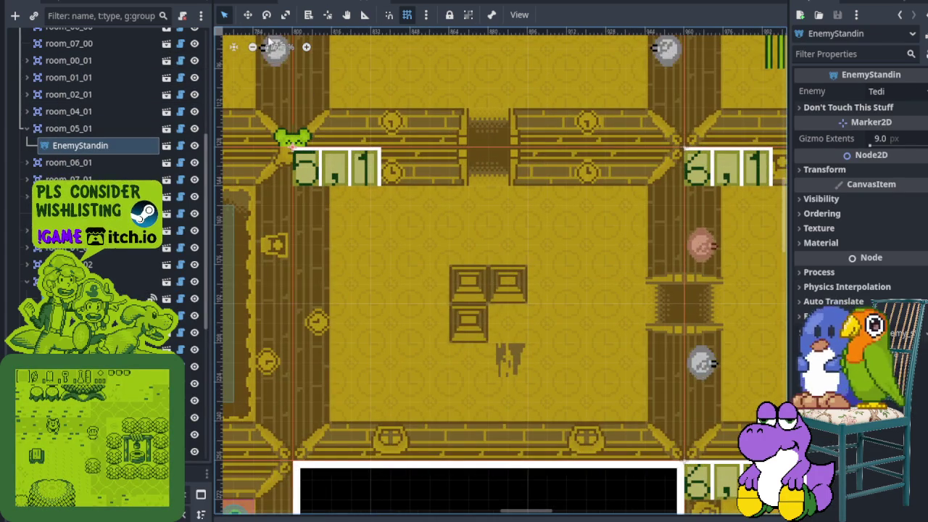
{"action": "mouse_move", "coordinate": [293, 145]}
{"action": "left_mouse_down"}
{"action": "mouse_move", "coordinate": [489, 244]}
{"action": "mouse_move", "coordinate": [563, 327]}
{"action": "mouse_move", "coordinate": [566, 365]}
{"action": "mouse_move", "coordinate": [529, 383]}
{"action": "mouse_move", "coordinate": [547, 386]}
{"action": "left_mouse_up"}
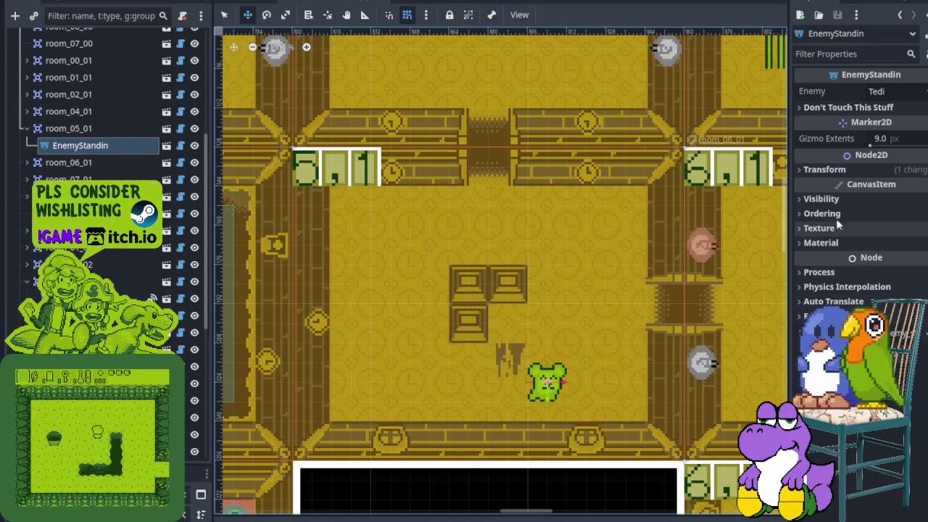
{"action": "left_click", "coordinate": [877, 91]}
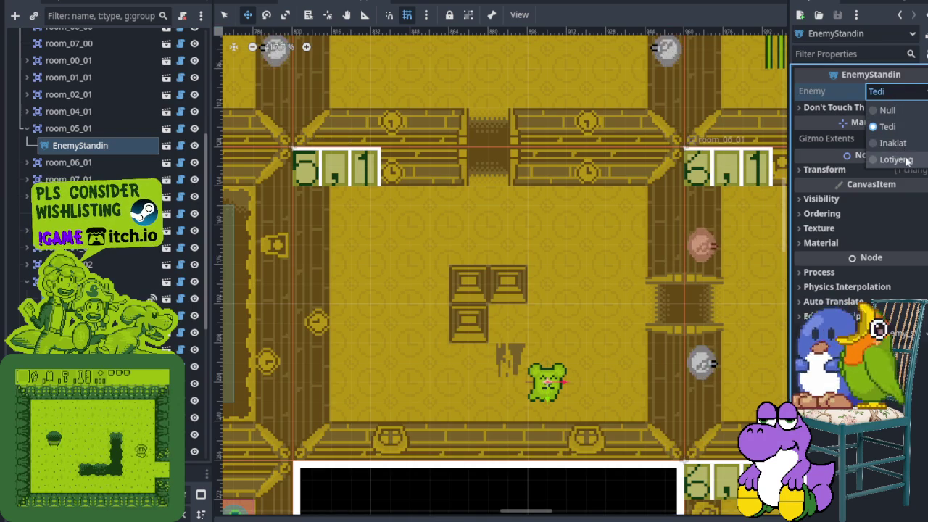
{"action": "left_click", "coordinate": [903, 159]}
{"action": "left_click", "coordinate": [900, 93]}
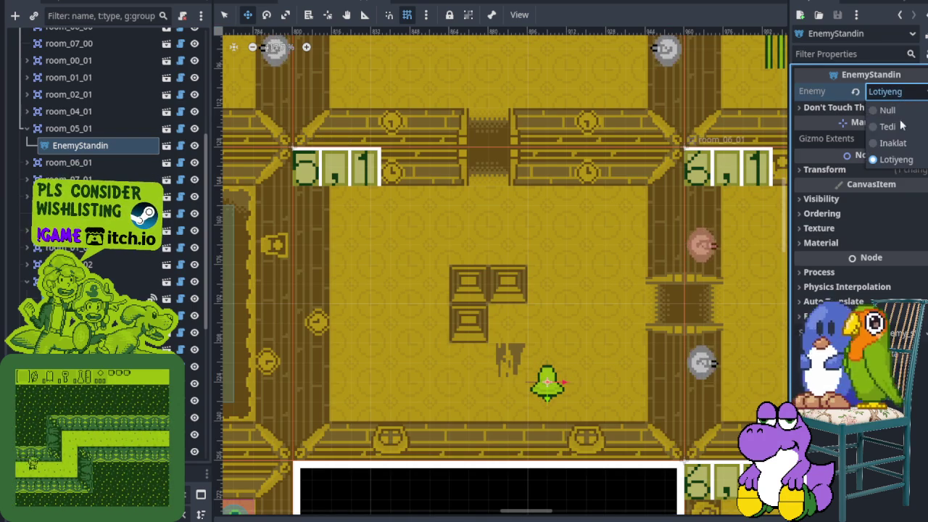
{"action": "left_click", "coordinate": [895, 143]}
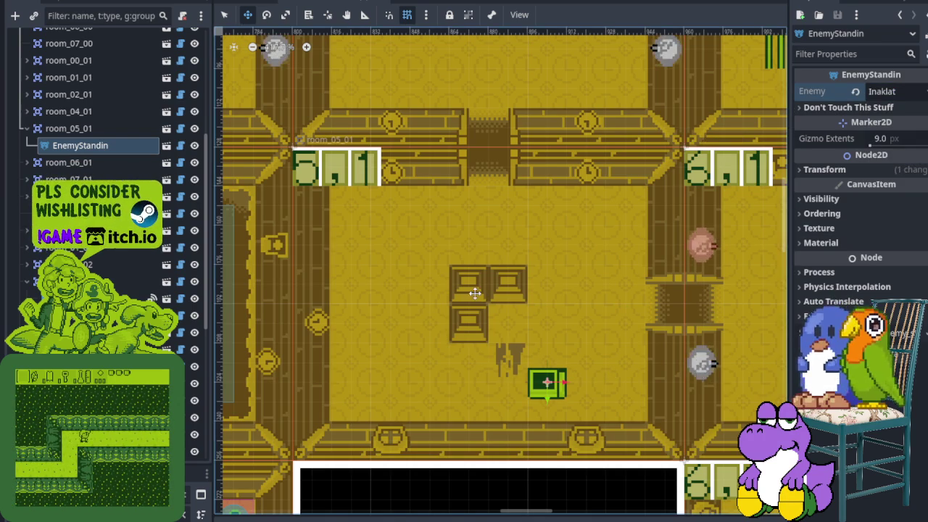
{"action": "left_click", "coordinate": [69, 128]}
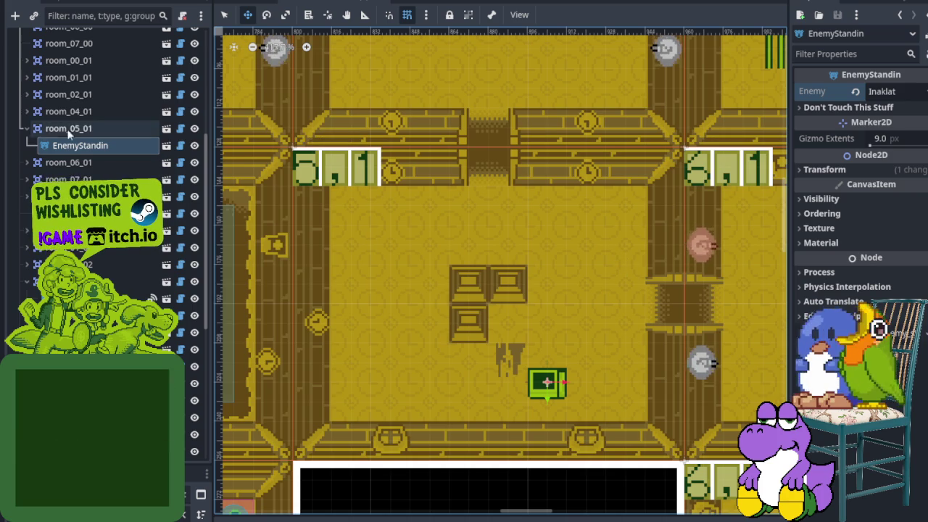
- Add EnemyStandin2 to room_05_01 left of the crates with its Enemy set to Lotiyeng
{"action": "right_click", "coordinate": [71, 130]}
{"action": "left_click", "coordinate": [143, 100]}
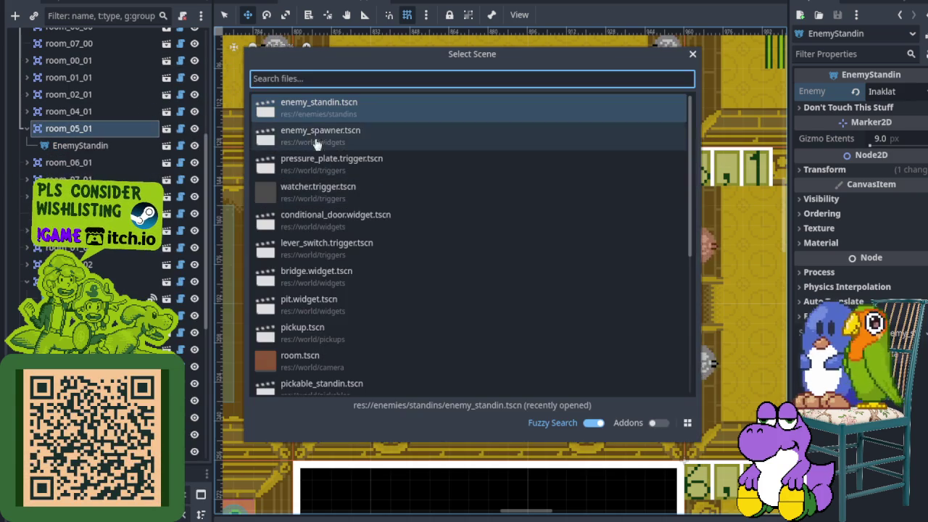
{"action": "double_click", "coordinate": [313, 113]}
{"action": "mouse_move", "coordinate": [294, 150]}
{"action": "left_mouse_down"}
{"action": "mouse_move", "coordinate": [334, 196]}
{"action": "mouse_move", "coordinate": [411, 248]}
{"action": "left_mouse_up"}
{"action": "left_click", "coordinate": [897, 91]}
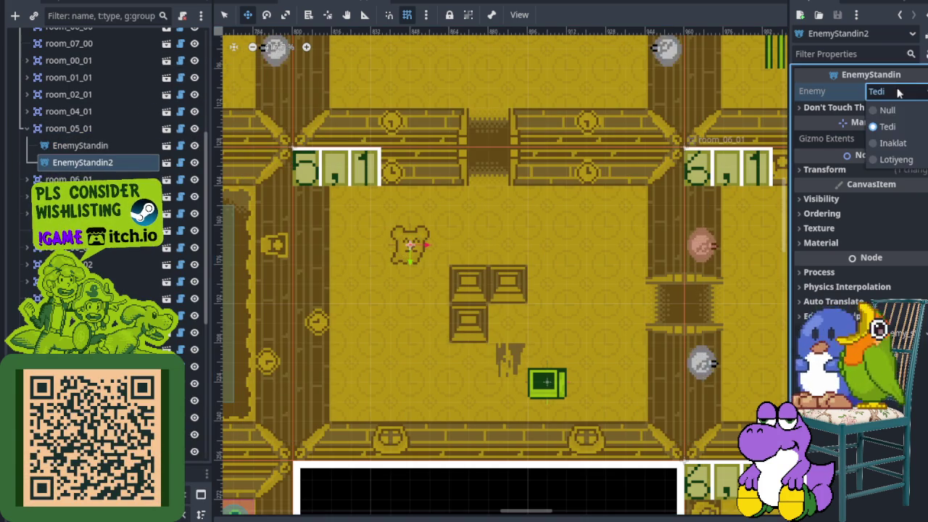
{"action": "left_click", "coordinate": [896, 157]}
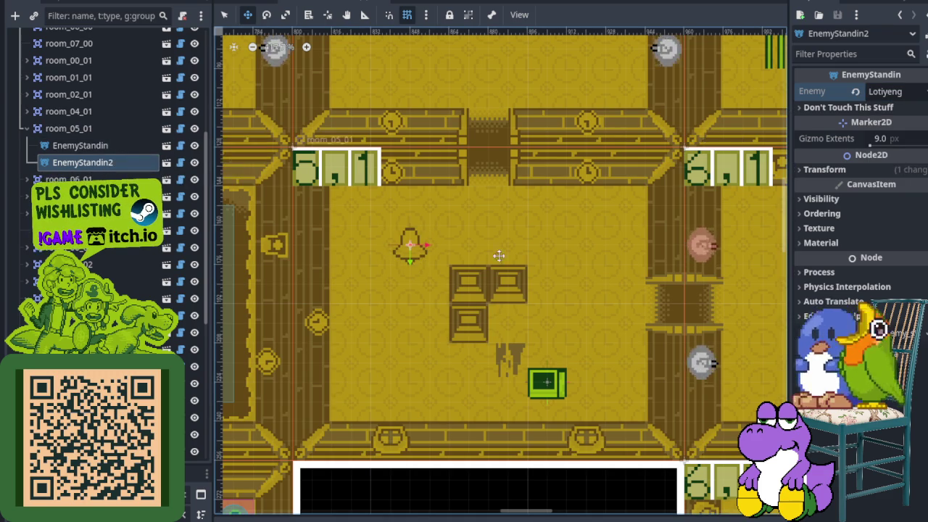
{"action": "scroll", "coordinate": [498, 257], "scroll_direction": "down", "scroll_amount": 5}
{"action": "scroll", "coordinate": [508, 269], "scroll_direction": "up", "scroll_amount": 3}
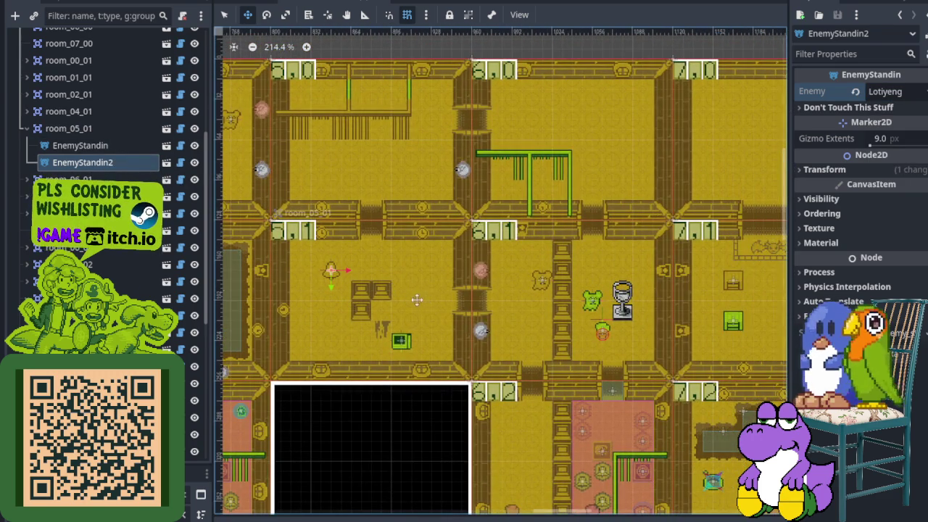
{"action": "scroll", "coordinate": [409, 298], "scroll_direction": "up", "scroll_amount": 3}
{"action": "left_click_drag", "start_coordinate": [337, 238], "coordinate": [395, 388]}
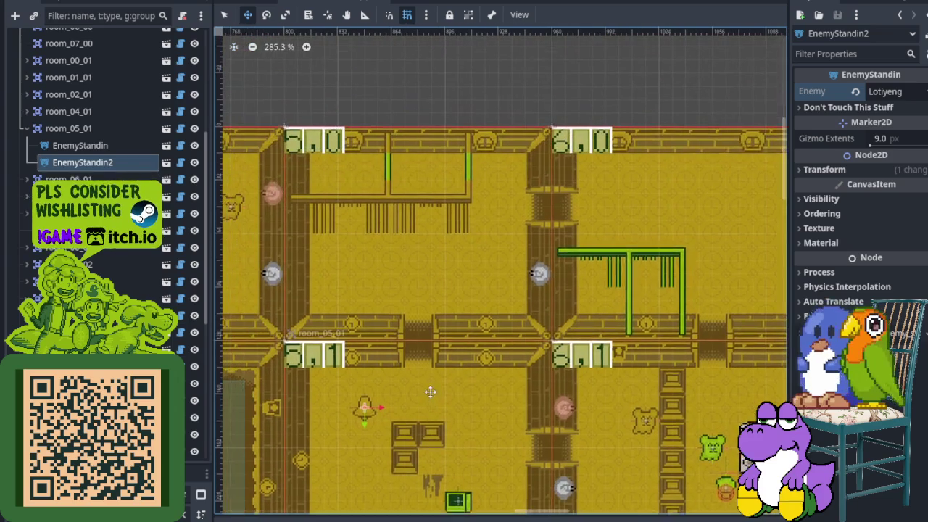
{"action": "left_click", "coordinate": [226, 15]}
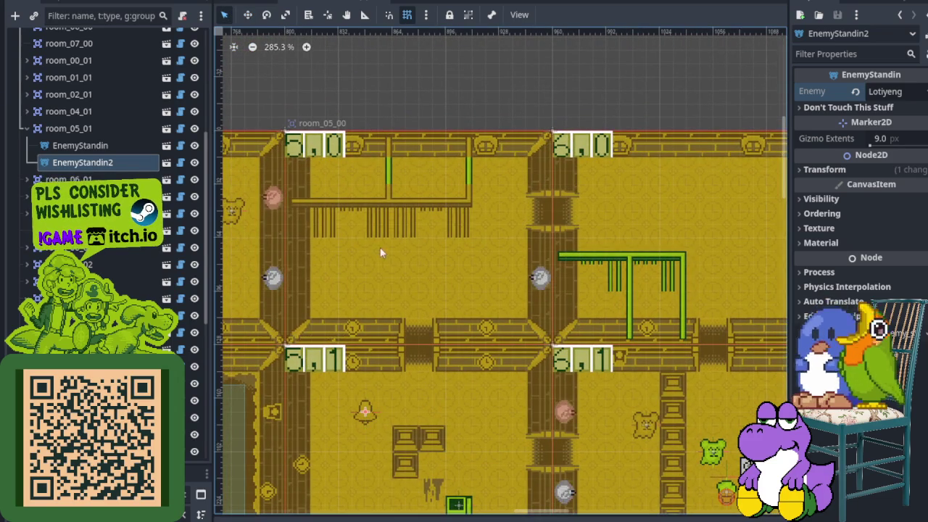
{"action": "scroll", "coordinate": [466, 380], "scroll_direction": "down", "scroll_amount": 4}
{"action": "key", "text": "ctrl+s"}
{"action": "scroll", "coordinate": [464, 402], "scroll_direction": "down", "scroll_amount": 1}
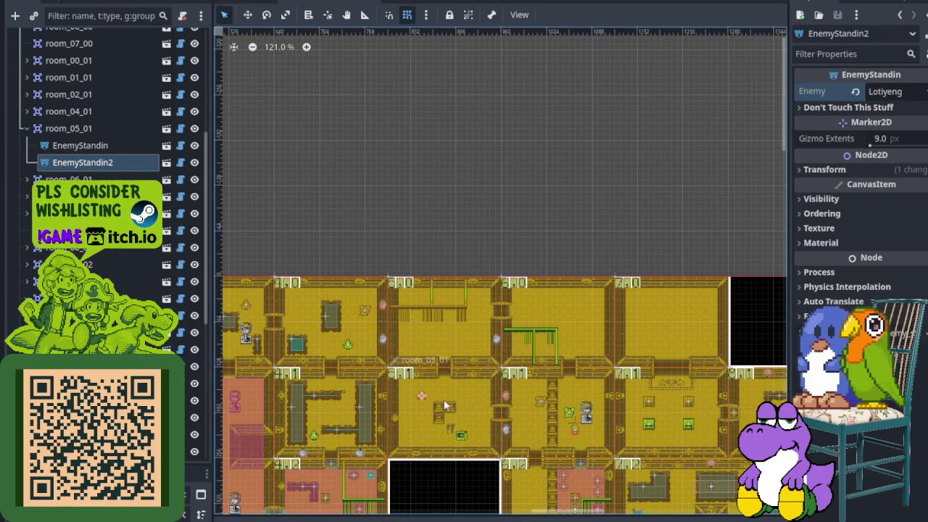
{"action": "mouse_move", "coordinate": [435, 389]}
{"action": "left_mouse_down"}
{"action": "mouse_move", "coordinate": [474, 322]}
{"action": "mouse_move", "coordinate": [540, 340]}
{"action": "mouse_move", "coordinate": [528, 316]}
{"action": "left_mouse_up"}
{"action": "scroll", "coordinate": [474, 323], "scroll_direction": "down", "scroll_amount": 2}
{"action": "scroll", "coordinate": [492, 308], "scroll_direction": "up", "scroll_amount": 6}
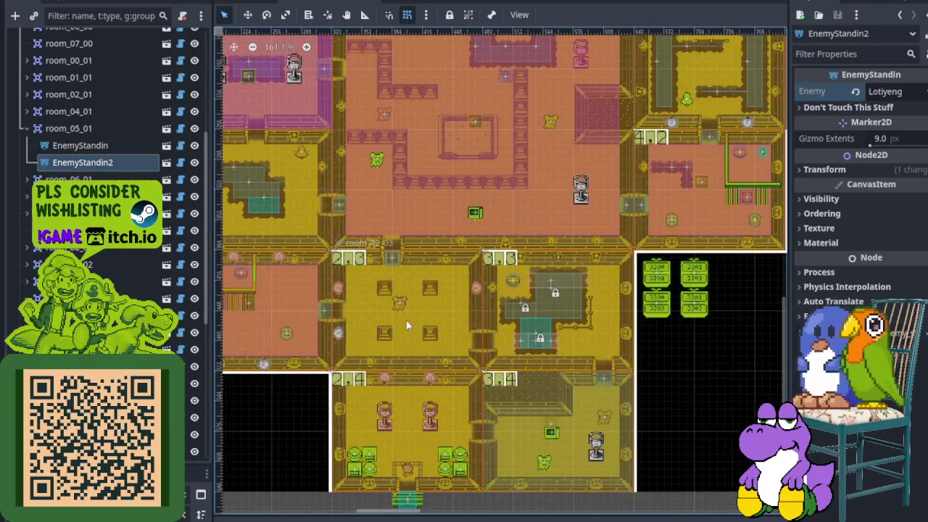
{"action": "scroll", "coordinate": [496, 320], "scroll_direction": "down", "scroll_amount": 3}
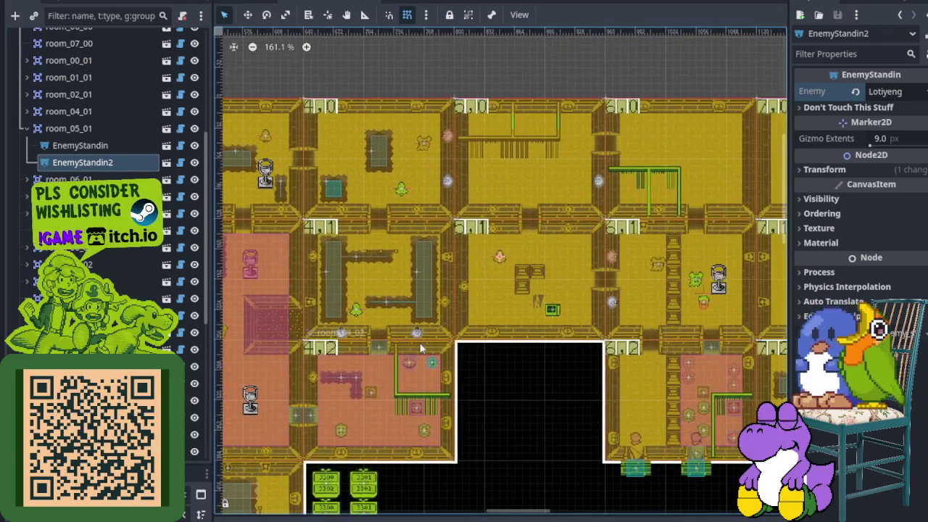
{"action": "scroll", "coordinate": [453, 369], "scroll_direction": "up", "scroll_amount": 8}
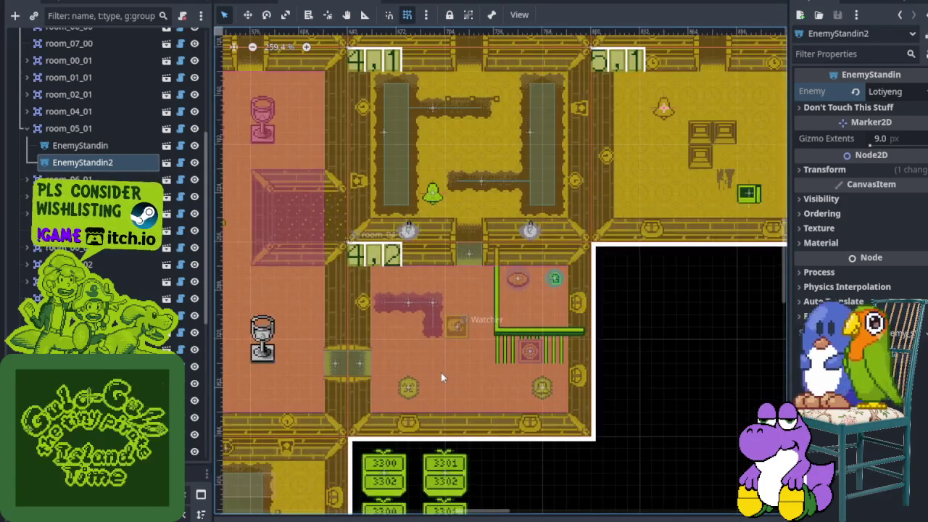
{"action": "scroll", "coordinate": [441, 364], "scroll_direction": "down", "scroll_amount": 5}
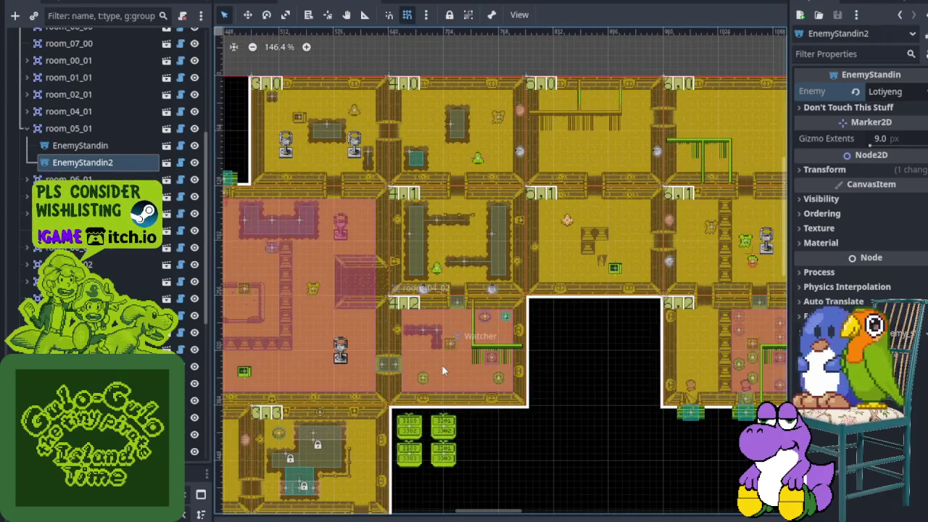
{"action": "scroll", "coordinate": [515, 333], "scroll_direction": "up", "scroll_amount": 1}
{"action": "scroll", "coordinate": [470, 315], "scroll_direction": "down", "scroll_amount": 2}
{"action": "scroll", "coordinate": [611, 329], "scroll_direction": "up", "scroll_amount": 2}
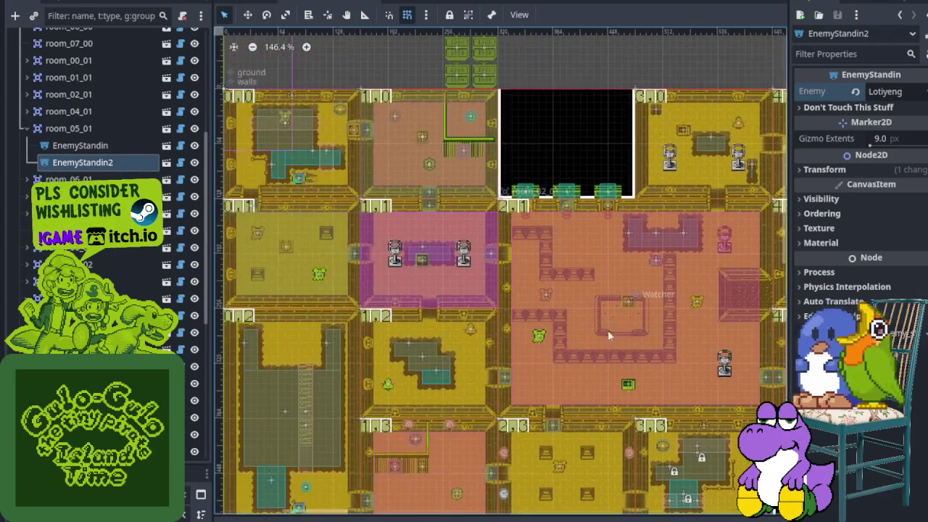
{"action": "scroll", "coordinate": [569, 321], "scroll_direction": "left", "scroll_amount": 5}
{"action": "scroll", "coordinate": [568, 321], "scroll_direction": "up", "scroll_amount": 2}
{"action": "scroll", "coordinate": [451, 274], "scroll_direction": "right", "scroll_amount": 8}
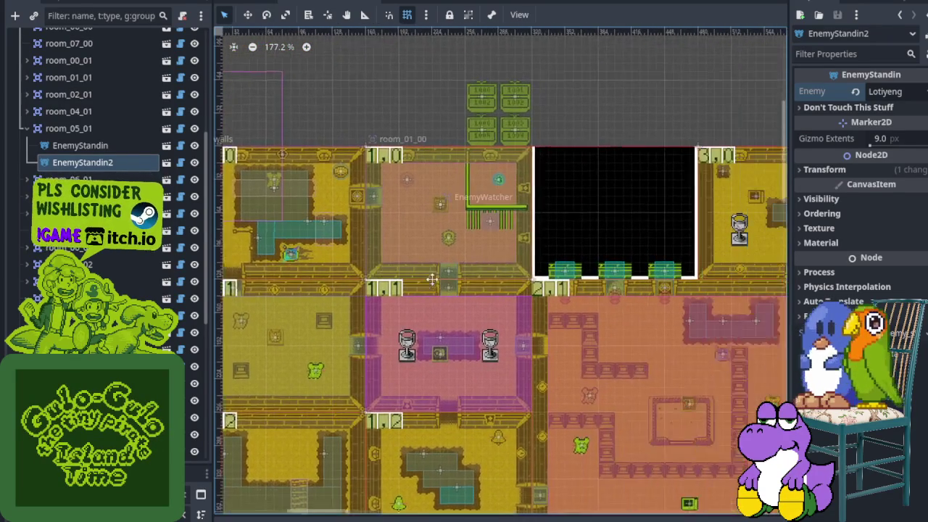
{"action": "scroll", "coordinate": [450, 275], "scroll_direction": "down", "scroll_amount": 4}
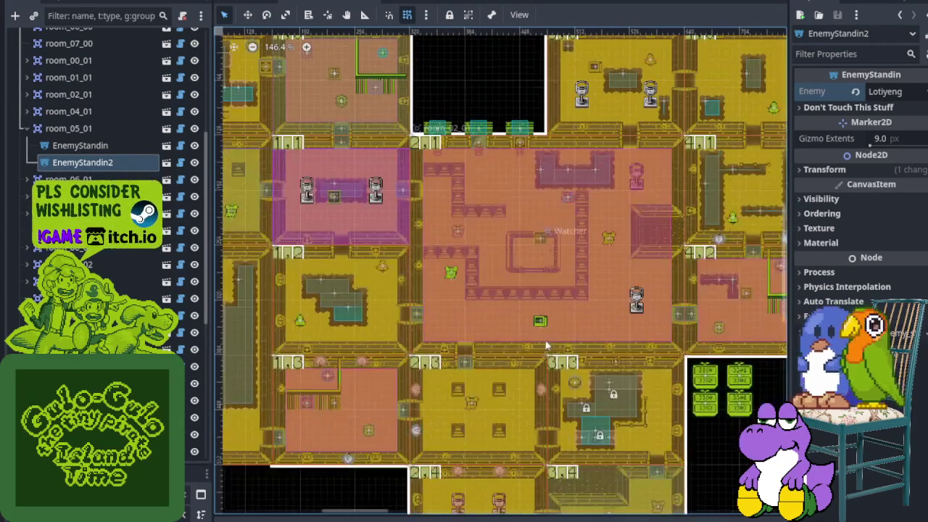
{"action": "scroll", "coordinate": [475, 274], "scroll_direction": "up", "scroll_amount": 2}
{"action": "scroll", "coordinate": [516, 290], "scroll_direction": "left", "scroll_amount": 4}
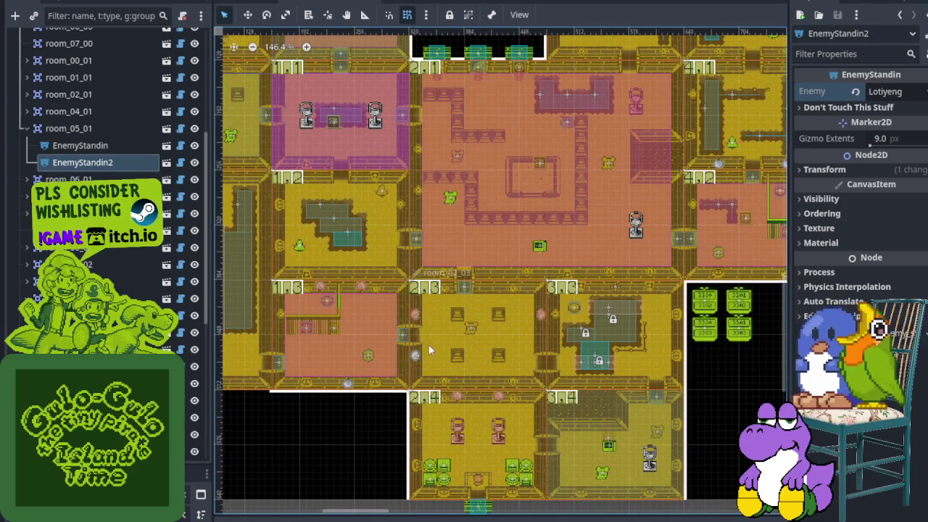
{"action": "scroll", "coordinate": [429, 345], "scroll_direction": "up", "scroll_amount": 3}
{"action": "scroll", "coordinate": [348, 332], "scroll_direction": "left", "scroll_amount": 4}
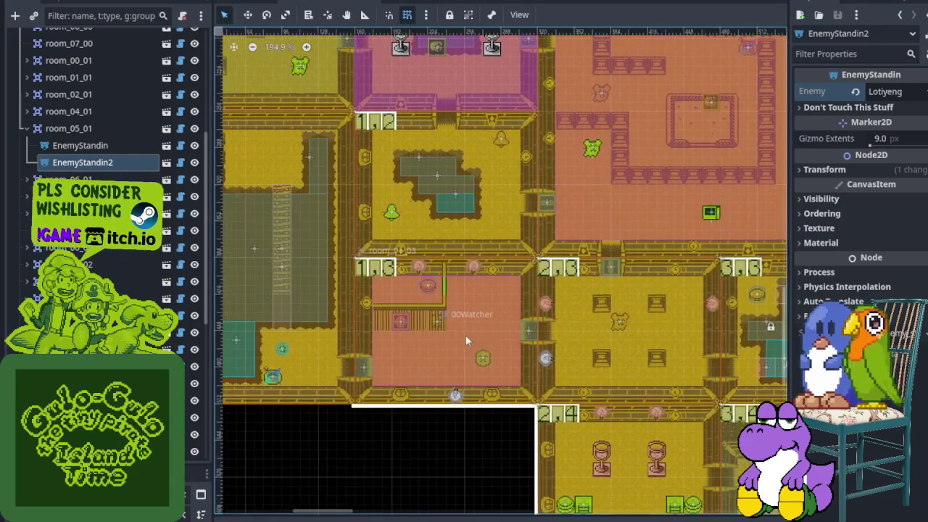
{"action": "scroll", "coordinate": [468, 336], "scroll_direction": "up", "scroll_amount": 3}
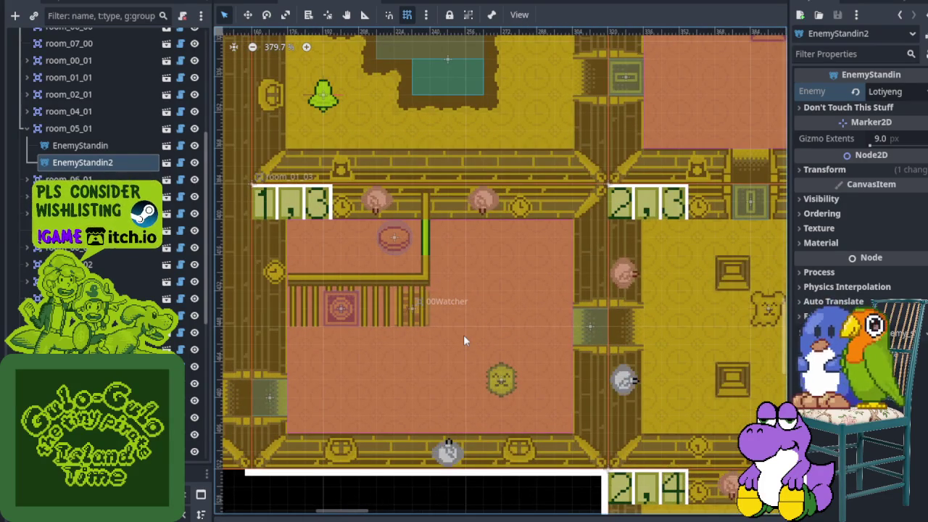
{"action": "scroll", "coordinate": [471, 331], "scroll_direction": "down", "scroll_amount": 3}
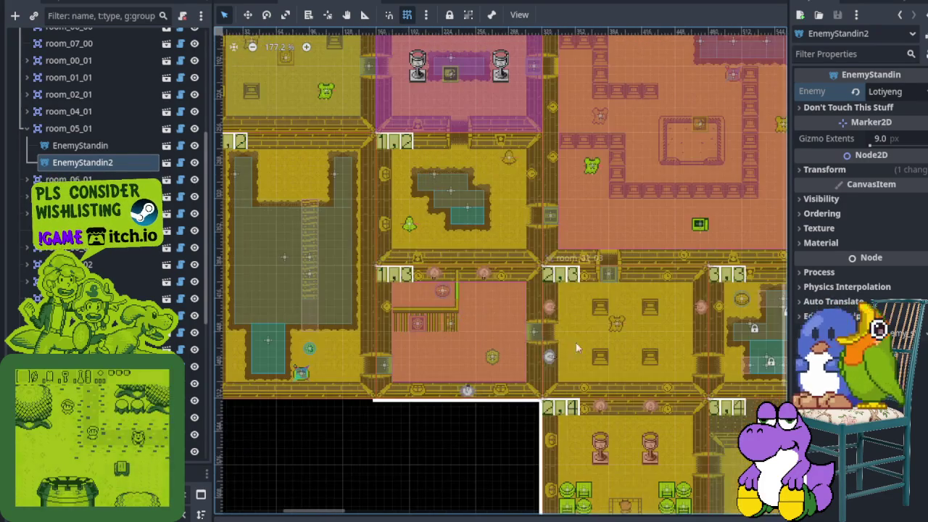
{"action": "scroll", "coordinate": [557, 350], "scroll_direction": "down", "scroll_amount": 2}
{"action": "scroll", "coordinate": [540, 312], "scroll_direction": "right", "scroll_amount": 5}
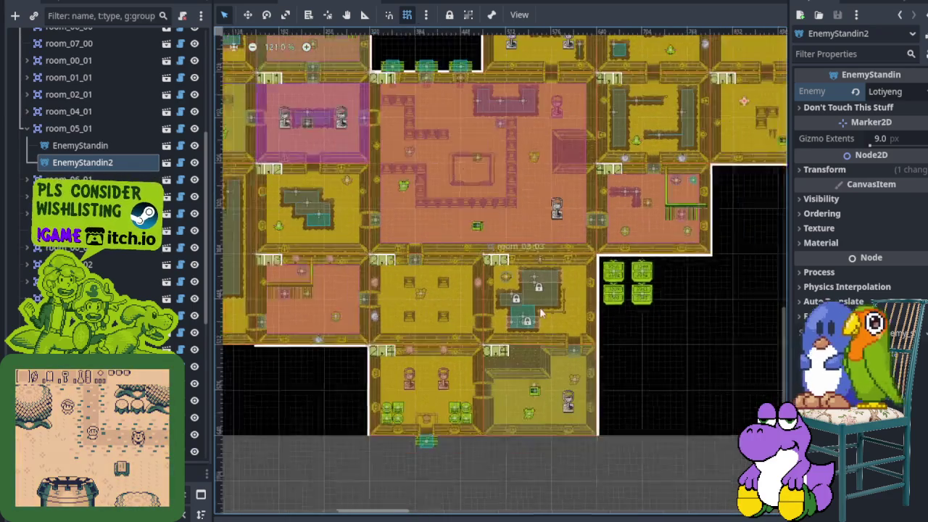
{"action": "scroll", "coordinate": [540, 312], "scroll_direction": "right", "scroll_amount": 5}
{"action": "scroll", "coordinate": [514, 321], "scroll_direction": "down", "scroll_amount": 1}
{"action": "scroll", "coordinate": [514, 330], "scroll_direction": "up", "scroll_amount": 5}
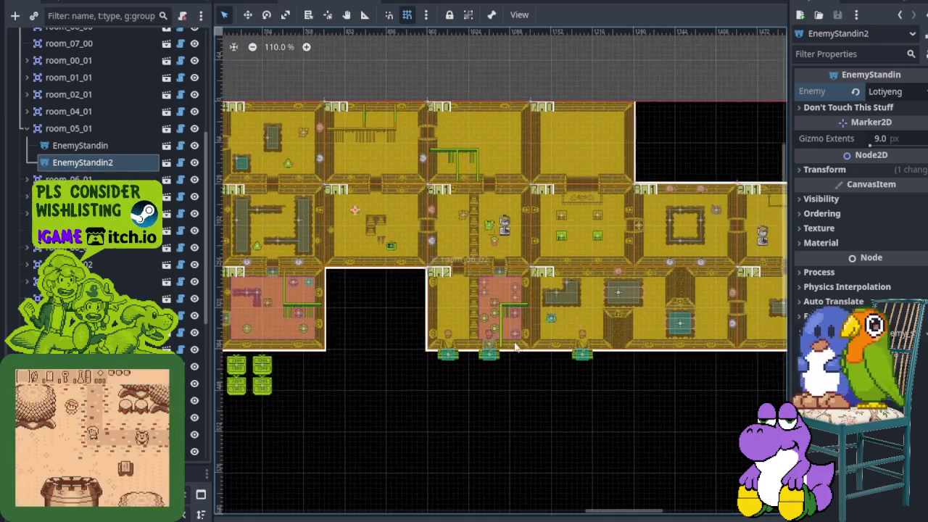
{"action": "scroll", "coordinate": [500, 350], "scroll_direction": "right", "scroll_amount": 3}
{"action": "scroll", "coordinate": [450, 341], "scroll_direction": "up", "scroll_amount": 2}
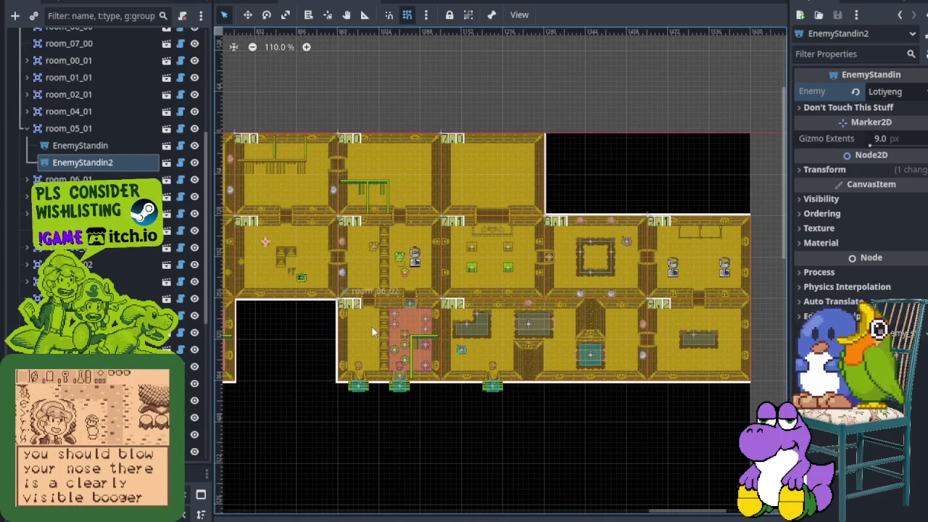
{"action": "scroll", "coordinate": [372, 326], "scroll_direction": "up", "scroll_amount": 4}
{"action": "scroll", "coordinate": [437, 330], "scroll_direction": "up", "scroll_amount": 1}
{"action": "scroll", "coordinate": [437, 330], "scroll_direction": "up", "scroll_amount": 1}
{"action": "scroll", "coordinate": [437, 330], "scroll_direction": "left", "scroll_amount": 1}
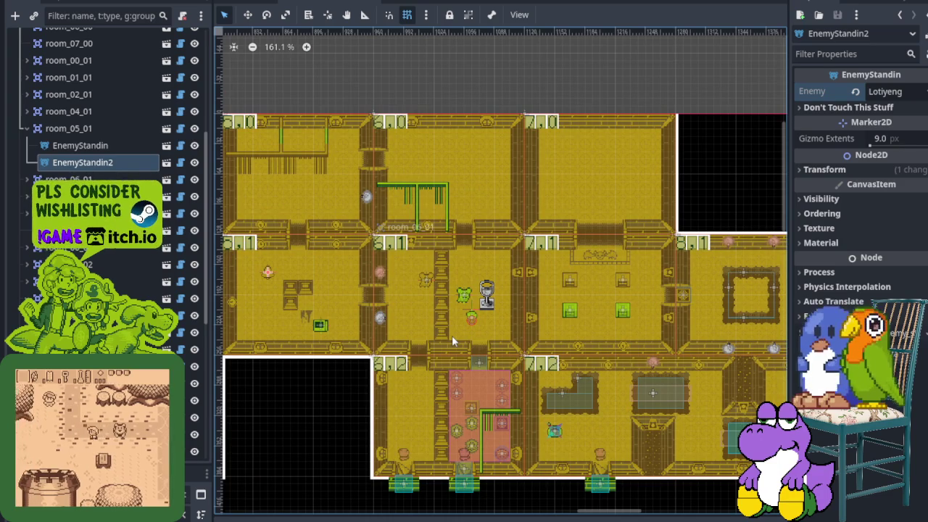
{"action": "scroll", "coordinate": [452, 335], "scroll_direction": "up", "scroll_amount": 4}
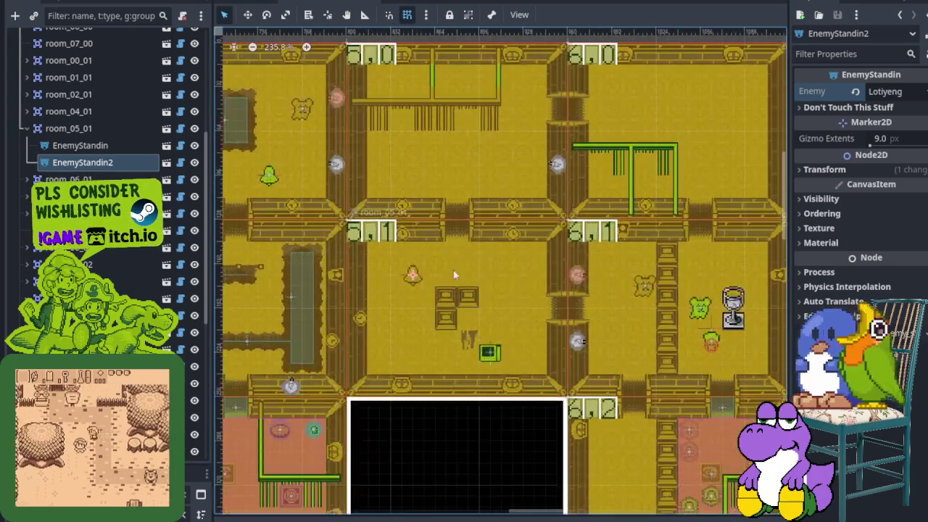
{"action": "scroll", "coordinate": [498, 228], "scroll_direction": "up", "scroll_amount": 6}
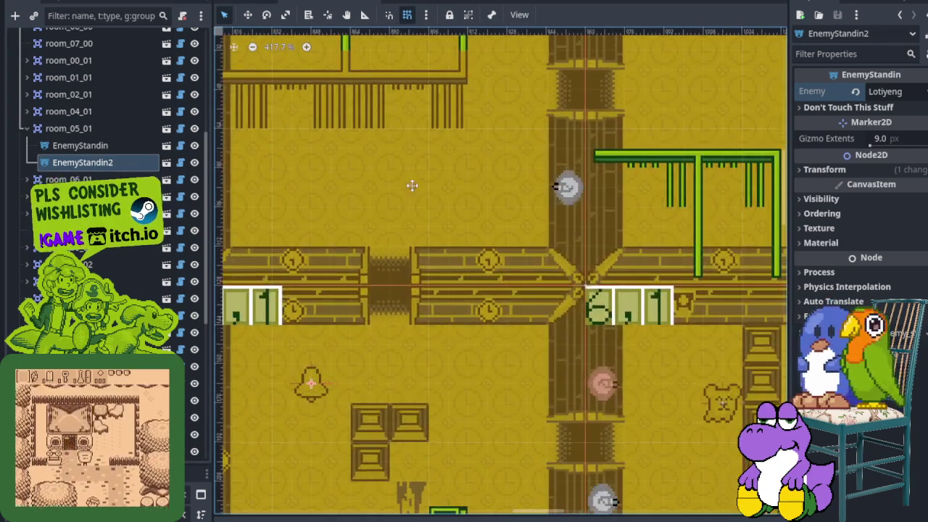
{"action": "left_click_drag", "start_coordinate": [412, 186], "coordinate": [500, 293]}
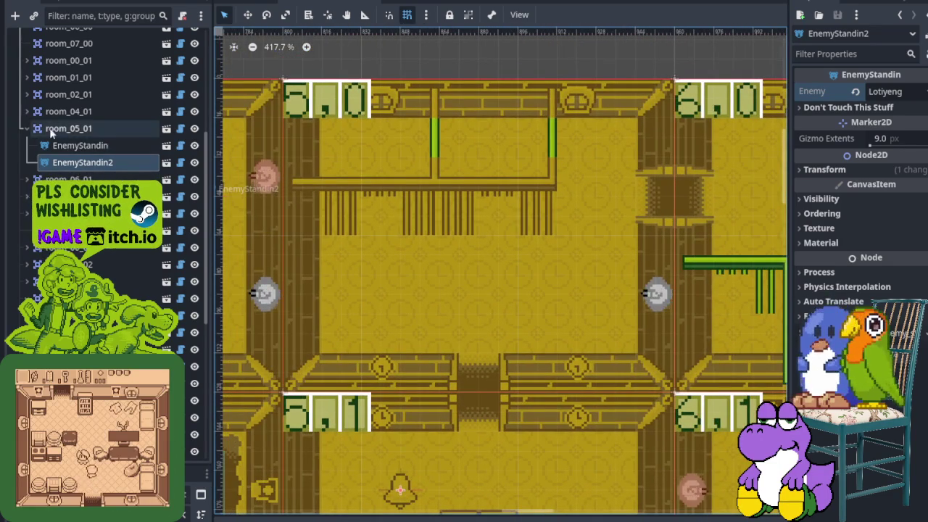
{"action": "scroll", "coordinate": [468, 317], "scroll_direction": "down", "scroll_amount": 3}
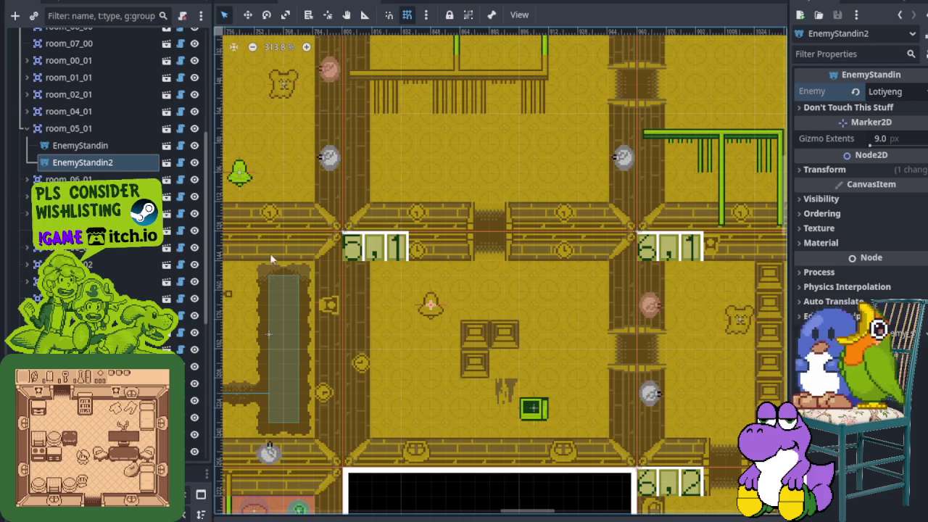
{"action": "right_click", "coordinate": [86, 131]}
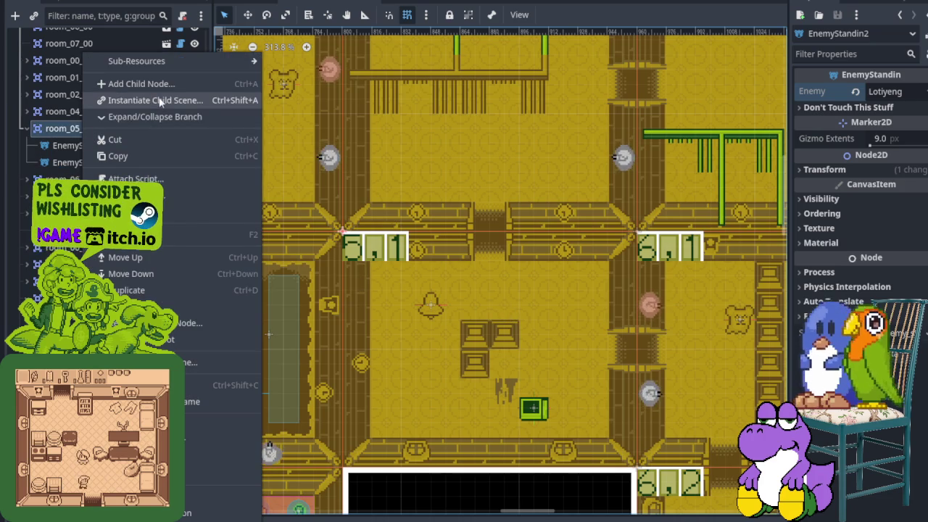
- Instance a third enemy stand-in (Tedi) in room_05_01, move it to the lower middle, and save
{"action": "left_click", "coordinate": [160, 102]}
{"action": "double_click", "coordinate": [326, 107]}
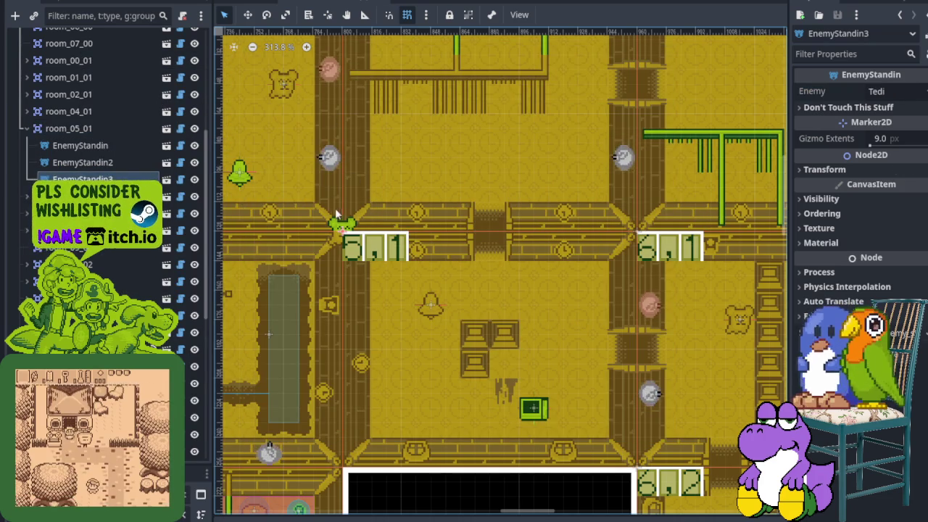
{"action": "left_click", "coordinate": [249, 15]}
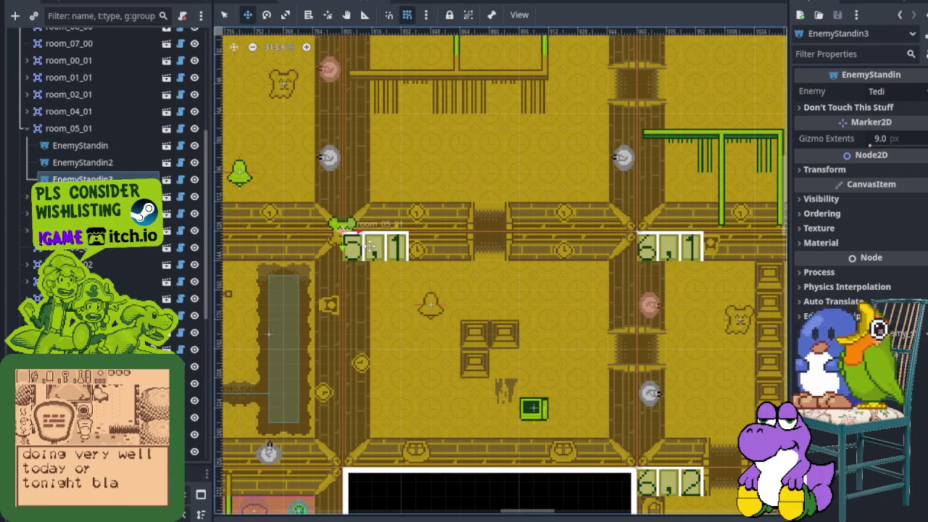
{"action": "left_click_drag", "start_coordinate": [344, 225], "coordinate": [523, 276]}
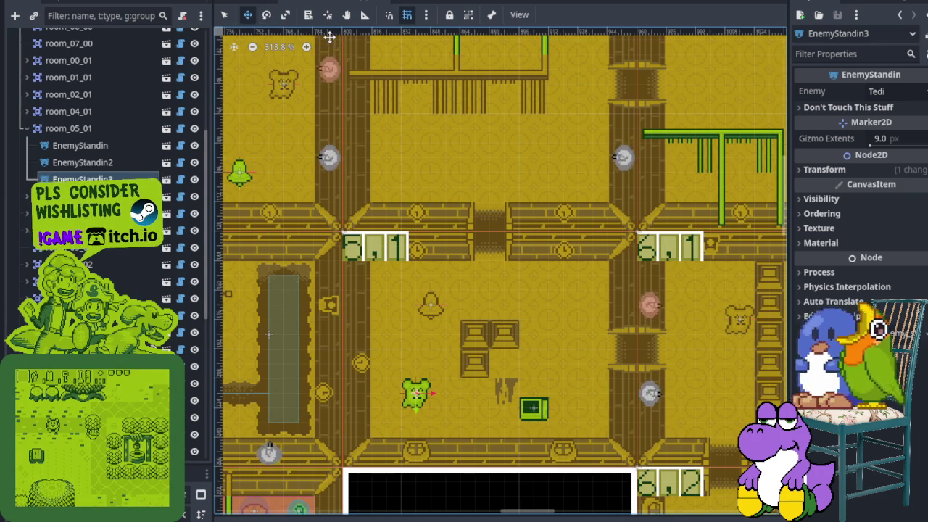
{"action": "key", "text": "ctrl+s"}
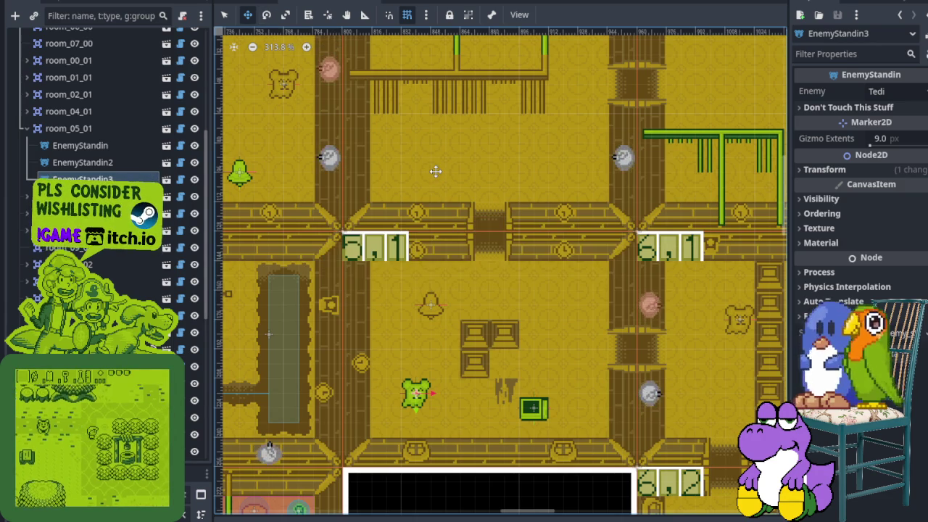
{"action": "scroll", "coordinate": [525, 276], "scroll_direction": "down", "scroll_amount": 4}
{"action": "scroll", "coordinate": [490, 321], "scroll_direction": "up", "scroll_amount": 3}
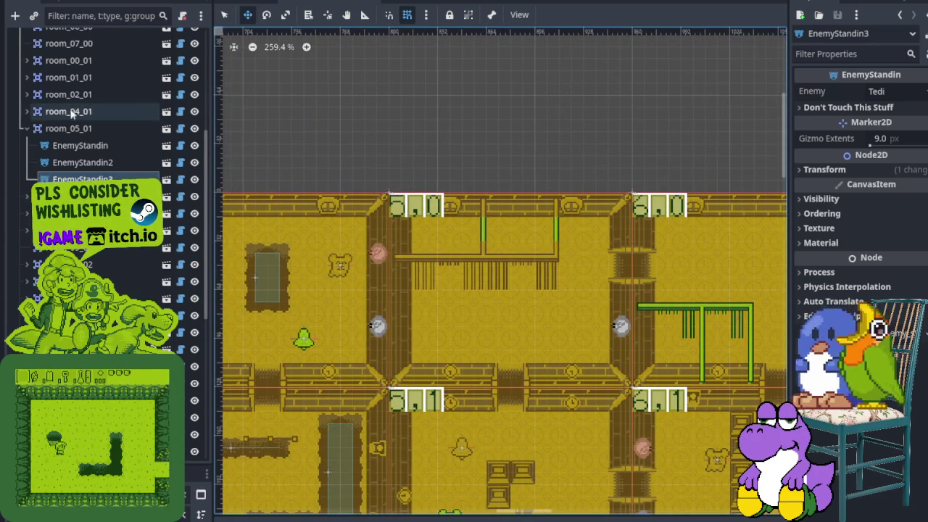
{"action": "left_click", "coordinate": [26, 129]}
- Select room_05_00, survey the surrounding rooms, and open room_05_00's node context menu
{"action": "left_click", "coordinate": [224, 15]}
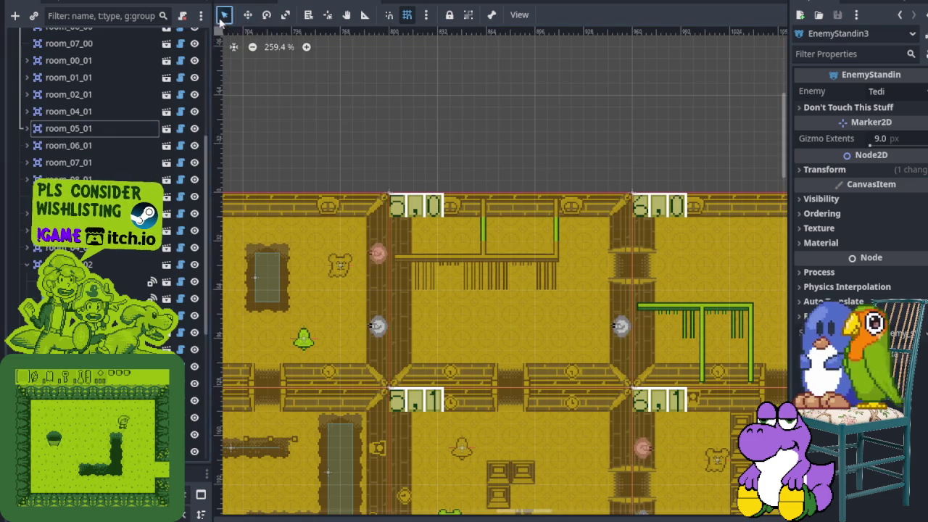
{"action": "left_click", "coordinate": [494, 298]}
{"action": "scroll", "coordinate": [513, 284], "scroll_direction": "down", "scroll_amount": 1}
{"action": "scroll", "coordinate": [463, 182], "scroll_direction": "down", "scroll_amount": 3}
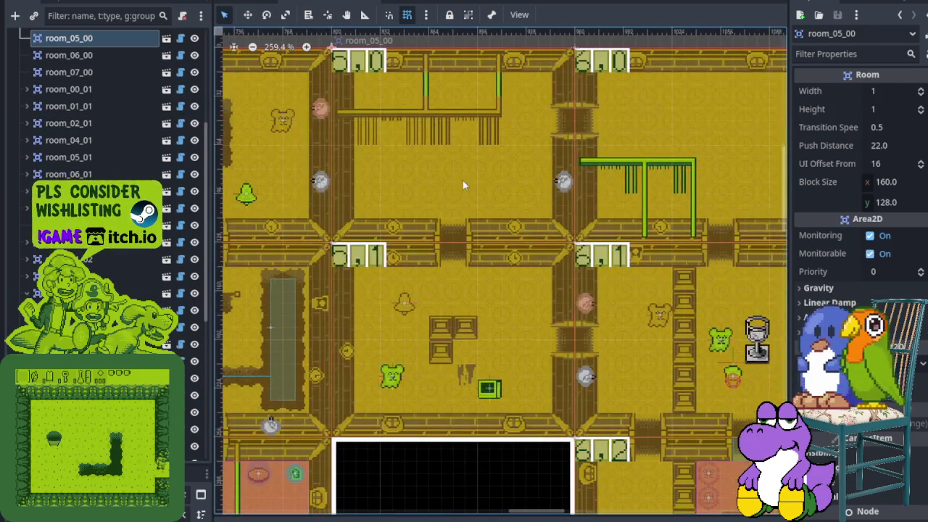
{"action": "scroll", "coordinate": [431, 243], "scroll_direction": "up", "scroll_amount": 2}
{"action": "left_click_drag", "start_coordinate": [431, 243], "coordinate": [403, 242]}
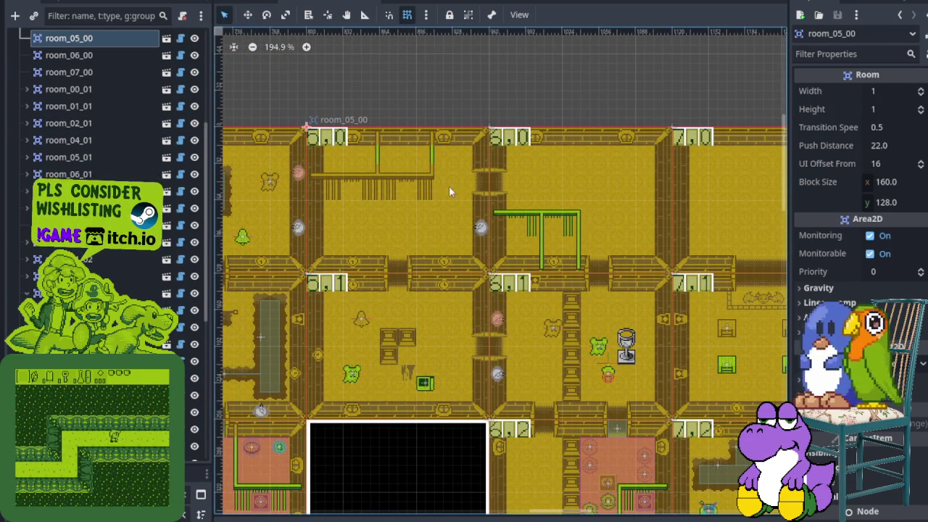
{"action": "scroll", "coordinate": [405, 225], "scroll_direction": "up", "scroll_amount": 4}
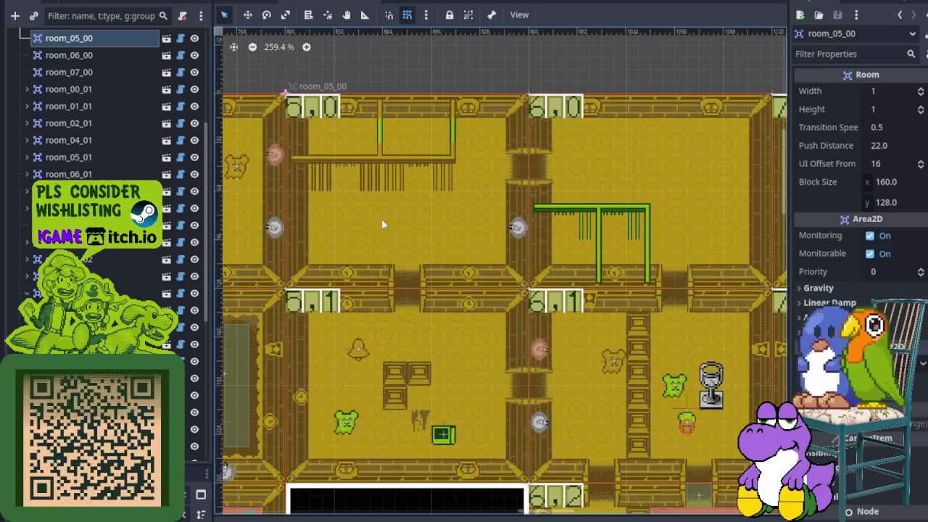
{"action": "scroll", "coordinate": [410, 250], "scroll_direction": "up", "scroll_amount": 2}
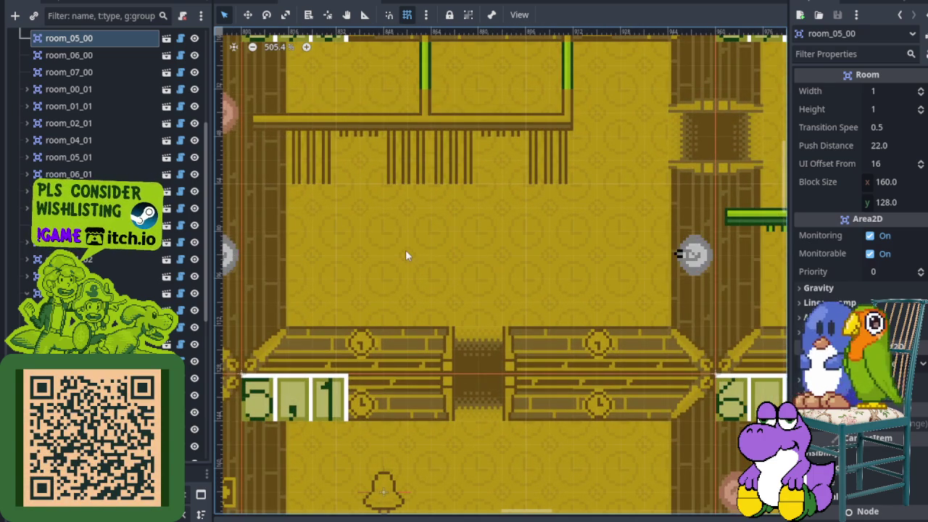
{"action": "scroll", "coordinate": [406, 250], "scroll_direction": "down", "scroll_amount": 2}
{"action": "scroll", "coordinate": [427, 296], "scroll_direction": "down", "scroll_amount": 8}
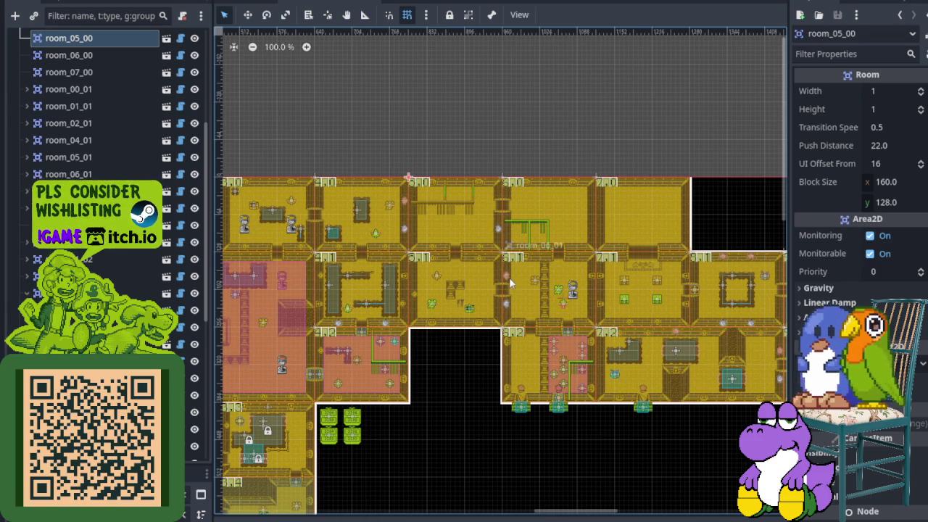
{"action": "scroll", "coordinate": [507, 277], "scroll_direction": "down", "scroll_amount": 3}
{"action": "scroll", "coordinate": [480, 311], "scroll_direction": "up", "scroll_amount": 2}
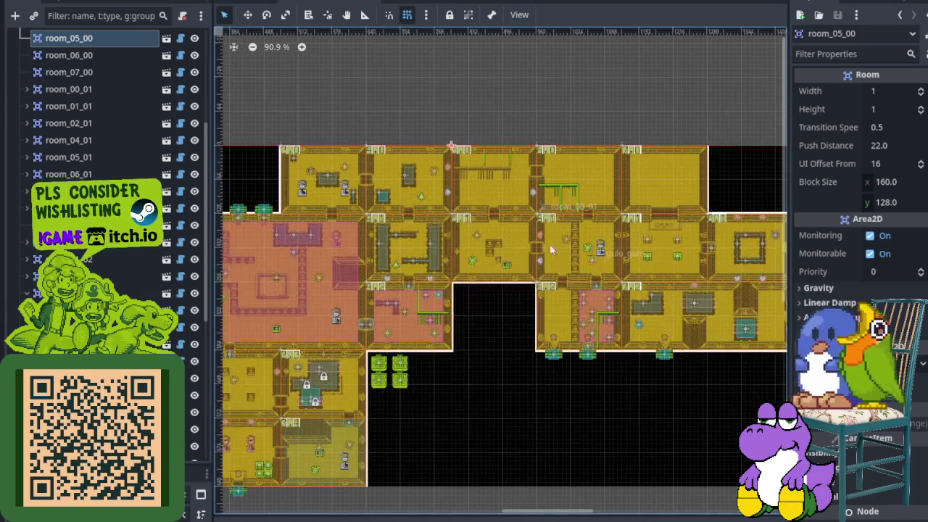
{"action": "scroll", "coordinate": [496, 209], "scroll_direction": "up", "scroll_amount": 10}
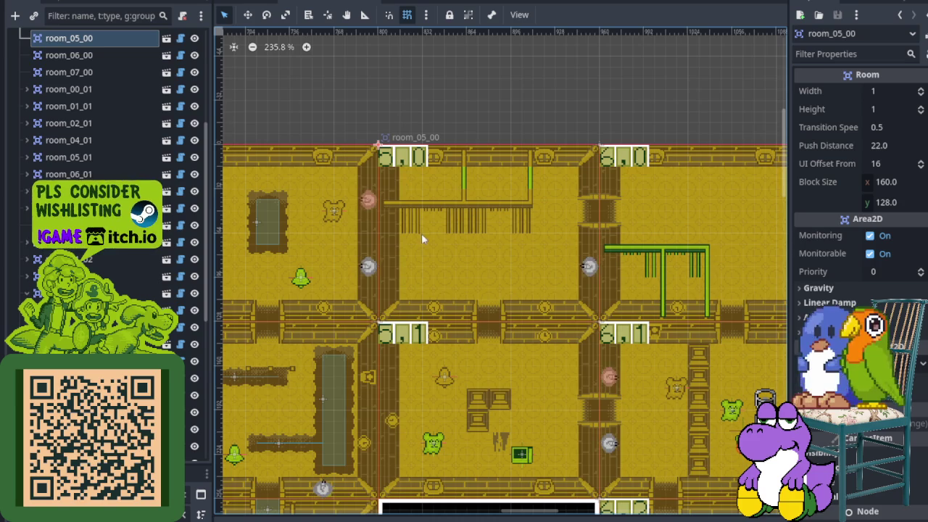
{"action": "right_click", "coordinate": [85, 41]}
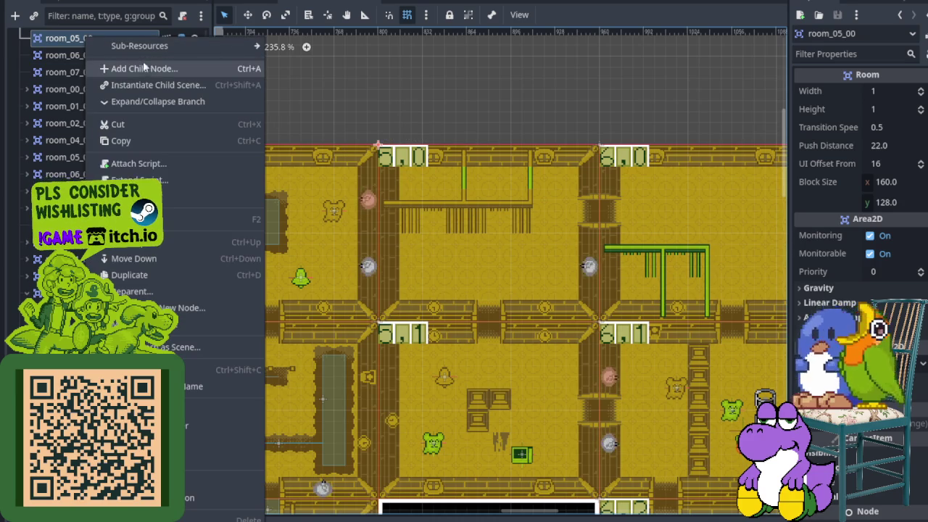
- Instance enemy_standin.tscn under room_05_00 and move it down into the room
{"action": "left_click", "coordinate": [152, 83]}
{"action": "double_click", "coordinate": [312, 119]}
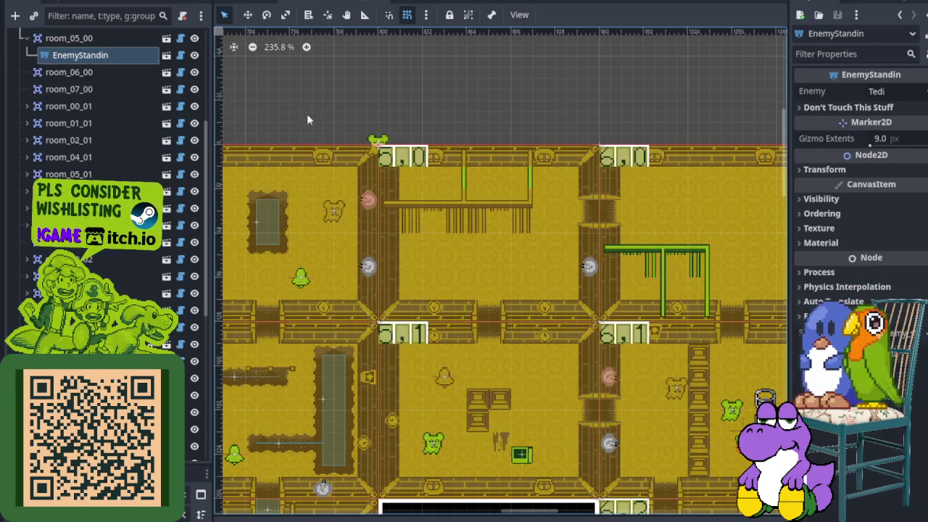
{"action": "scroll", "coordinate": [336, 194], "scroll_direction": "up", "scroll_amount": 3}
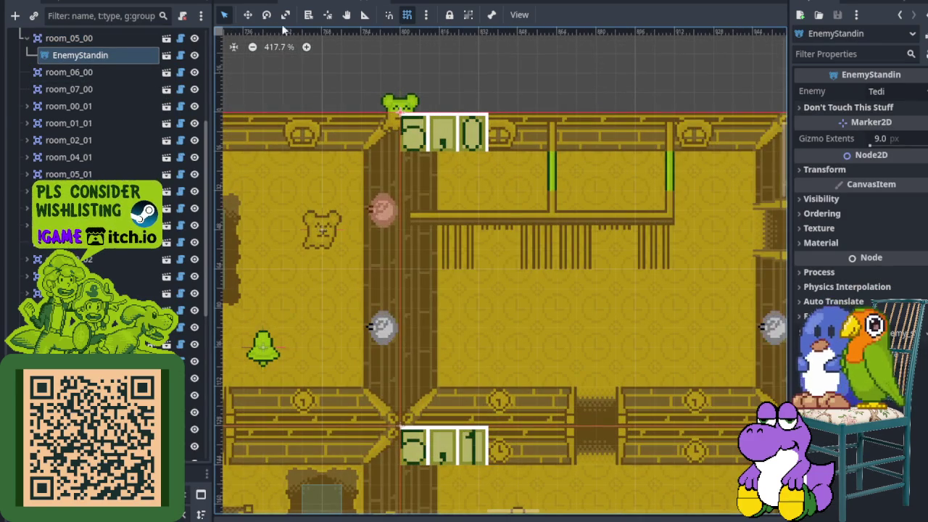
{"action": "key", "text": "w"}
{"action": "left_click_drag", "start_coordinate": [399, 102], "coordinate": [494, 304]}
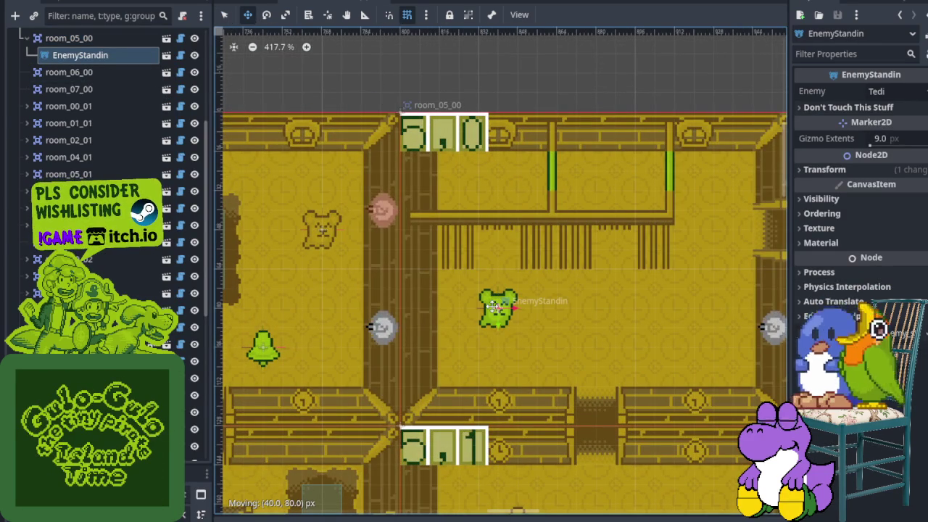
{"action": "scroll", "coordinate": [531, 276], "scroll_direction": "right", "scroll_amount": 3}
- Add a second enemy stand-in to room_05_00 and place it inside the room
{"action": "right_click", "coordinate": [74, 40]}
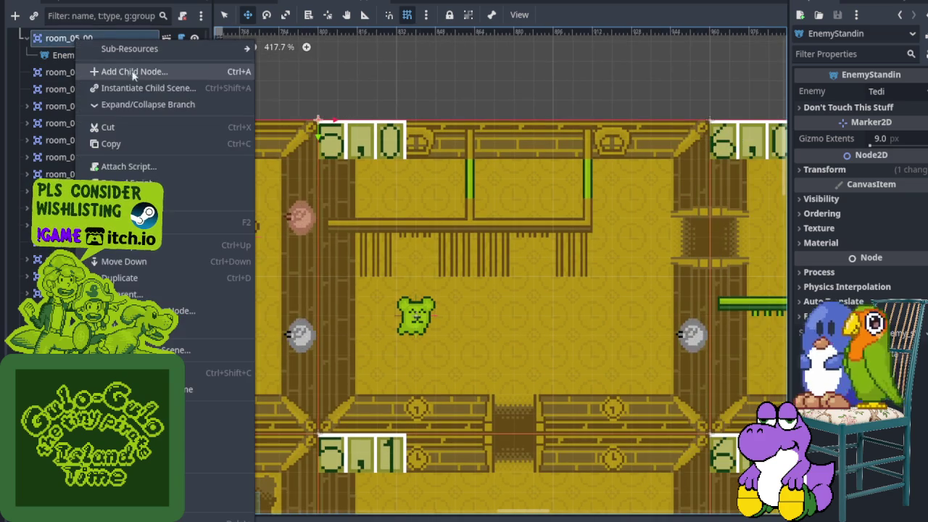
{"action": "left_click", "coordinate": [144, 88]}
{"action": "key", "text": "Return"}
{"action": "mouse_move", "coordinate": [335, 147]}
{"action": "left_mouse_down"}
{"action": "mouse_move", "coordinate": [500, 222]}
{"action": "mouse_move", "coordinate": [605, 287]}
{"action": "left_mouse_up"}
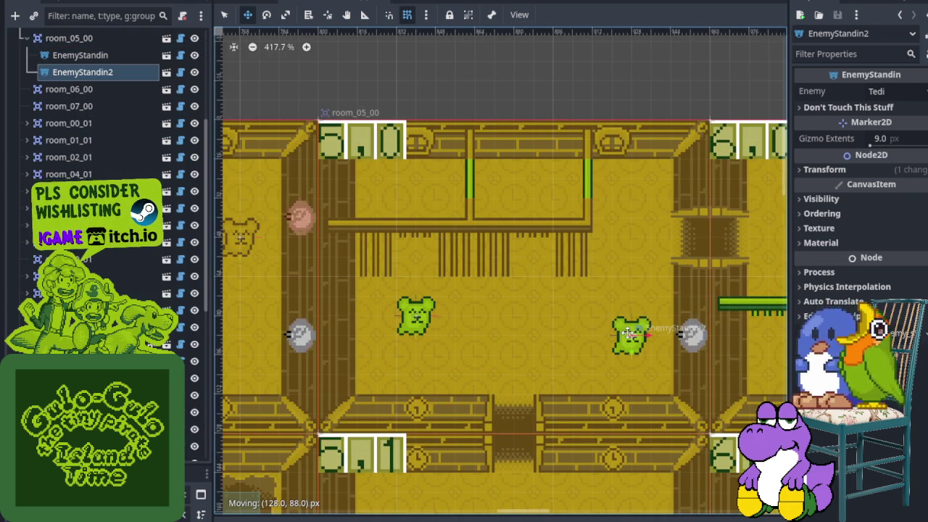
{"action": "left_click_drag", "start_coordinate": [628, 332], "coordinate": [630, 315]}
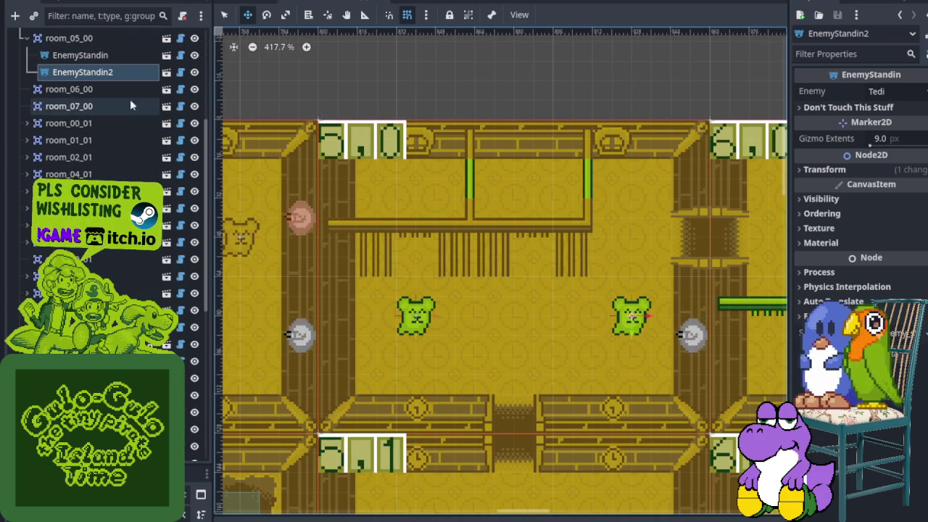
- Add a third enemy_standin.tscn instance and move it to the room centre
{"action": "right_click", "coordinate": [84, 39]}
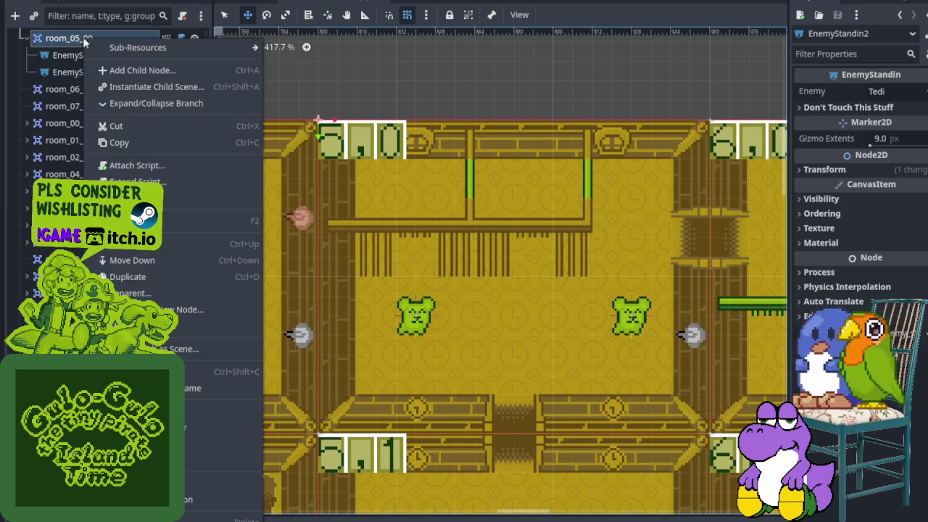
{"action": "left_click", "coordinate": [165, 89]}
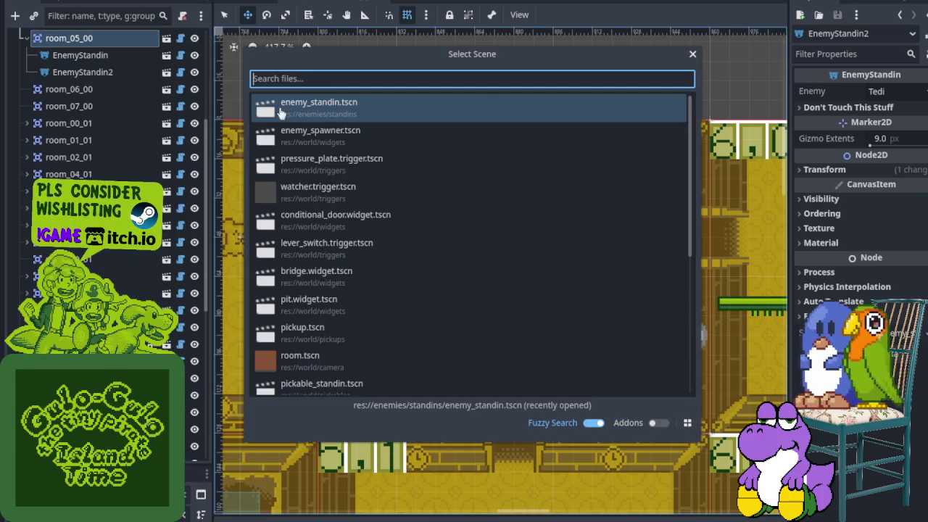
{"action": "double_click", "coordinate": [337, 118]}
{"action": "mouse_move", "coordinate": [315, 124]}
{"action": "left_mouse_down"}
{"action": "mouse_move", "coordinate": [497, 274]}
{"action": "mouse_move", "coordinate": [538, 296]}
{"action": "mouse_move", "coordinate": [545, 312]}
{"action": "left_mouse_up"}
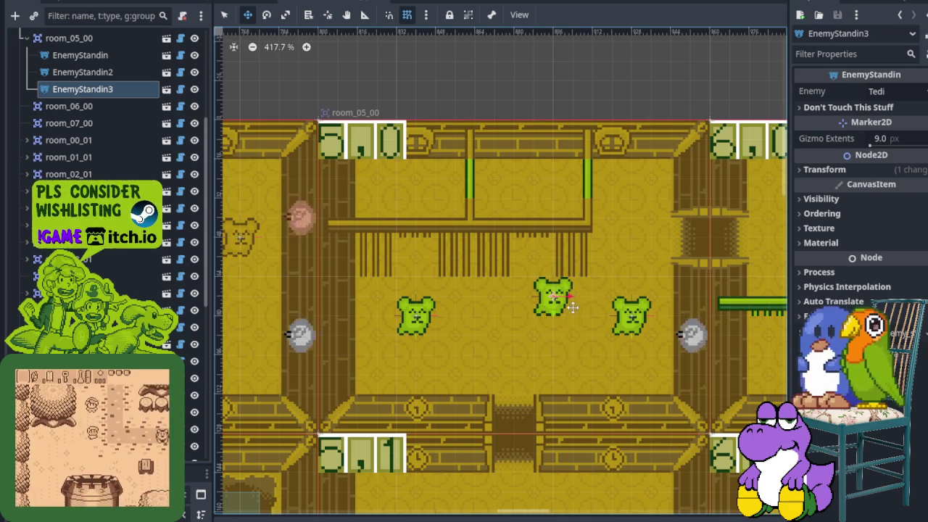
{"action": "scroll", "coordinate": [569, 308], "scroll_direction": "down", "scroll_amount": 5}
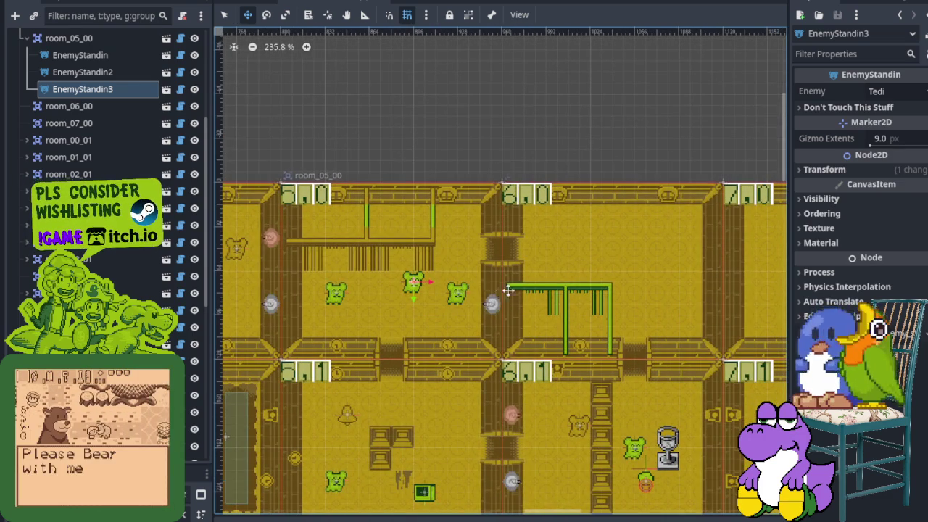
- Save the scene and select the ground tile layer
{"action": "key", "text": "ctrl+s"}
{"action": "scroll", "coordinate": [551, 290], "scroll_direction": "down", "scroll_amount": 8}
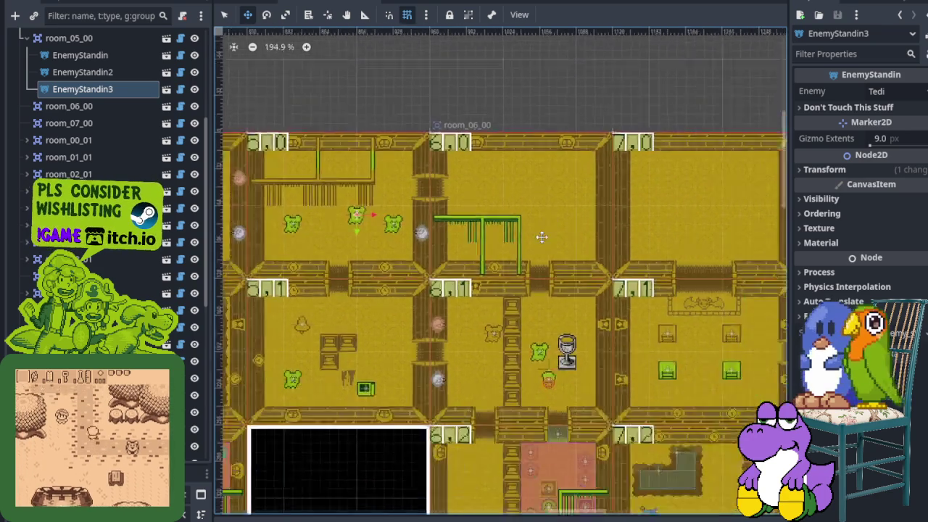
{"action": "scroll", "coordinate": [522, 317], "scroll_direction": "up", "scroll_amount": 3}
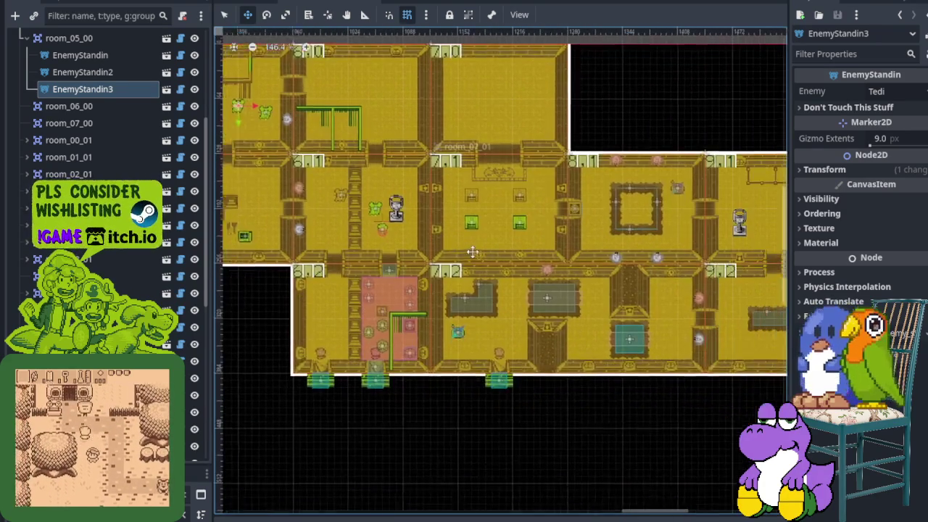
{"action": "scroll", "coordinate": [456, 247], "scroll_direction": "left", "scroll_amount": 10}
{"action": "scroll", "coordinate": [456, 247], "scroll_direction": "up", "scroll_amount": 4}
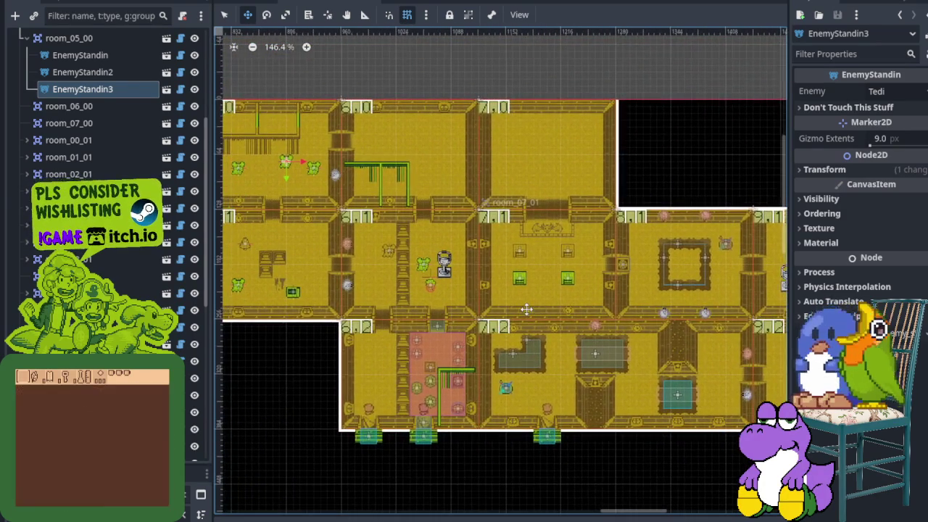
{"action": "scroll", "coordinate": [511, 304], "scroll_direction": "down", "scroll_amount": 1}
{"action": "scroll", "coordinate": [464, 217], "scroll_direction": "up", "scroll_amount": 5}
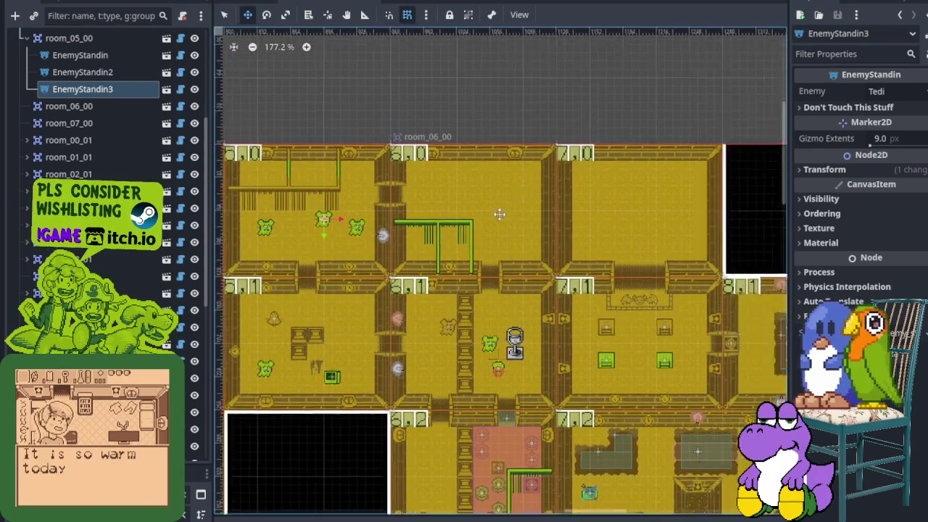
{"action": "scroll", "coordinate": [65, 164], "scroll_direction": "up", "scroll_amount": 5}
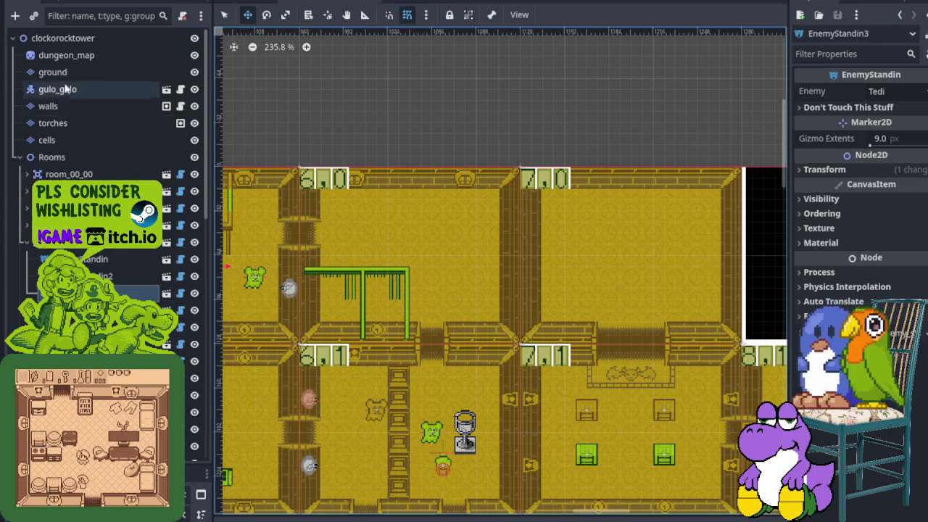
{"action": "left_click", "coordinate": [73, 74]}
- Paint a block of dark floor tiles into room 6,0 near its top wall
{"action": "scroll", "coordinate": [455, 420], "scroll_direction": "up", "scroll_amount": 1}
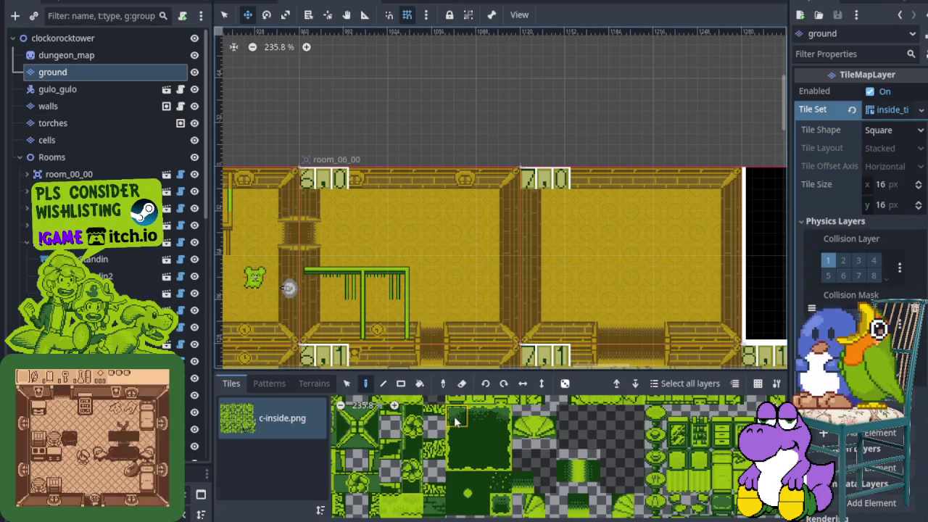
{"action": "scroll", "coordinate": [515, 296], "scroll_direction": "up", "scroll_amount": 3}
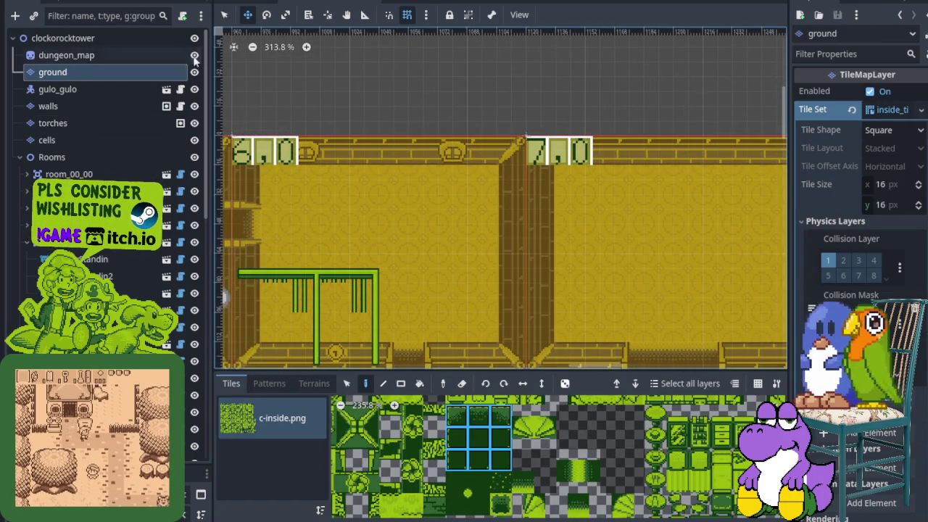
{"action": "left_click", "coordinate": [224, 15]}
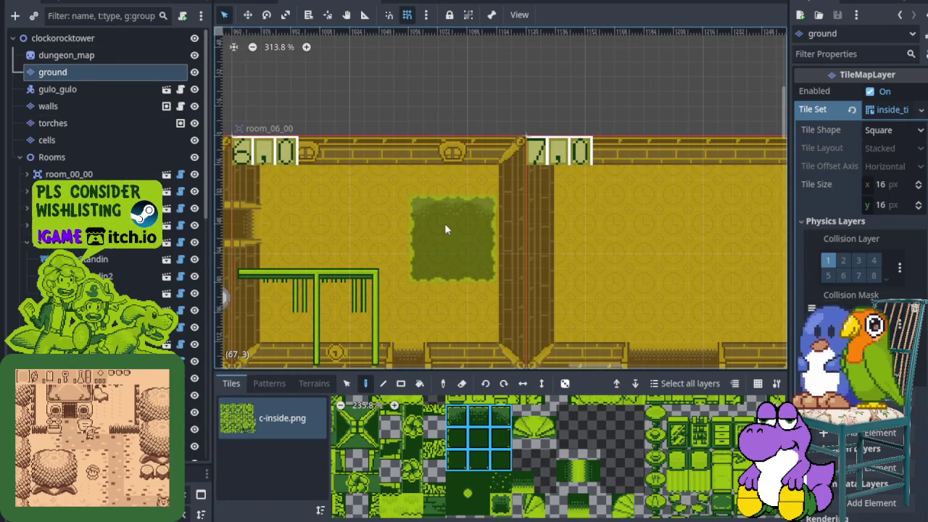
{"action": "left_click_drag", "start_coordinate": [452, 212], "coordinate": [561, 193]}
{"action": "scroll", "coordinate": [560, 193], "scroll_direction": "up", "scroll_amount": 5}
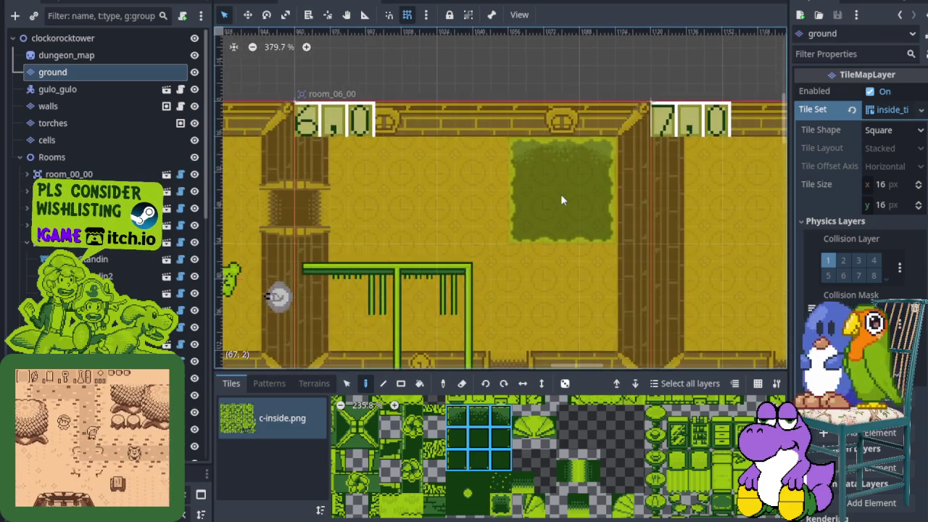
{"action": "mouse_move", "coordinate": [460, 475]}
{"action": "left_mouse_down"}
{"action": "mouse_move", "coordinate": [460, 485]}
{"action": "mouse_move", "coordinate": [464, 470]}
{"action": "left_mouse_up"}
{"action": "left_click", "coordinate": [568, 186]}
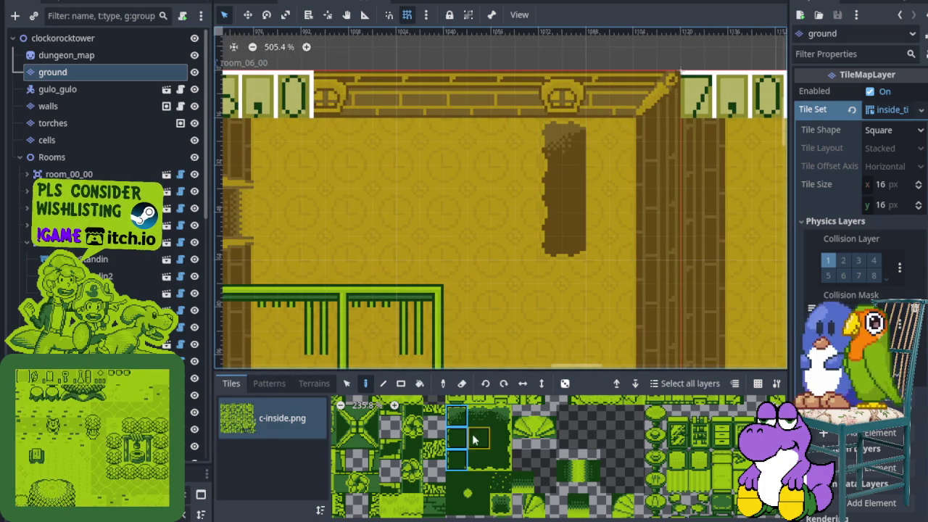
{"action": "left_click_drag", "start_coordinate": [501, 455], "coordinate": [500, 457]}
{"action": "scroll", "coordinate": [536, 260], "scroll_direction": "down", "scroll_amount": 5}
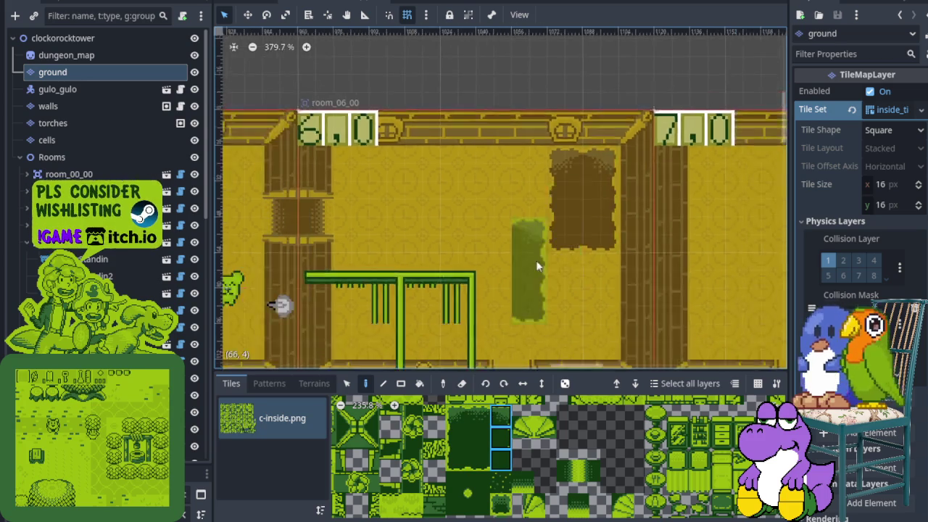
{"action": "scroll", "coordinate": [510, 201], "scroll_direction": "down", "scroll_amount": 2}
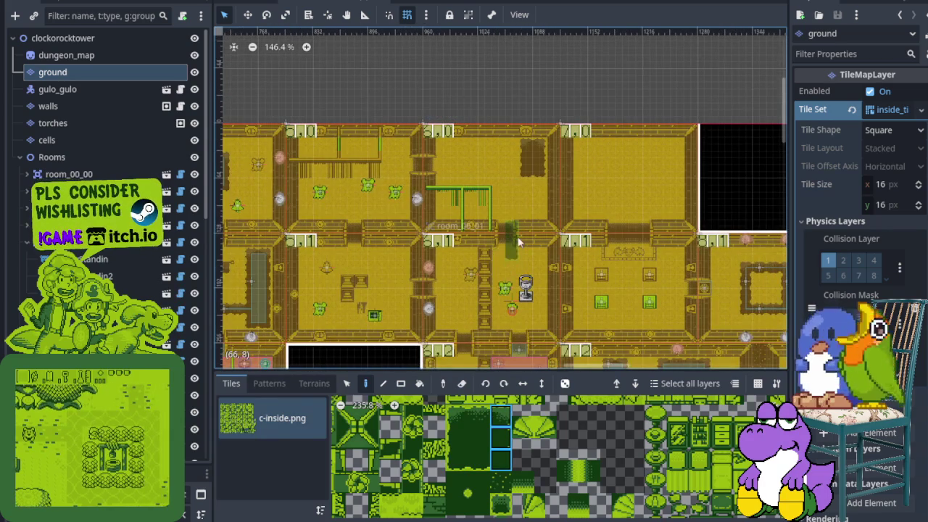
{"action": "scroll", "coordinate": [547, 460], "scroll_direction": "down", "scroll_amount": 5}
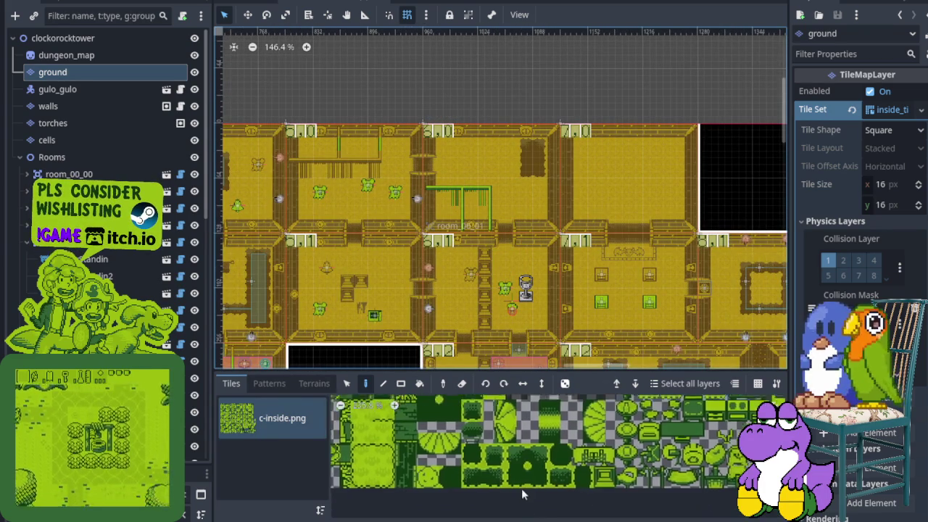
{"action": "scroll", "coordinate": [517, 479], "scroll_direction": "up", "scroll_amount": 1}
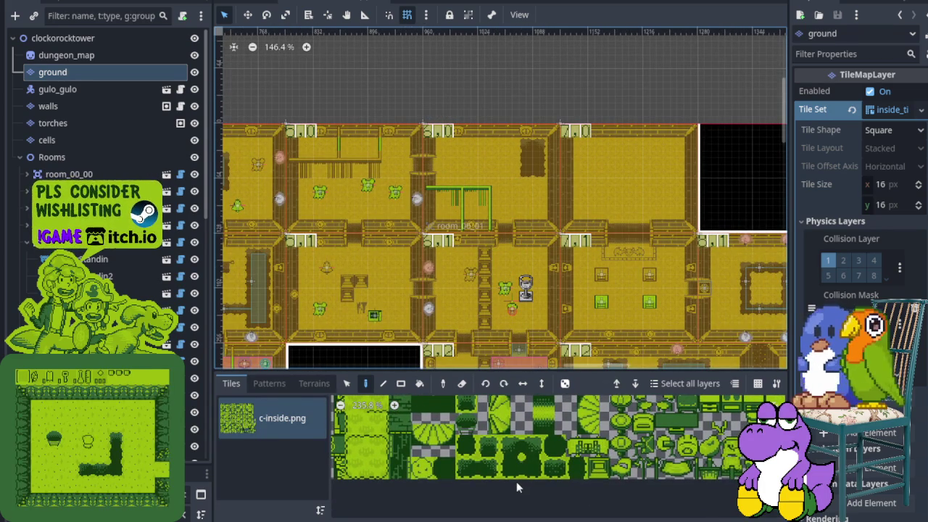
{"action": "scroll", "coordinate": [516, 481], "scroll_direction": "up", "scroll_amount": 4}
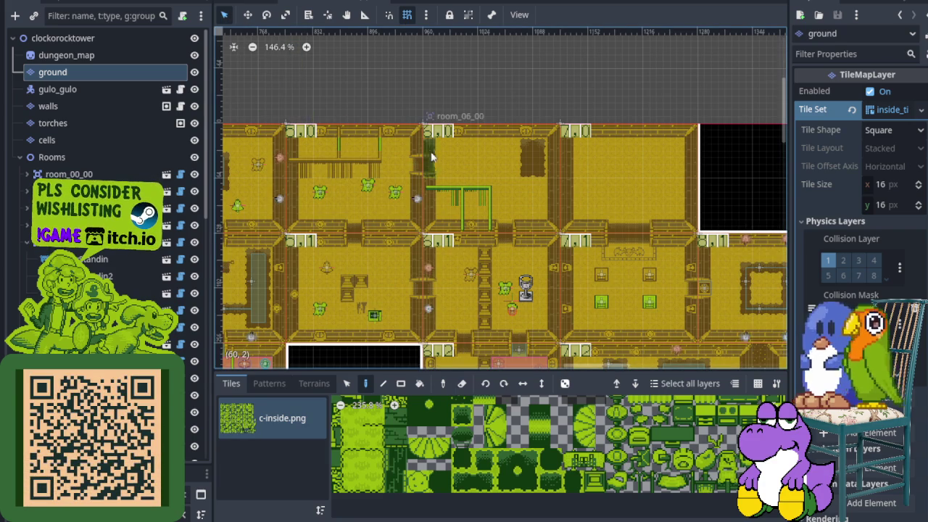
{"action": "scroll", "coordinate": [423, 125], "scroll_direction": "up", "scroll_amount": 1}
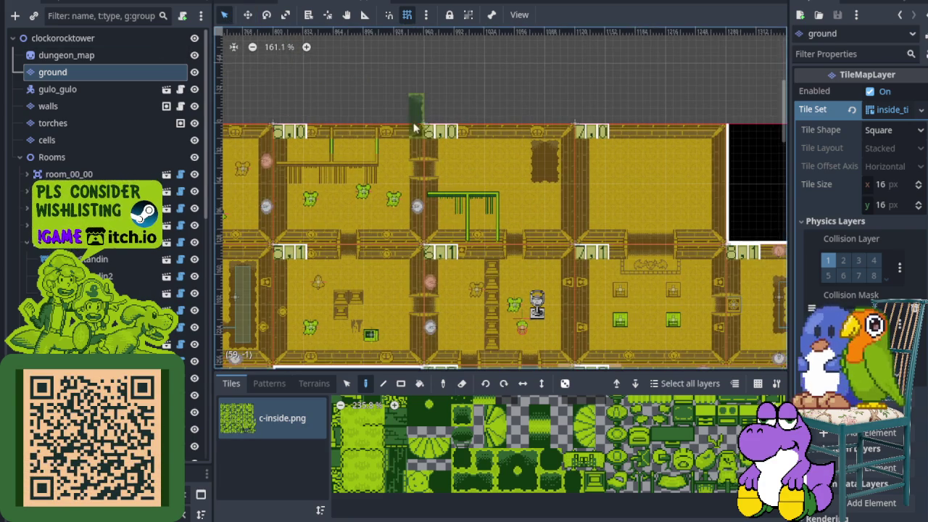
- Switch back to object editing and select the room_06_00 node
{"action": "left_click", "coordinate": [247, 15]}
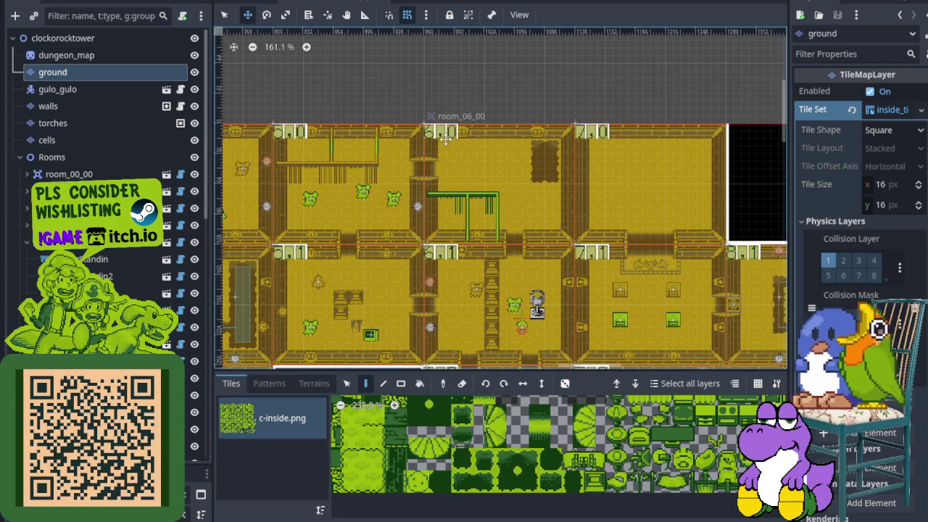
{"action": "left_click", "coordinate": [91, 55]}
{"action": "left_click", "coordinate": [63, 38]}
{"action": "key", "text": "q"}
{"action": "scroll", "coordinate": [444, 131], "scroll_direction": "up", "scroll_amount": 1}
{"action": "left_click", "coordinate": [434, 152]}
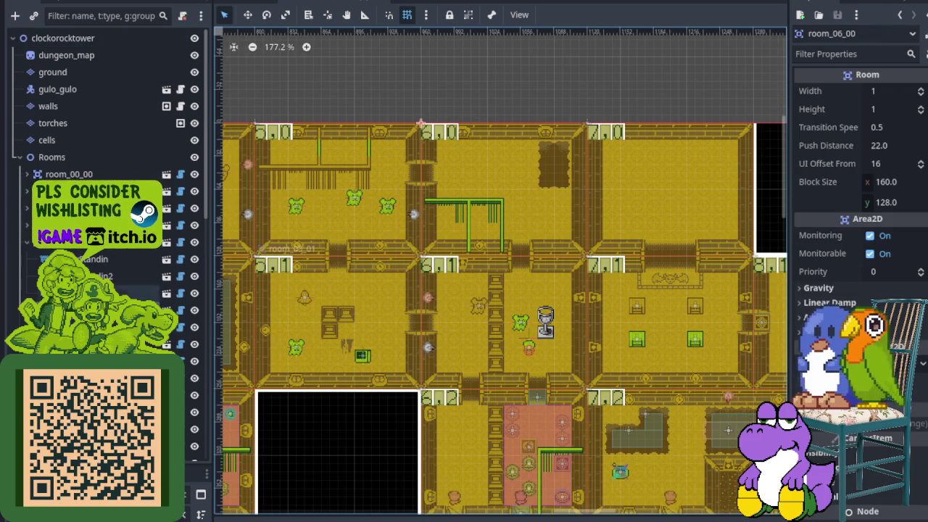
{"action": "left_click", "coordinate": [27, 243]}
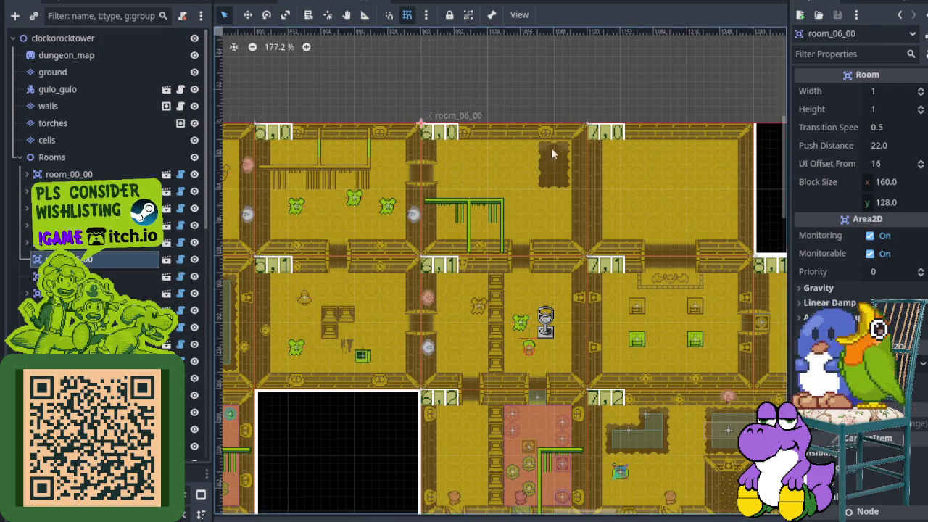
- Instance the pit widget under room_06_00 and place it over the dark hole
{"action": "scroll", "coordinate": [534, 165], "scroll_direction": "up", "scroll_amount": 3}
{"action": "scroll", "coordinate": [534, 171], "scroll_direction": "down", "scroll_amount": 1}
{"action": "right_click", "coordinate": [73, 259]}
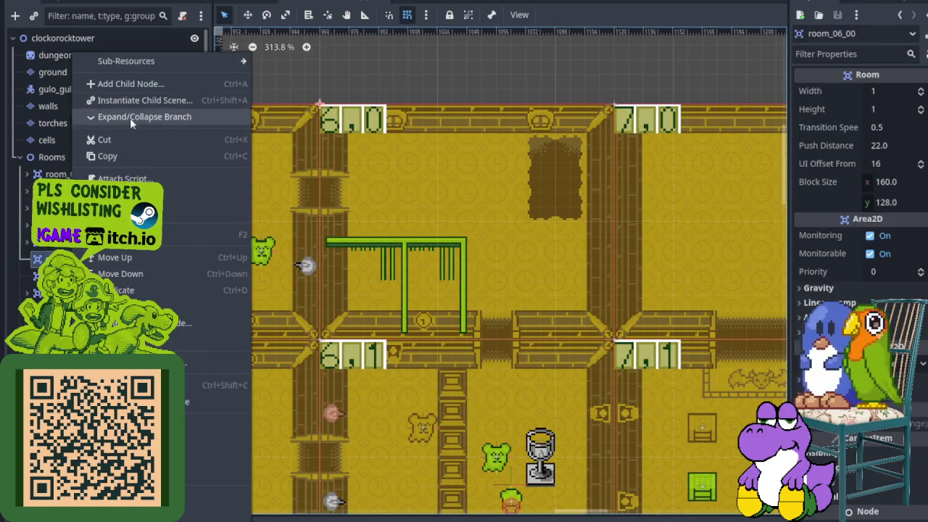
{"action": "left_click", "coordinate": [138, 101]}
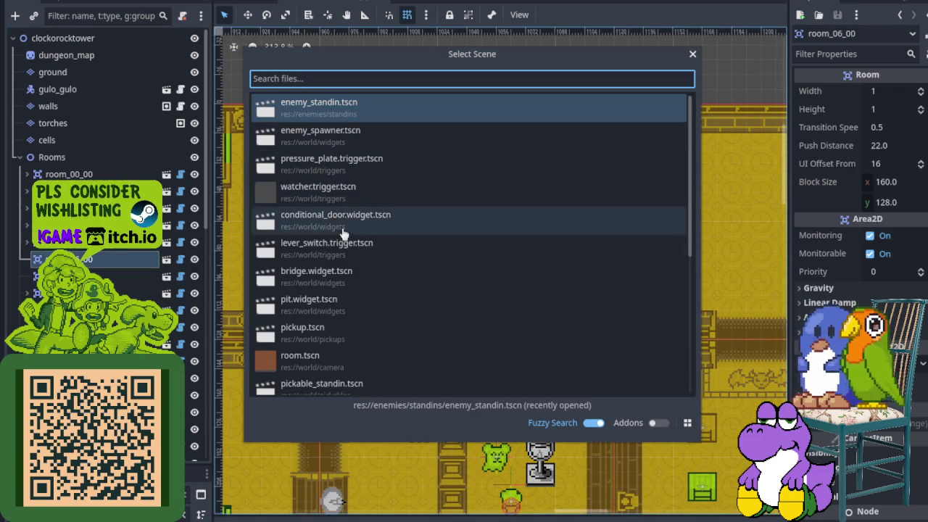
{"action": "double_click", "coordinate": [348, 303]}
{"action": "scroll", "coordinate": [322, 91], "scroll_direction": "up", "scroll_amount": 3}
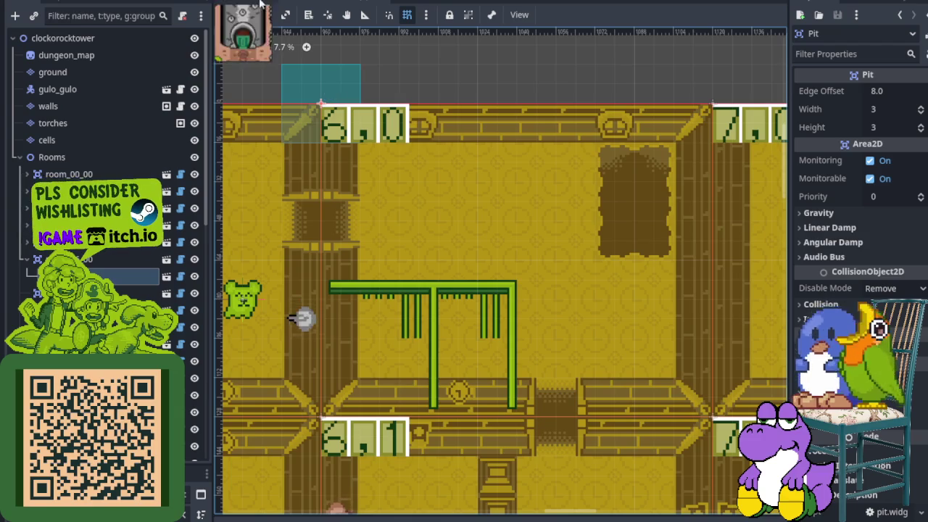
{"action": "left_click", "coordinate": [247, 14]}
{"action": "mouse_move", "coordinate": [319, 112]}
{"action": "left_mouse_down"}
{"action": "mouse_move", "coordinate": [648, 187]}
{"action": "mouse_move", "coordinate": [614, 190]}
{"action": "left_mouse_up"}
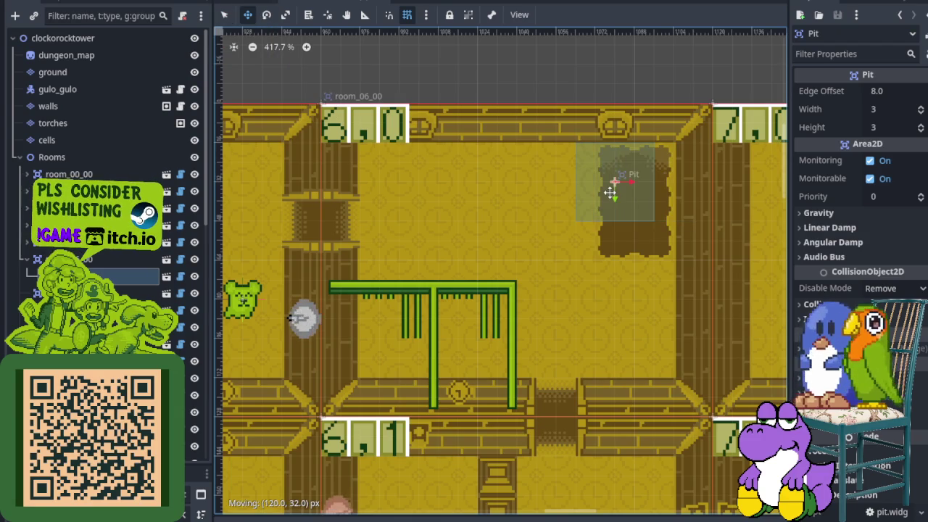
- Set the pit's Width to 2 and nudge it down 8 px to fit the hole
{"action": "left_click", "coordinate": [920, 114]}
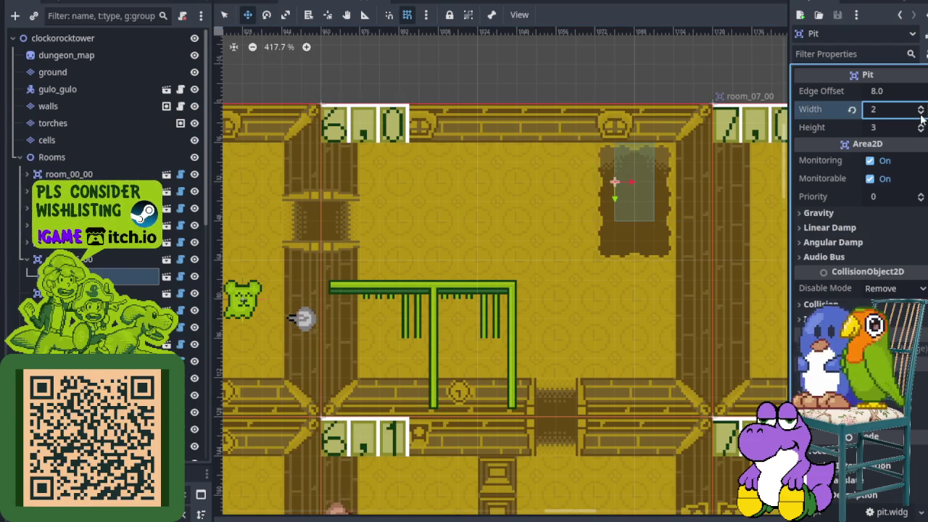
{"action": "left_click_drag", "start_coordinate": [630, 190], "coordinate": [633, 210]}
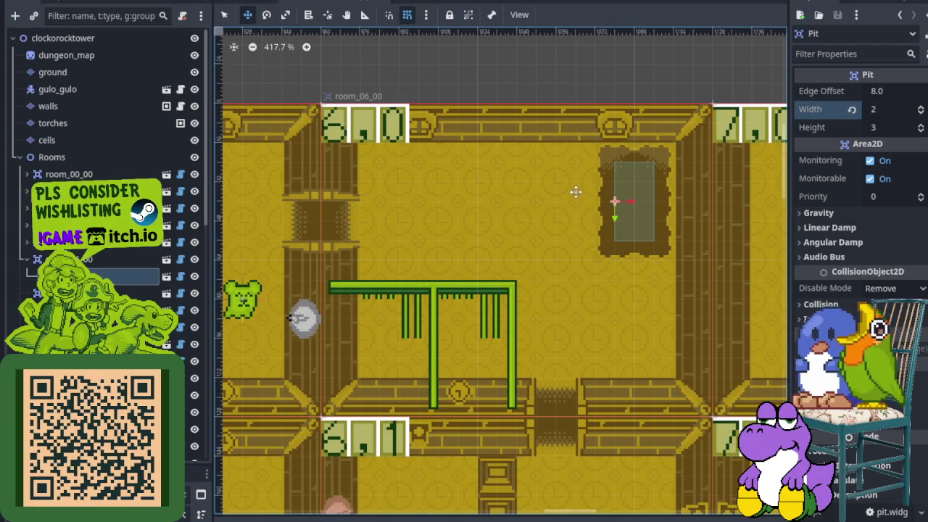
{"action": "scroll", "coordinate": [519, 196], "scroll_direction": "down", "scroll_amount": 3}
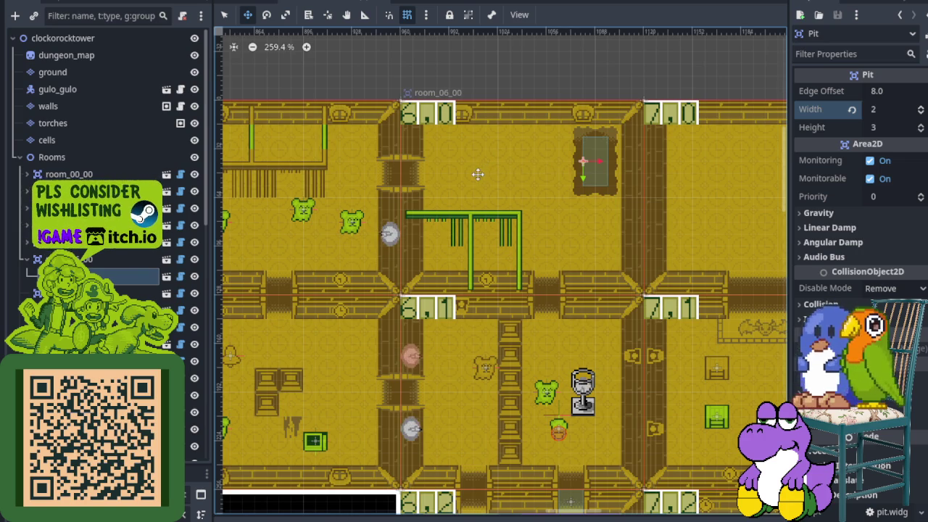
{"action": "scroll", "coordinate": [448, 176], "scroll_direction": "down", "scroll_amount": 2}
{"action": "scroll", "coordinate": [448, 175], "scroll_direction": "right", "scroll_amount": 2}
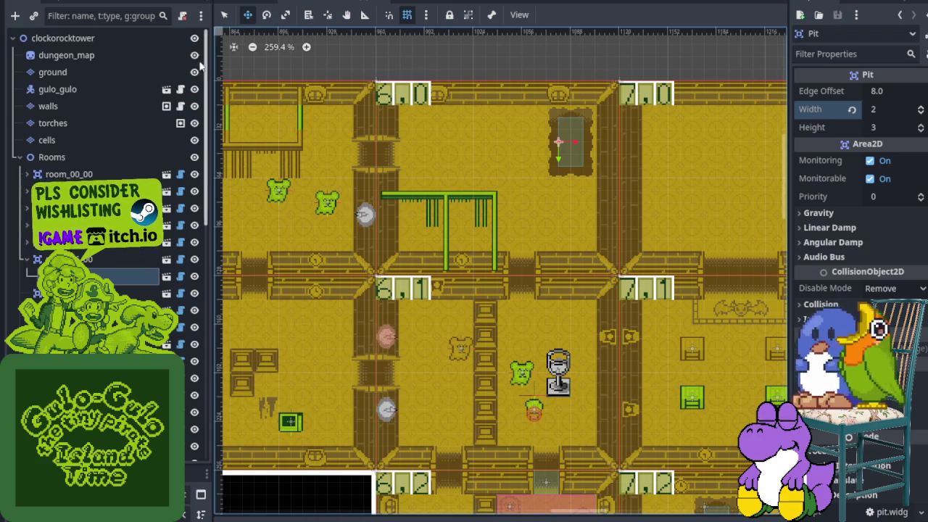
{"action": "right_click", "coordinate": [73, 259]}
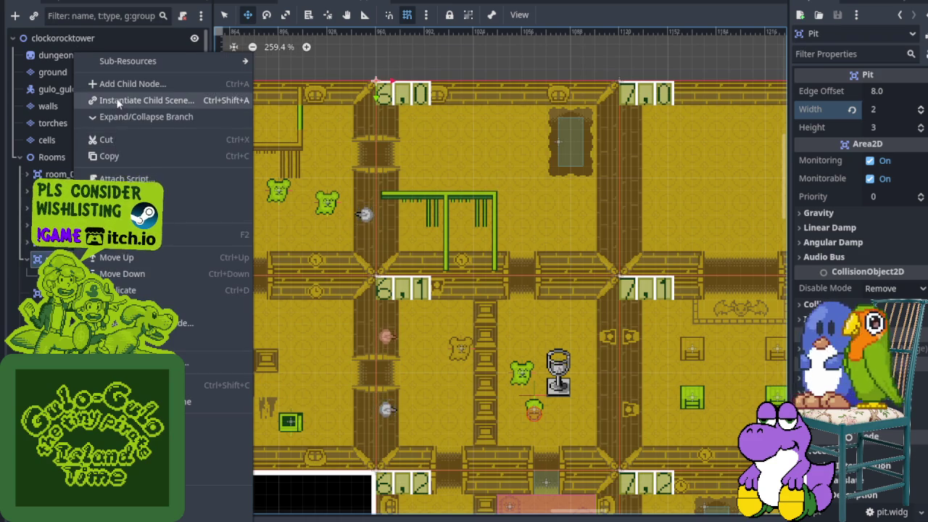
- Instance EnemyStandin under room 6,0 and position it left of the pit
{"action": "left_click", "coordinate": [120, 97]}
{"action": "double_click", "coordinate": [446, 132]}
{"action": "scroll", "coordinate": [377, 71], "scroll_direction": "up", "scroll_amount": 3}
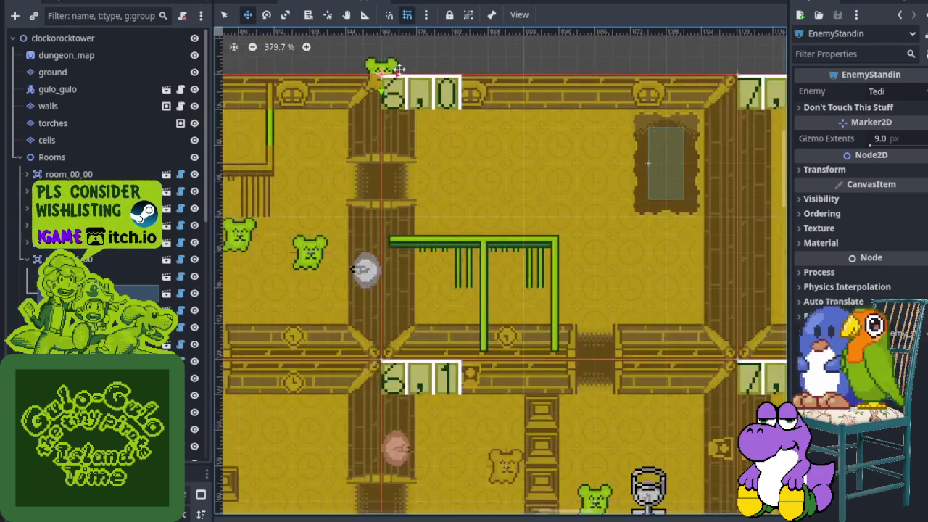
{"action": "left_click_drag", "start_coordinate": [384, 71], "coordinate": [543, 161]}
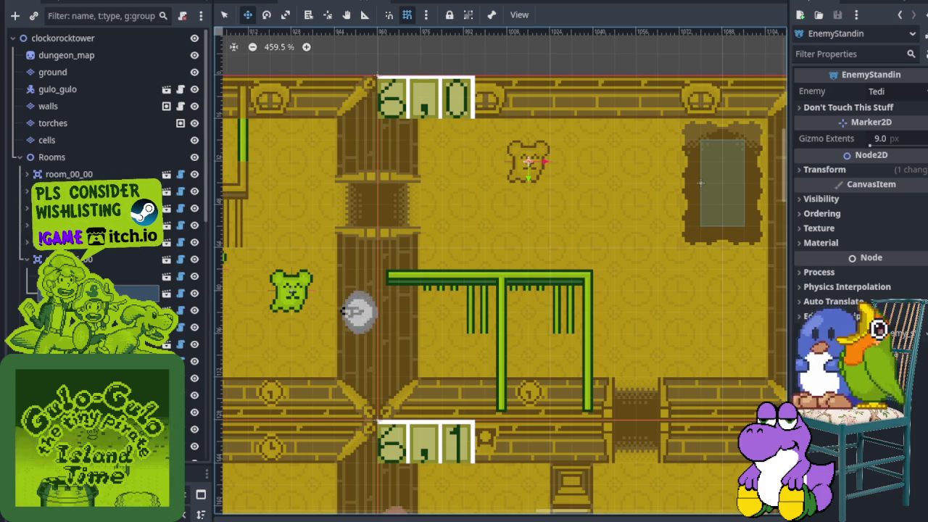
{"action": "scroll", "coordinate": [379, 235], "scroll_direction": "right", "scroll_amount": 3}
{"action": "scroll", "coordinate": [411, 229], "scroll_direction": "down", "scroll_amount": 2}
{"action": "scroll", "coordinate": [412, 228], "scroll_direction": "up", "scroll_amount": 3}
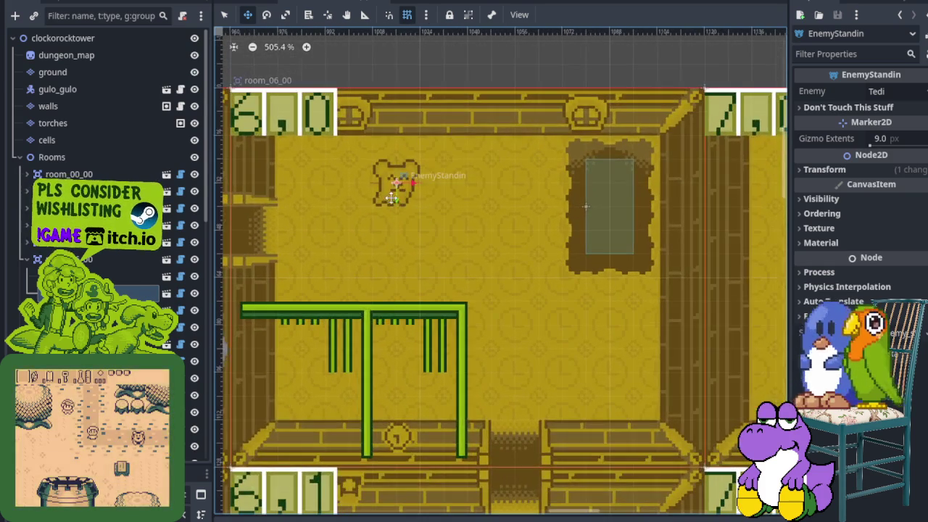
{"action": "mouse_move", "coordinate": [439, 250]}
{"action": "left_mouse_down"}
{"action": "mouse_move", "coordinate": [398, 232]}
{"action": "mouse_move", "coordinate": [449, 254]}
{"action": "mouse_move", "coordinate": [519, 305]}
{"action": "mouse_move", "coordinate": [488, 267]}
{"action": "mouse_move", "coordinate": [490, 255]}
{"action": "left_mouse_up"}
- Set the stand-in's Enemy to Inaklat
{"action": "scroll", "coordinate": [416, 249], "scroll_direction": "down", "scroll_amount": 2}
{"action": "scroll", "coordinate": [343, 155], "scroll_direction": "down", "scroll_amount": 3}
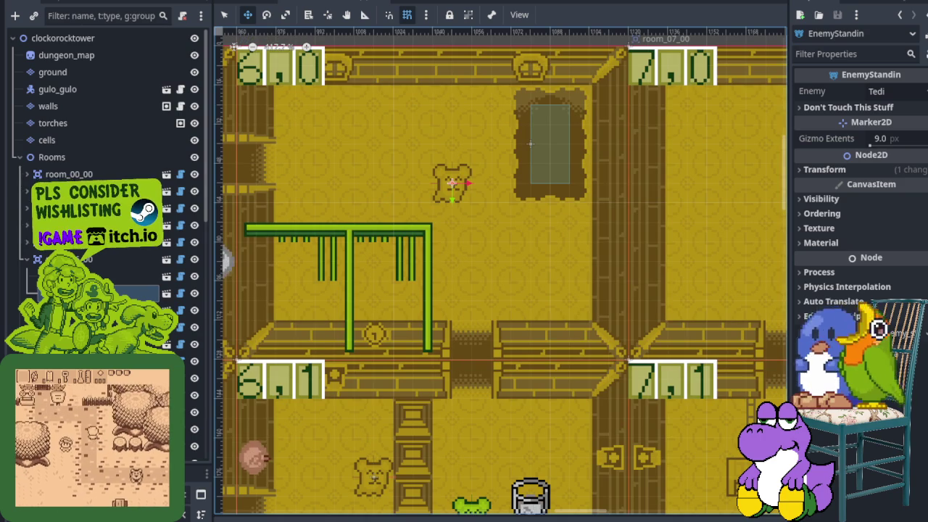
{"action": "left_click", "coordinate": [878, 91]}
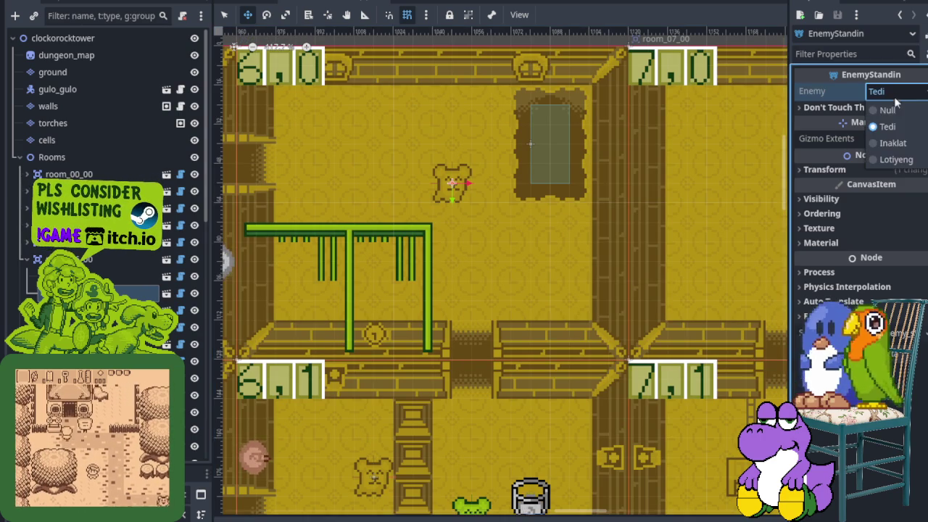
{"action": "left_click", "coordinate": [890, 143]}
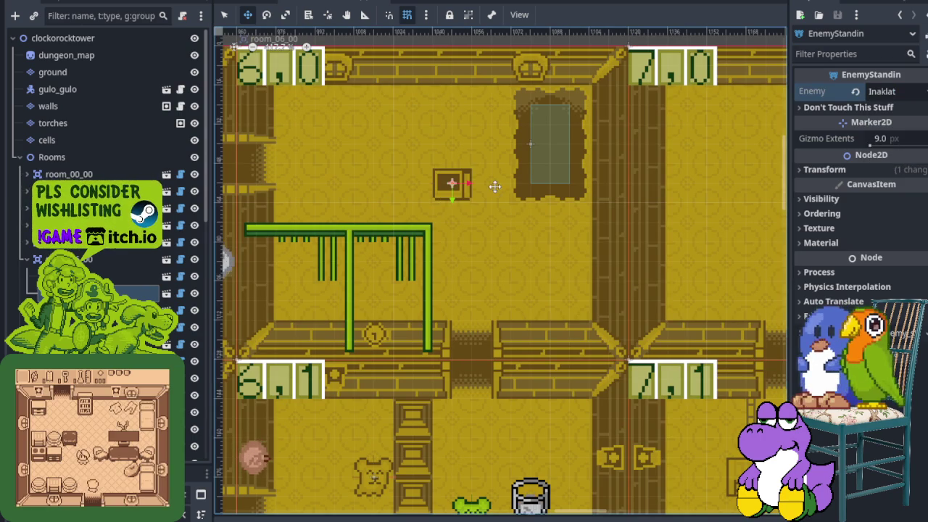
{"action": "left_click_drag", "start_coordinate": [493, 186], "coordinate": [522, 206]}
{"action": "scroll", "coordinate": [452, 189], "scroll_direction": "left", "scroll_amount": 3}
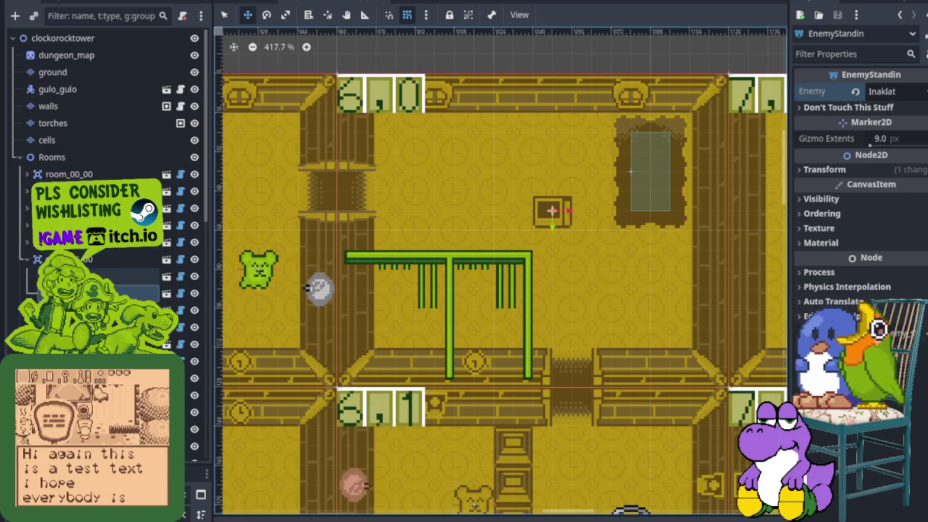
- Add EnemyStandin2 under the green frame in room 6,0 with Enemy set to Inaklat
{"action": "right_click", "coordinate": [84, 259]}
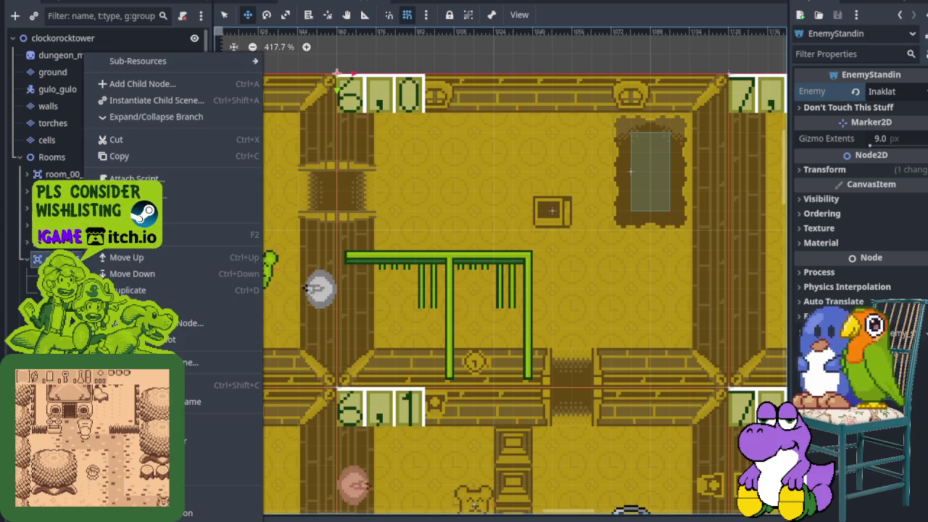
{"action": "left_click", "coordinate": [165, 101]}
{"action": "double_click", "coordinate": [382, 109]}
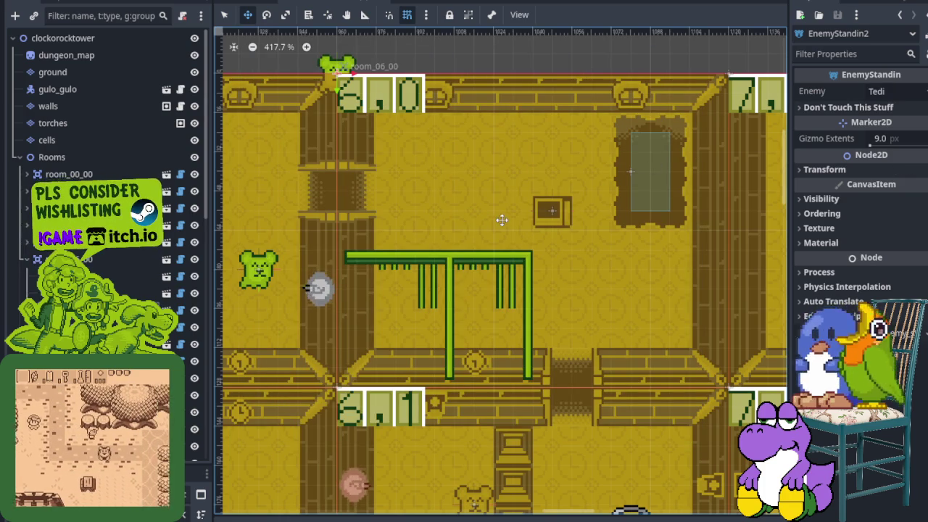
{"action": "mouse_move", "coordinate": [339, 71]}
{"action": "left_mouse_down"}
{"action": "mouse_move", "coordinate": [454, 228]}
{"action": "mouse_move", "coordinate": [495, 309]}
{"action": "mouse_move", "coordinate": [475, 328]}
{"action": "left_mouse_up"}
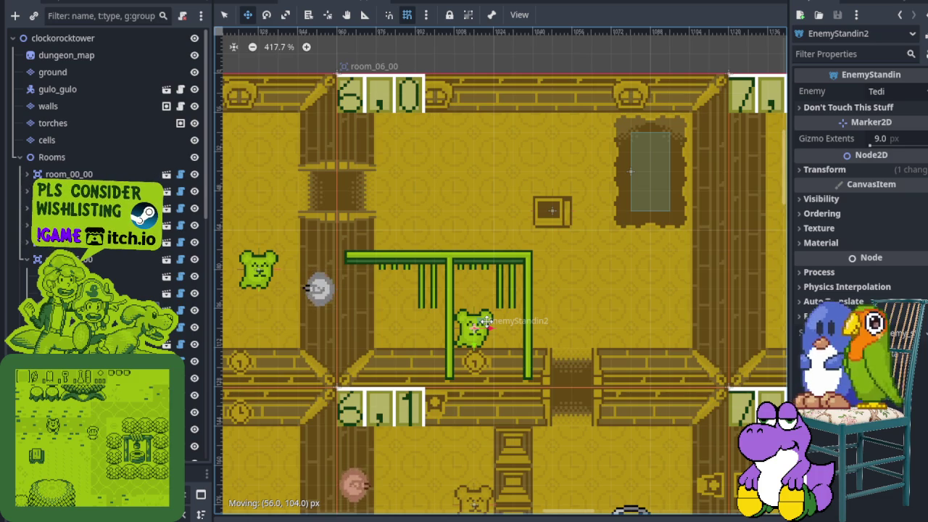
{"action": "left_click", "coordinate": [908, 91]}
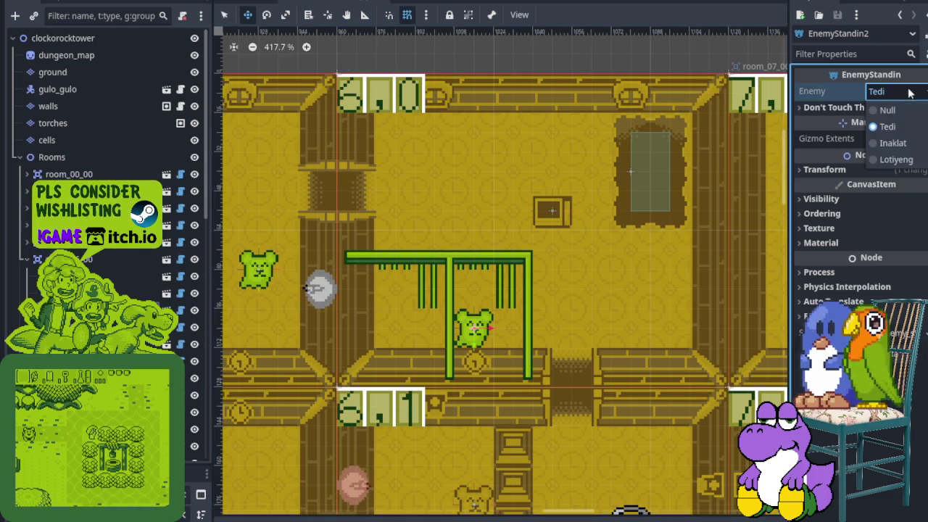
{"action": "left_click", "coordinate": [893, 143]}
- Save the scene and launch the game for a play-test
{"action": "scroll", "coordinate": [453, 222], "scroll_direction": "down", "scroll_amount": 5}
{"action": "scroll", "coordinate": [493, 259], "scroll_direction": "down", "scroll_amount": 4}
{"action": "scroll", "coordinate": [556, 283], "scroll_direction": "up", "scroll_amount": 3}
{"action": "key", "text": "ctrl+s"}
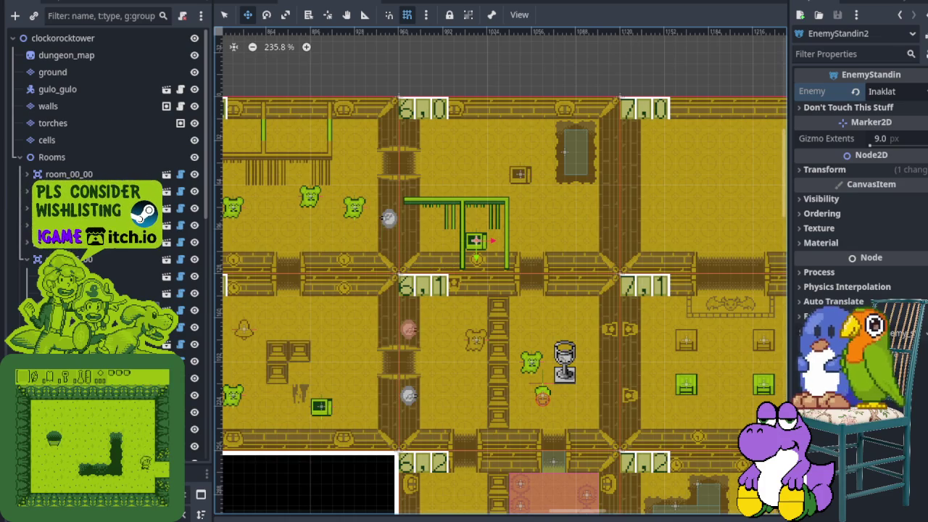
{"action": "key", "text": "F6"}
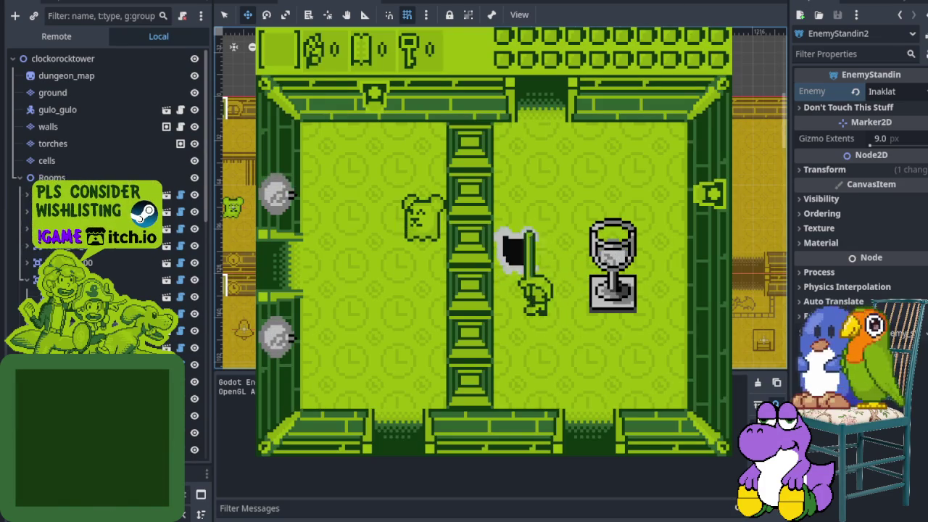
- Walk the player left toward the door, then stop the running game
{"action": "key", "text": "Left"}
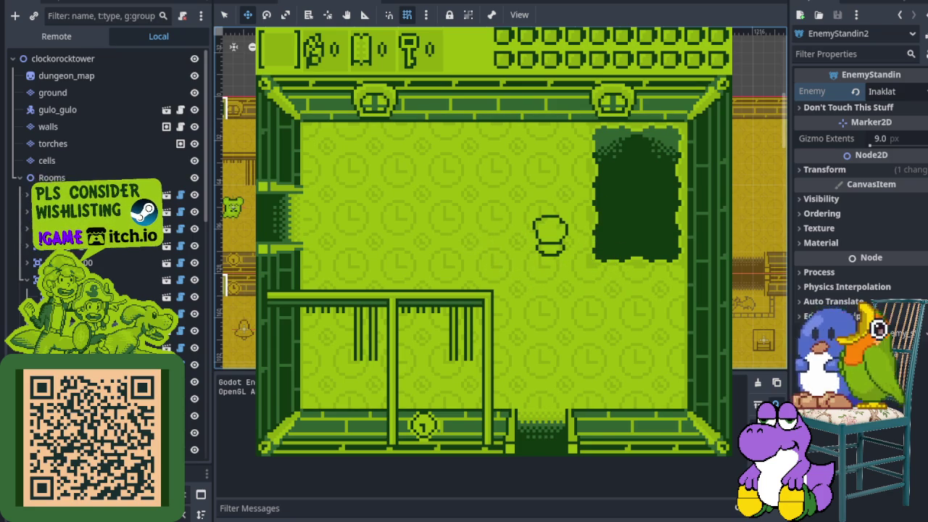
{"action": "key", "text": "F8"}
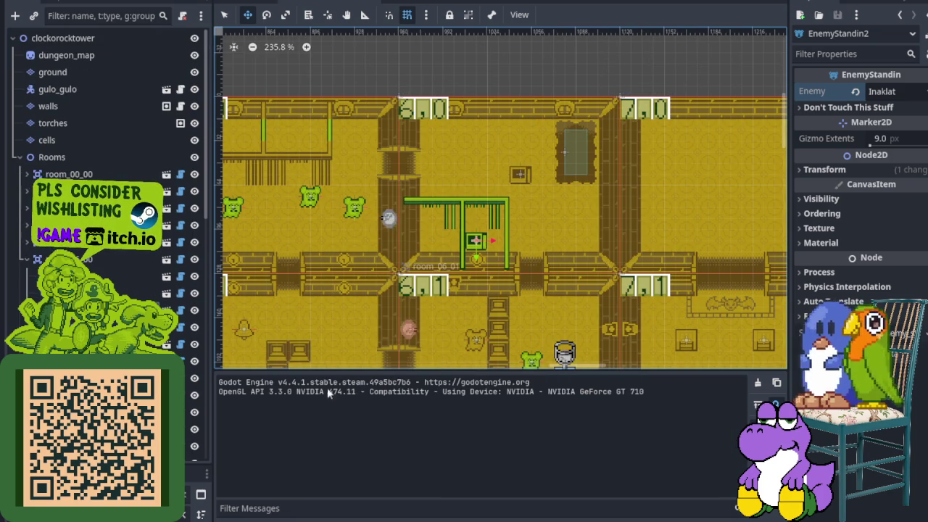
- On the ground layer, paint a 1x2 block of dark tiles onto the floor
{"action": "left_click", "coordinate": [75, 73]}
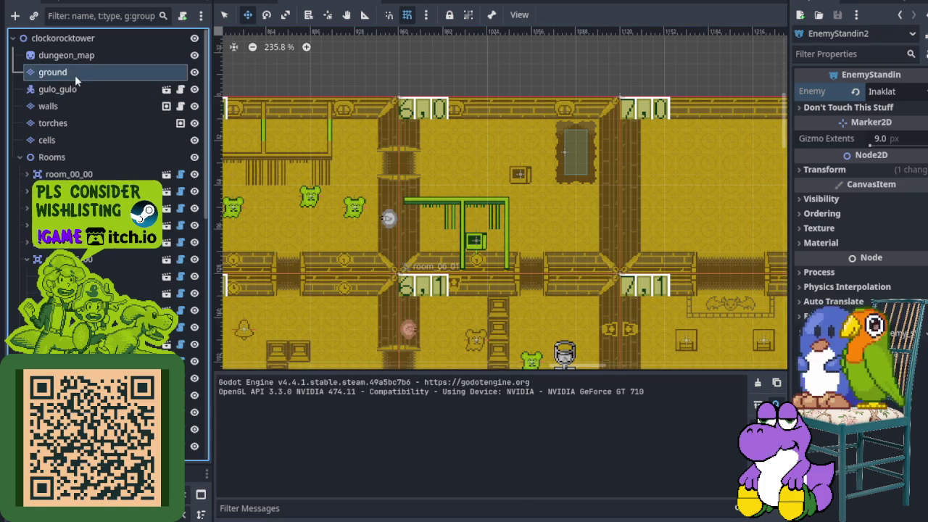
{"action": "scroll", "coordinate": [479, 439], "scroll_direction": "up", "scroll_amount": 3}
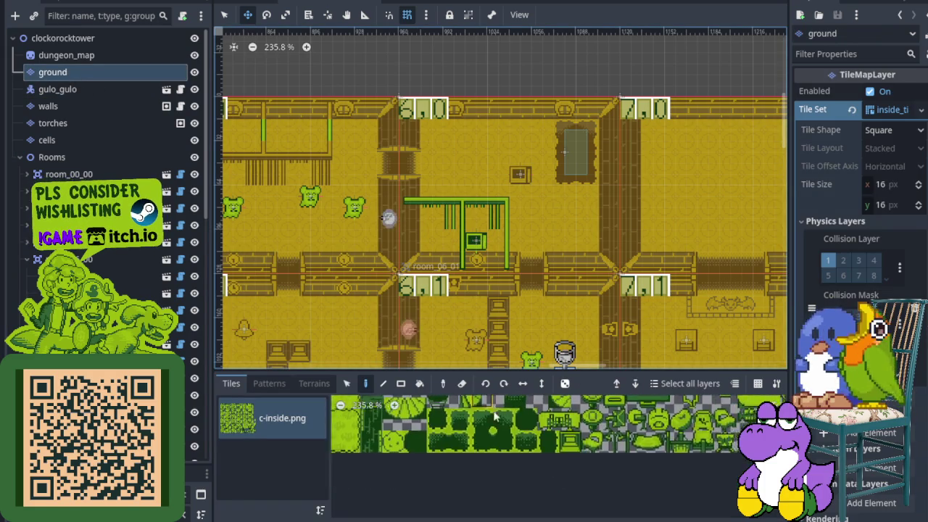
{"action": "scroll", "coordinate": [505, 485], "scroll_direction": "up", "scroll_amount": 2}
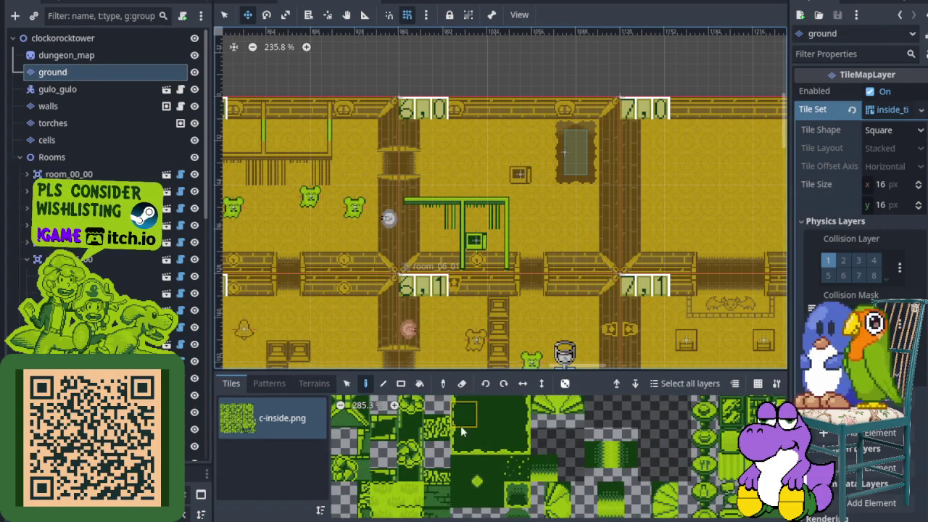
{"action": "left_click_drag", "start_coordinate": [462, 433], "coordinate": [464, 413]}
{"action": "scroll", "coordinate": [610, 203], "scroll_direction": "up", "scroll_amount": 3}
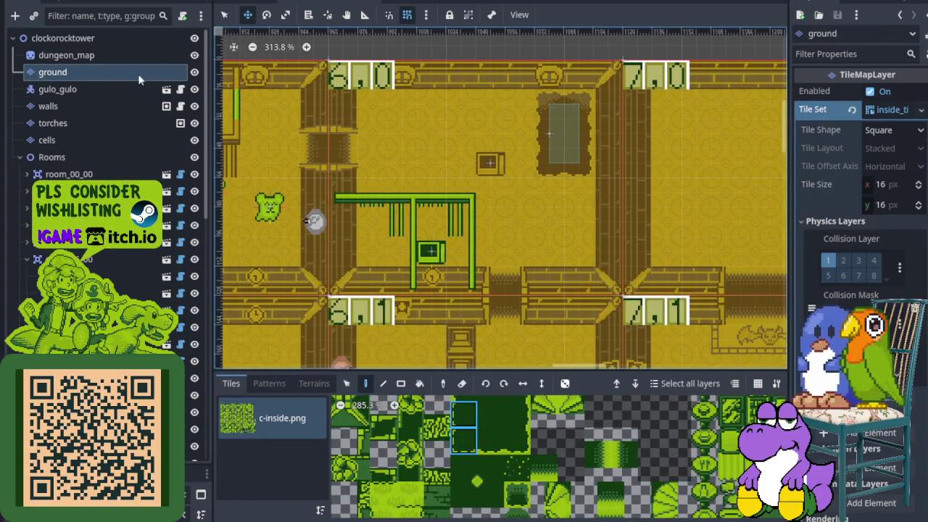
{"action": "key", "text": "q"}
{"action": "scroll", "coordinate": [574, 223], "scroll_direction": "up", "scroll_amount": 4}
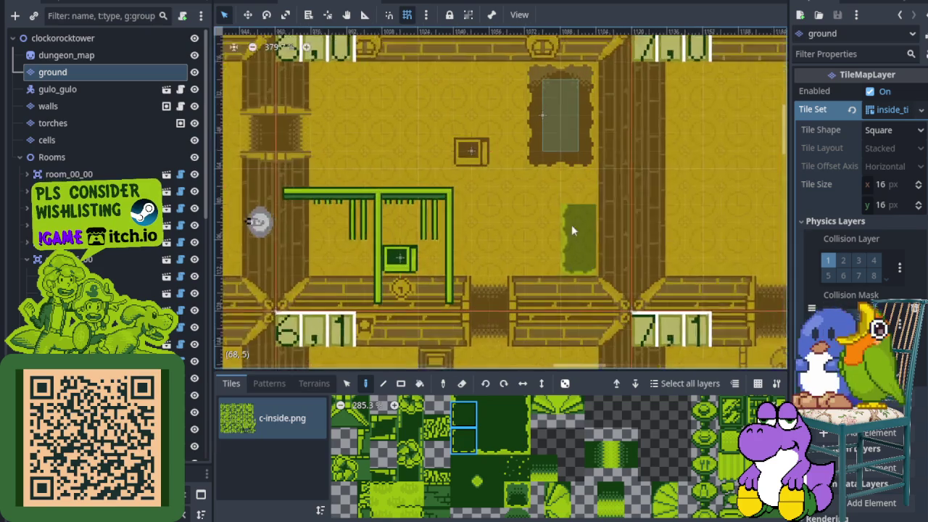
{"action": "left_click", "coordinate": [543, 177]}
- Extend the dark strip rightward with three more tile blocks and save the scene
{"action": "left_click_drag", "start_coordinate": [517, 414], "coordinate": [528, 440]}
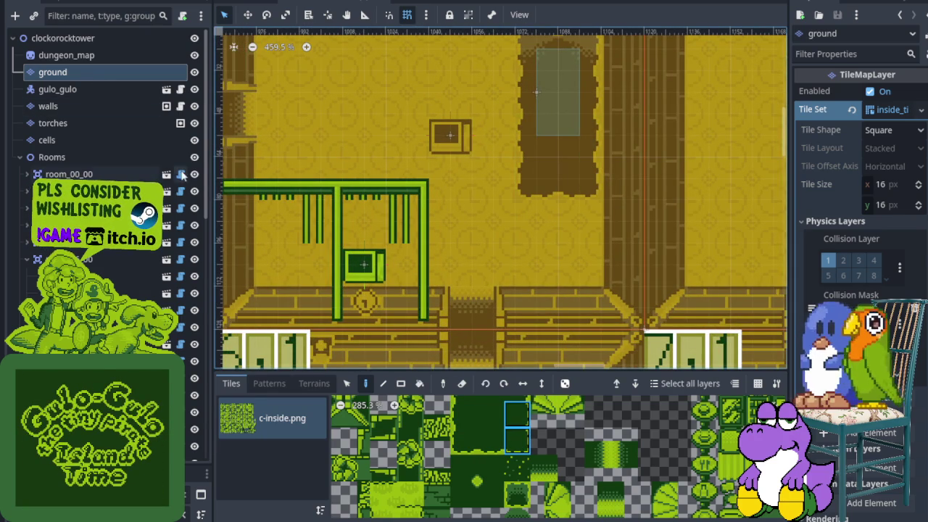
{"action": "scroll", "coordinate": [388, 260], "scroll_direction": "up", "scroll_amount": 3}
{"action": "scroll", "coordinate": [389, 260], "scroll_direction": "left", "scroll_amount": 1}
{"action": "scroll", "coordinate": [563, 476], "scroll_direction": "down", "scroll_amount": 2}
{"action": "scroll", "coordinate": [536, 461], "scroll_direction": "up", "scroll_amount": 2}
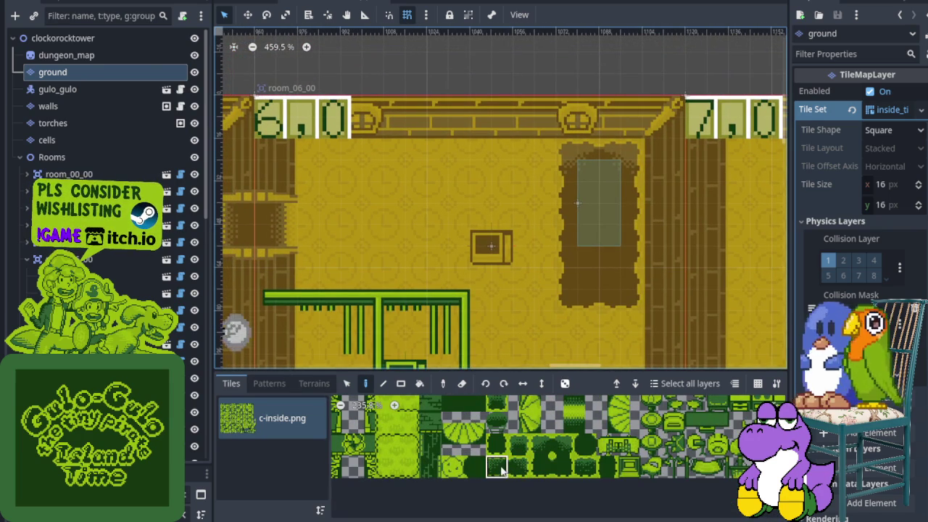
{"action": "scroll", "coordinate": [413, 188], "scroll_direction": "up", "scroll_amount": 2}
{"action": "left_click", "coordinate": [403, 156]}
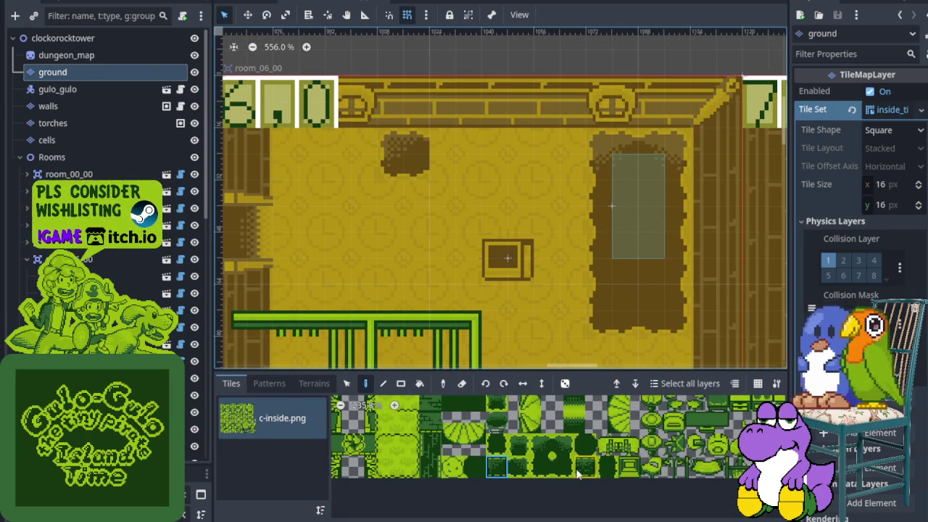
{"action": "left_click", "coordinate": [454, 169]}
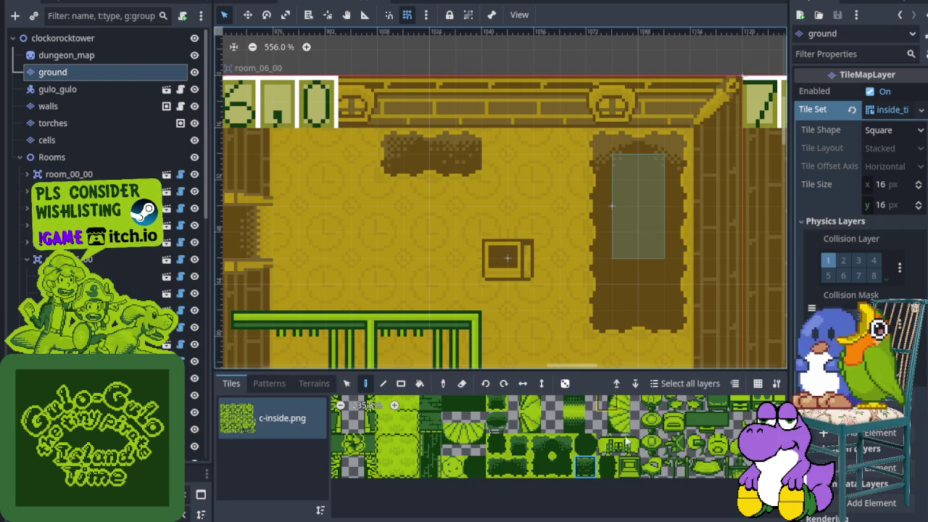
{"action": "left_click", "coordinate": [512, 162]}
{"action": "scroll", "coordinate": [512, 162], "scroll_direction": "down", "scroll_amount": 6}
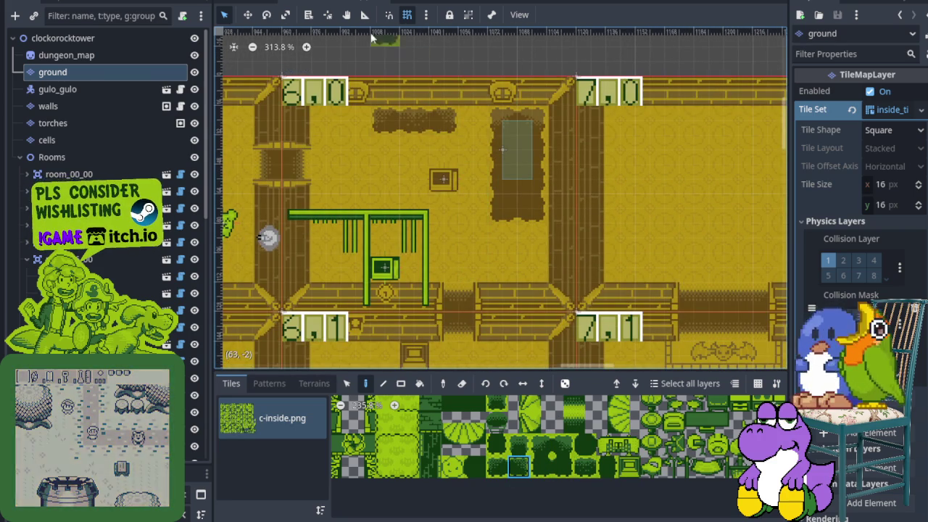
{"action": "key", "text": "ctrl+s"}
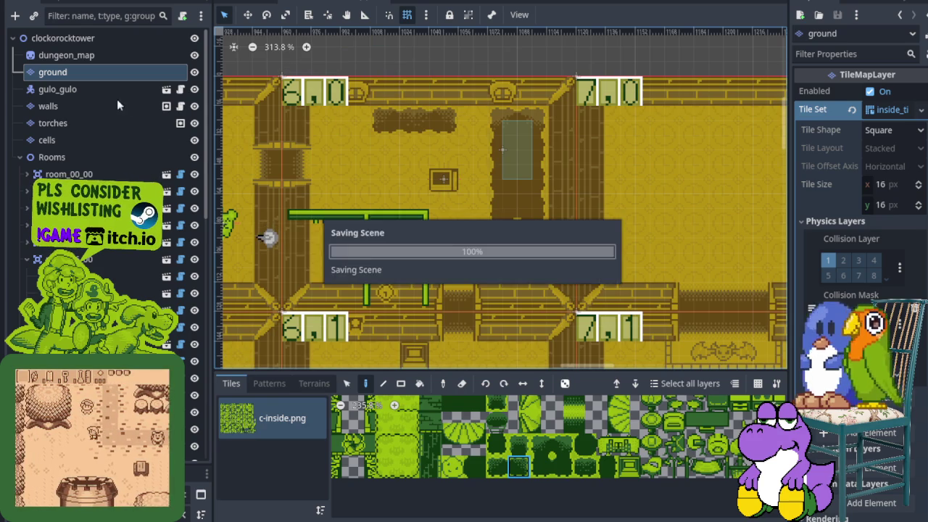
- Resize the tall pit to Width 2 and Height 4
{"action": "left_click", "coordinate": [247, 15]}
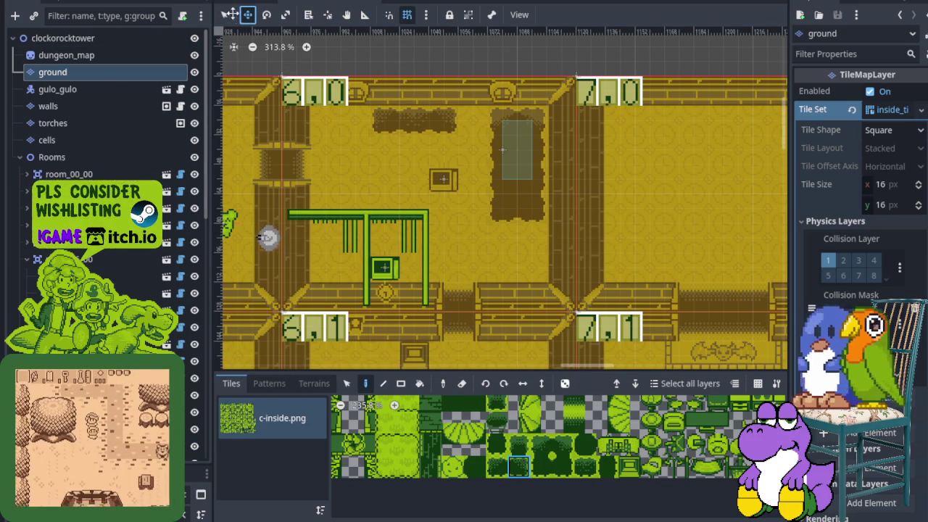
{"action": "left_click", "coordinate": [93, 40]}
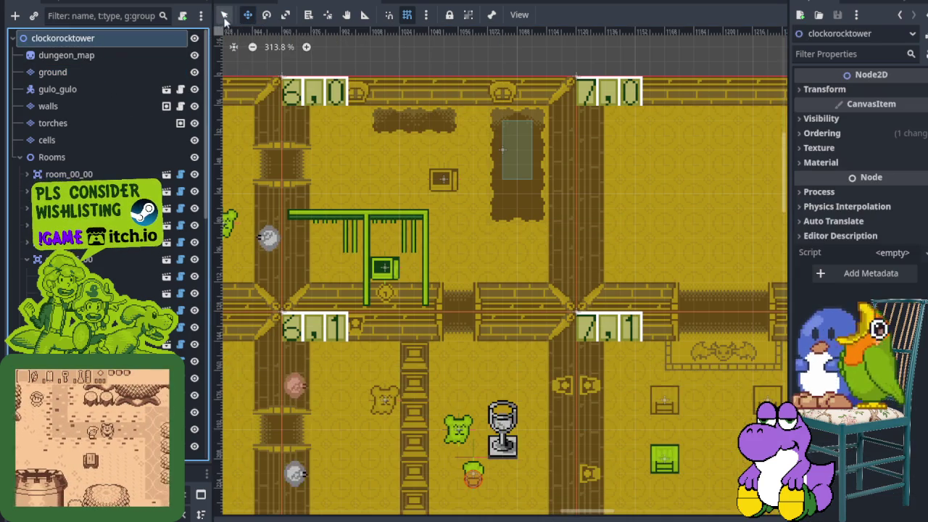
{"action": "key", "text": "q"}
{"action": "left_click", "coordinate": [511, 148]}
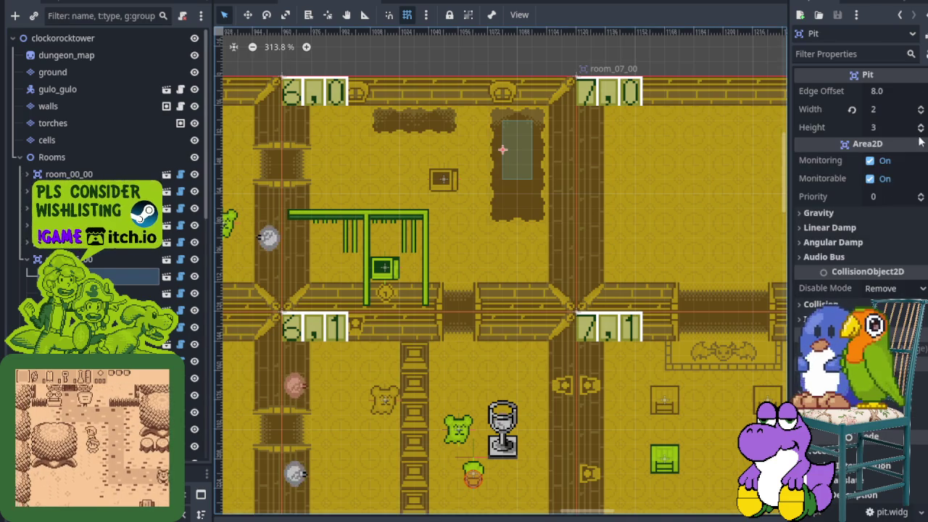
{"action": "left_click", "coordinate": [921, 107]}
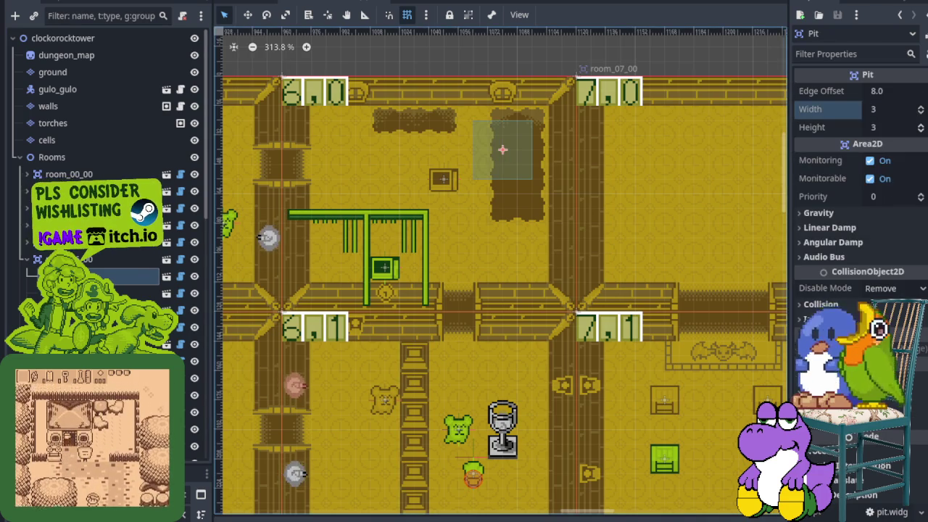
{"action": "left_click", "coordinate": [921, 113]}
{"action": "left_click", "coordinate": [921, 129]}
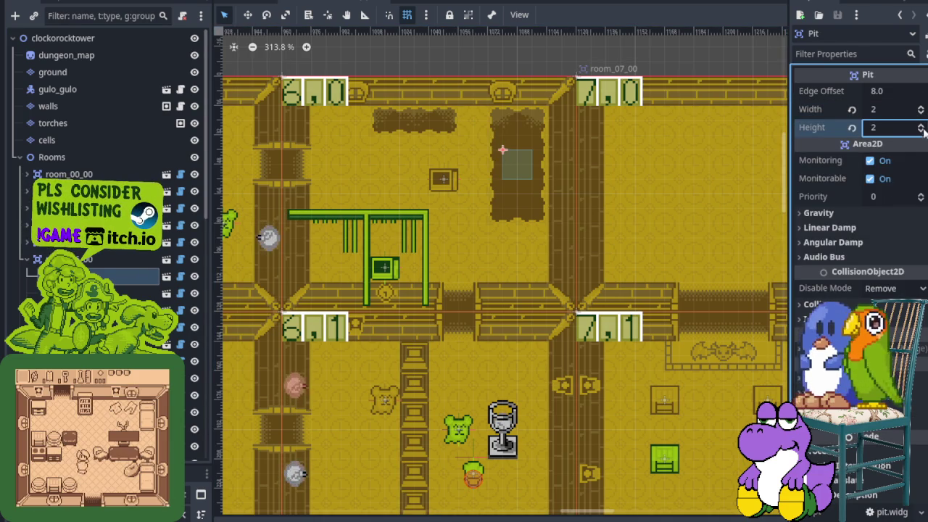
- Undo an enemy stand-in instanced under the room by mistake
{"action": "scroll", "coordinate": [430, 113], "scroll_direction": "up", "scroll_amount": 4}
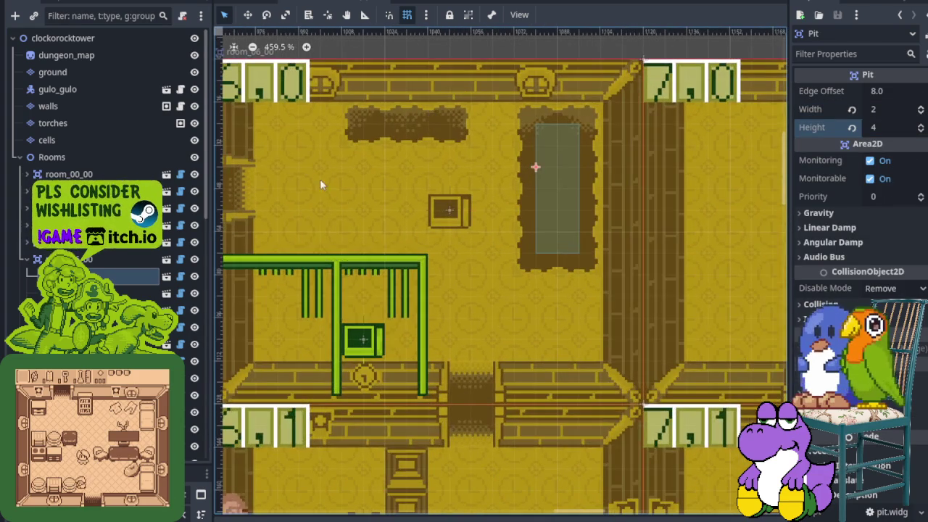
{"action": "right_click", "coordinate": [77, 259]}
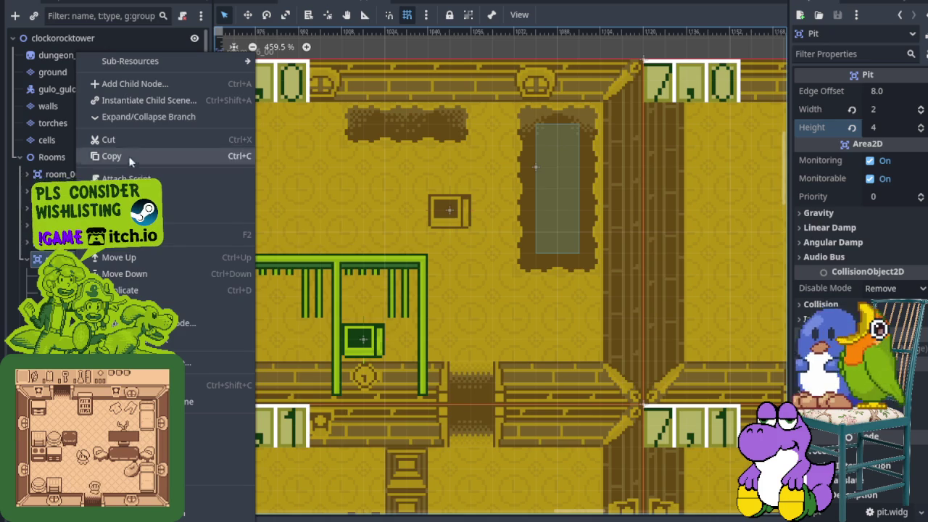
{"action": "left_click", "coordinate": [139, 100]}
{"action": "double_click", "coordinate": [331, 109]}
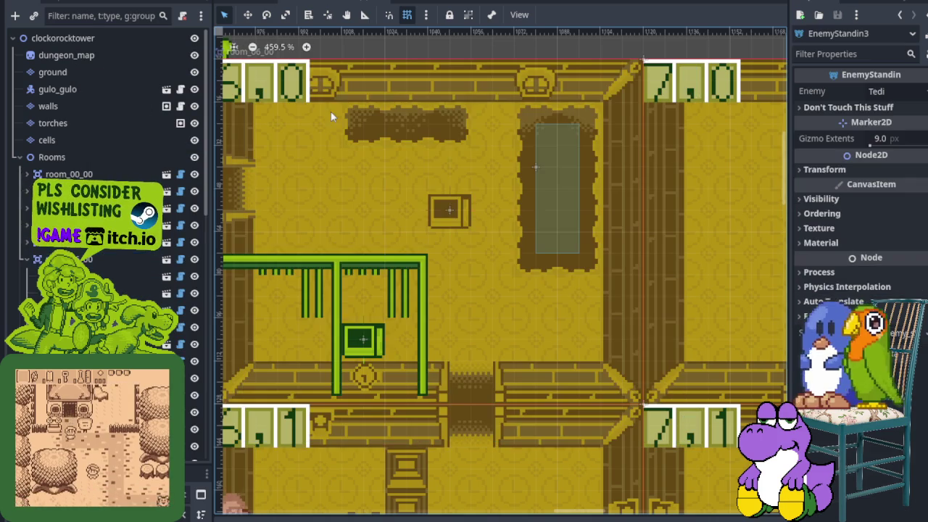
{"action": "scroll", "coordinate": [317, 166], "scroll_direction": "down", "scroll_amount": 2}
{"action": "scroll", "coordinate": [362, 181], "scroll_direction": "up", "scroll_amount": 2}
{"action": "scroll", "coordinate": [412, 200], "scroll_direction": "left", "scroll_amount": 3}
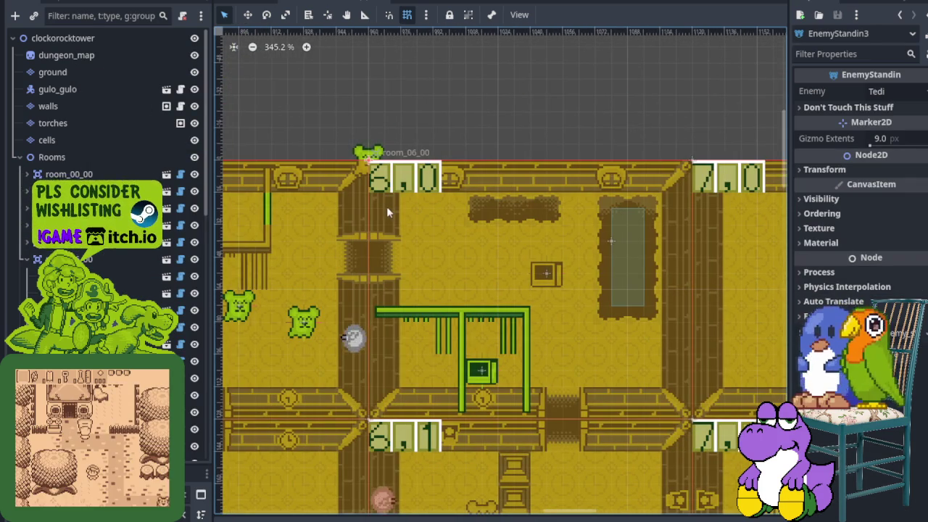
{"action": "key", "text": "ctrl+z"}
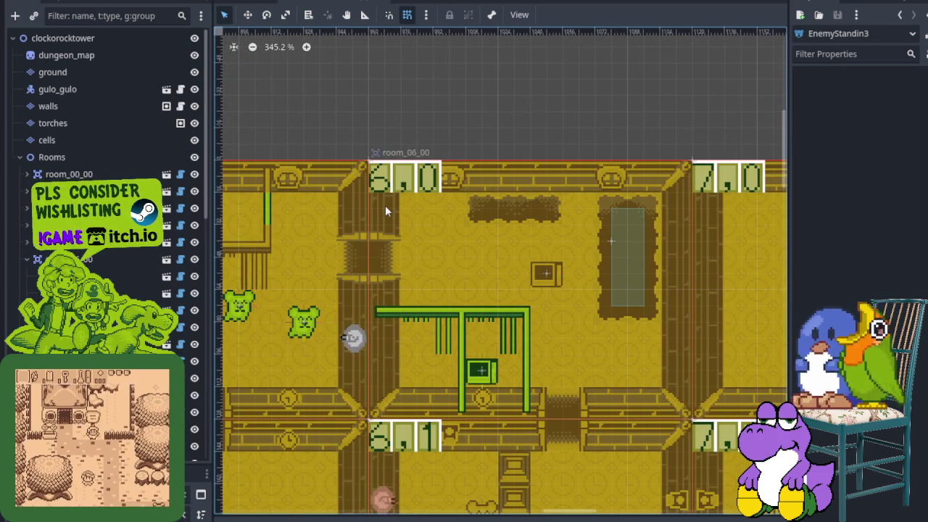
- Instance the pit scene as Pit2, move it onto the top dark strip, size it 3×1
{"action": "right_click", "coordinate": [91, 258]}
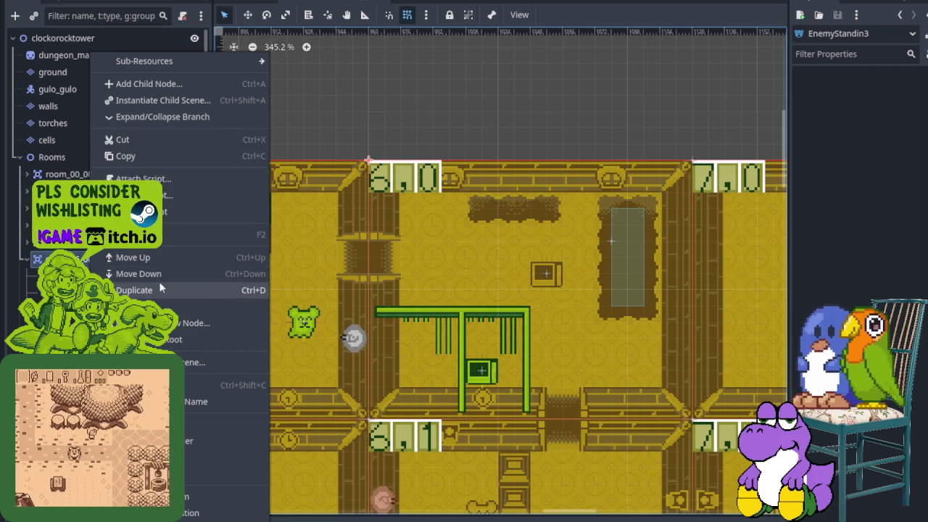
{"action": "left_click", "coordinate": [170, 100]}
{"action": "double_click", "coordinate": [363, 139]}
{"action": "scroll", "coordinate": [362, 142], "scroll_direction": "up", "scroll_amount": 1}
{"action": "key", "text": "w"}
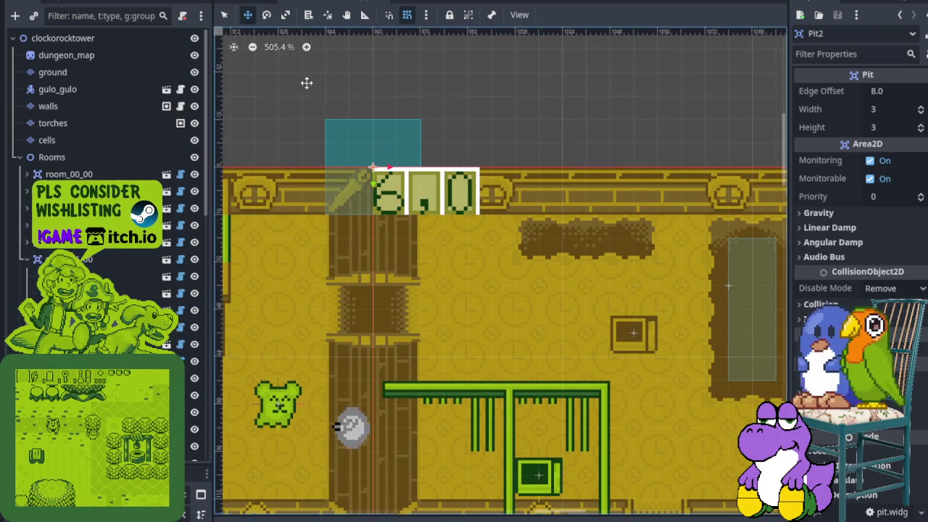
{"action": "mouse_move", "coordinate": [394, 151]}
{"action": "left_mouse_down"}
{"action": "mouse_move", "coordinate": [578, 193]}
{"action": "mouse_move", "coordinate": [585, 218]}
{"action": "mouse_move", "coordinate": [582, 197]}
{"action": "left_mouse_up"}
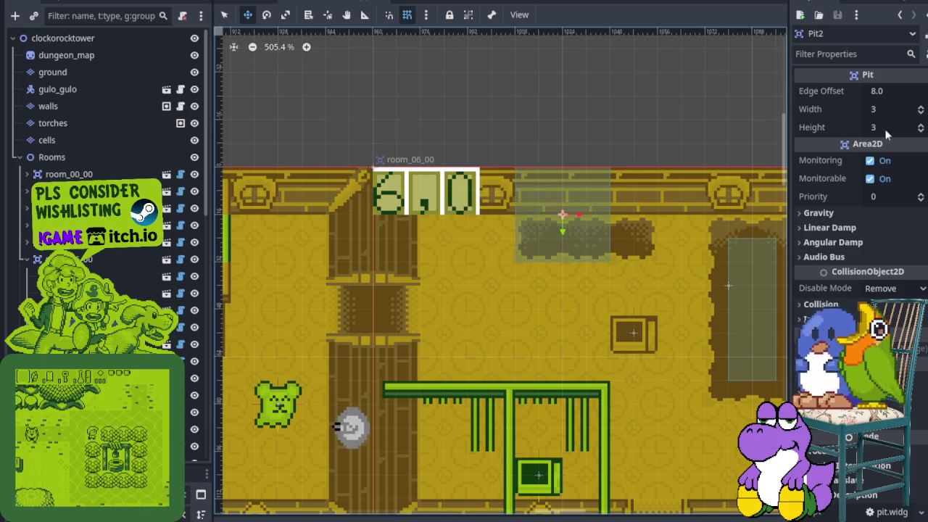
{"action": "left_click", "coordinate": [921, 130]}
{"action": "left_click", "coordinate": [921, 130]}
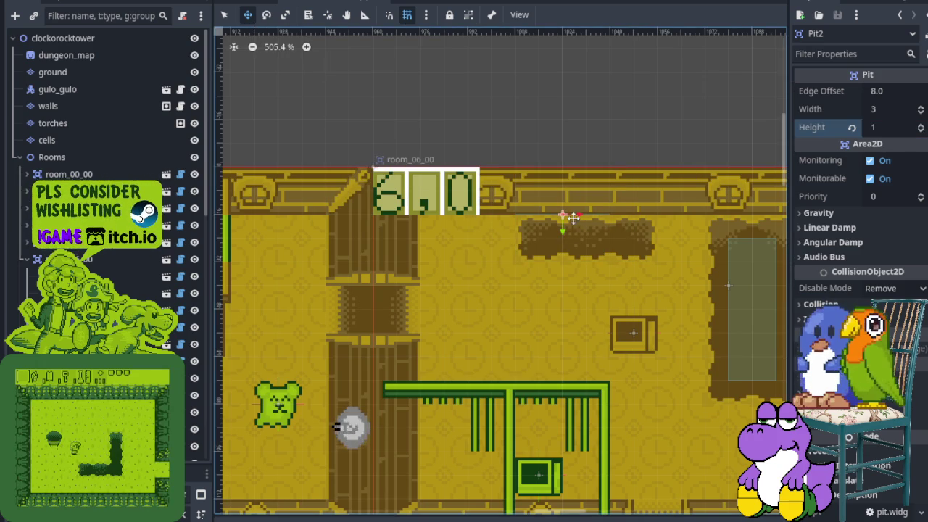
- Save the scene
{"action": "scroll", "coordinate": [563, 249], "scroll_direction": "up", "scroll_amount": 5}
{"action": "scroll", "coordinate": [628, 203], "scroll_direction": "down", "scroll_amount": 4}
{"action": "scroll", "coordinate": [638, 254], "scroll_direction": "down", "scroll_amount": 3}
{"action": "key", "text": "ctrl+s"}
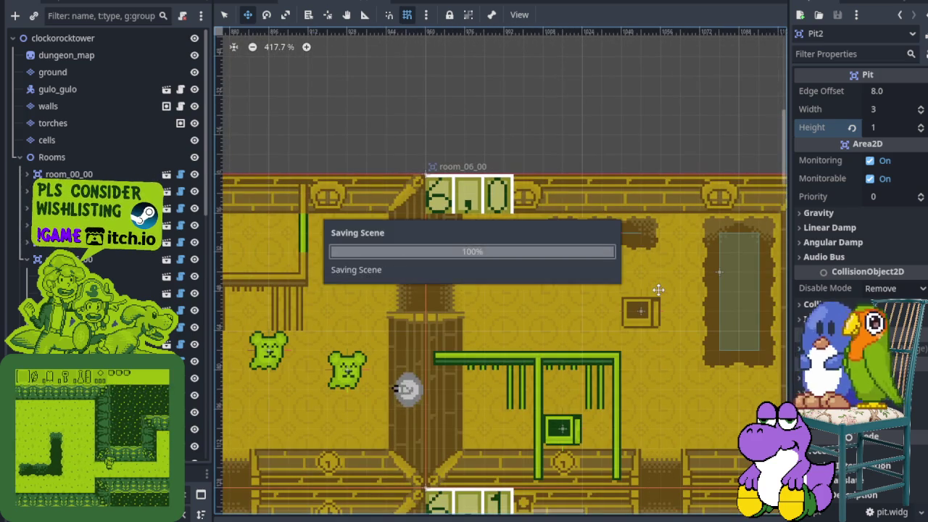
{"action": "scroll", "coordinate": [667, 286], "scroll_direction": "down", "scroll_amount": 2}
{"action": "scroll", "coordinate": [667, 286], "scroll_direction": "down", "scroll_amount": 2}
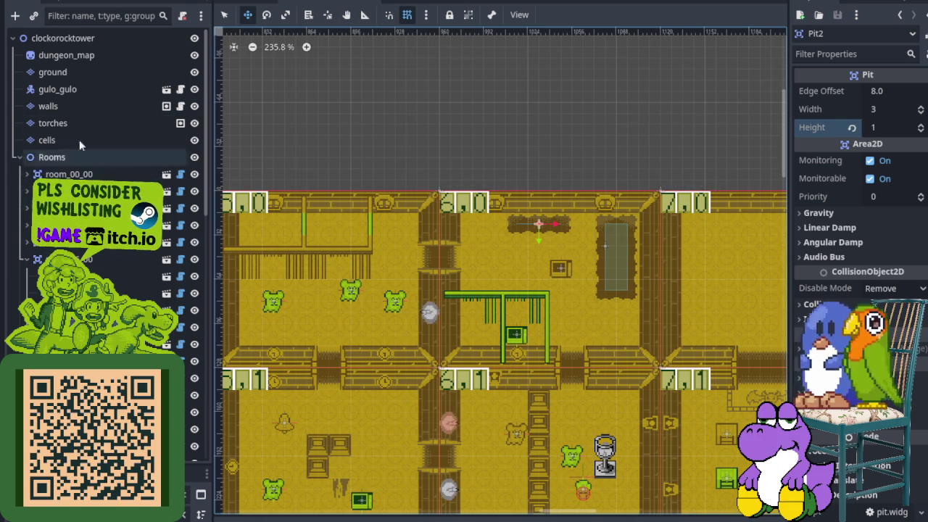
- Move player gulo_gulo by (-184, -64) px into room 5,1 and save to play-test
{"action": "left_click", "coordinate": [80, 90]}
{"action": "mouse_move", "coordinate": [583, 484]}
{"action": "left_mouse_down"}
{"action": "mouse_move", "coordinate": [441, 423]}
{"action": "mouse_move", "coordinate": [308, 392]}
{"action": "mouse_move", "coordinate": [321, 394]}
{"action": "left_mouse_up"}
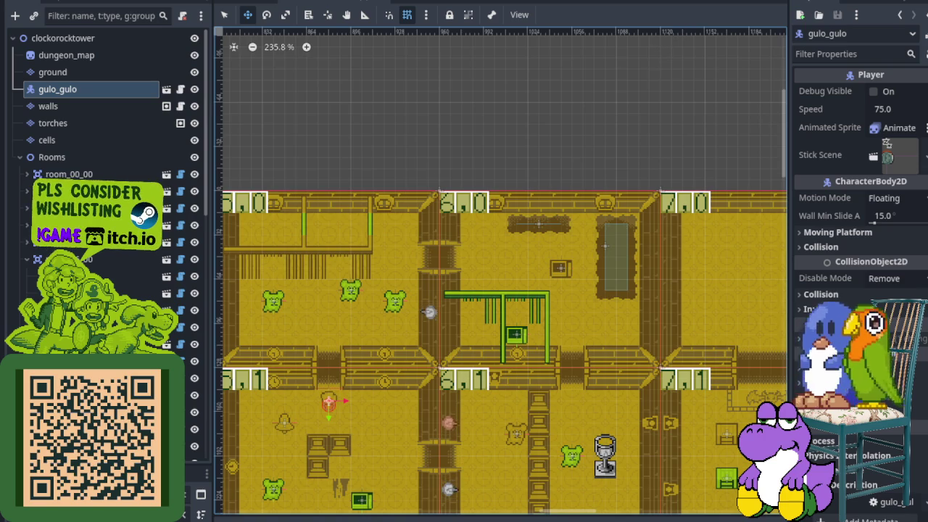
{"action": "key", "text": "ctrl+s"}
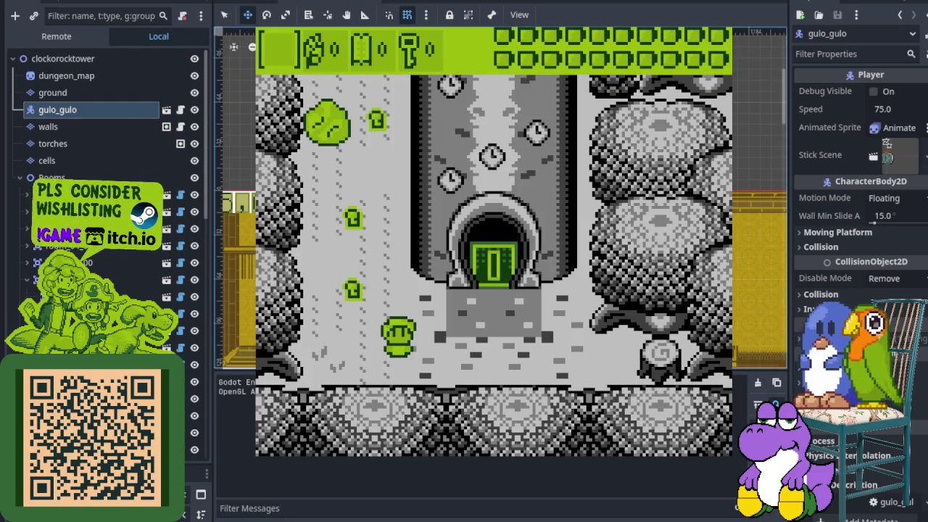
- Relaunch the game, walk up into the room above and hit the enemies near its bottom doorway
{"action": "key", "text": "F8"}
{"action": "key", "text": "F5"}
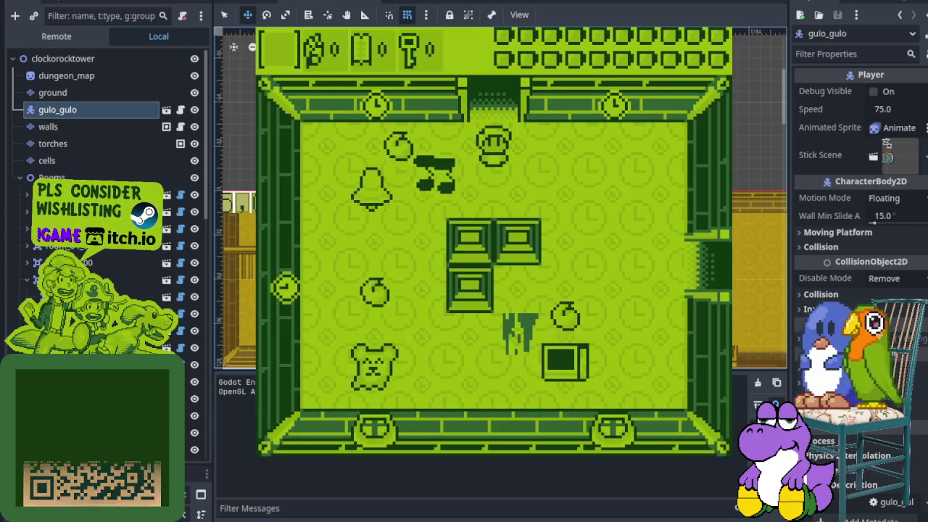
{"action": "key", "text": "Up"}
{"action": "key", "text": "Right"}
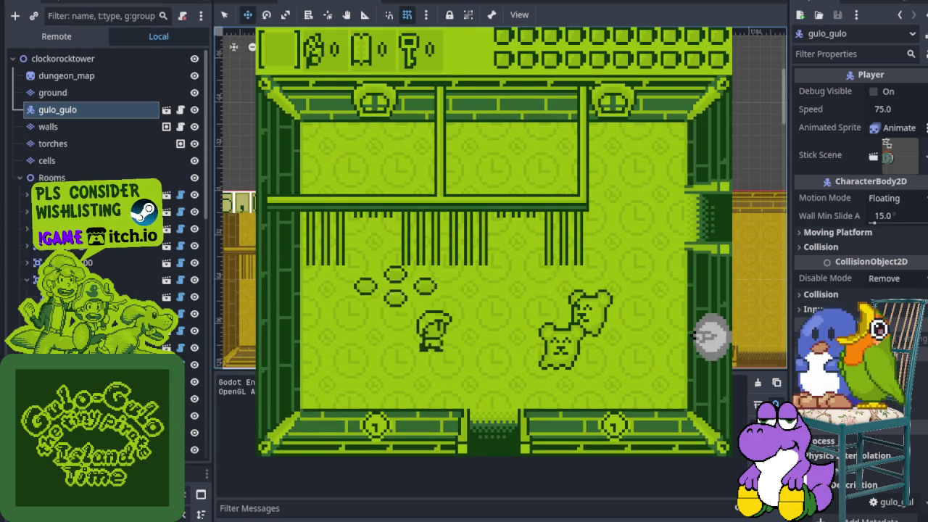
{"action": "key", "text": "Up"}
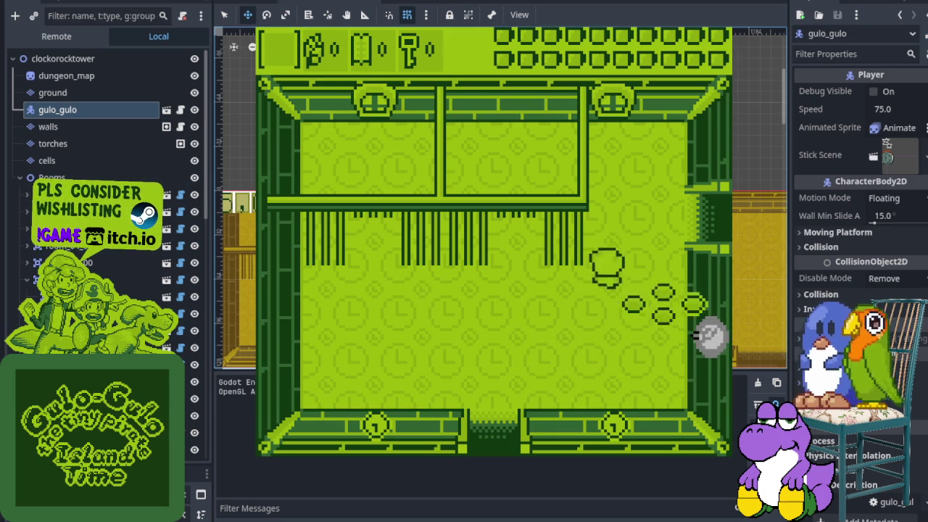
{"action": "key", "text": "Right"}
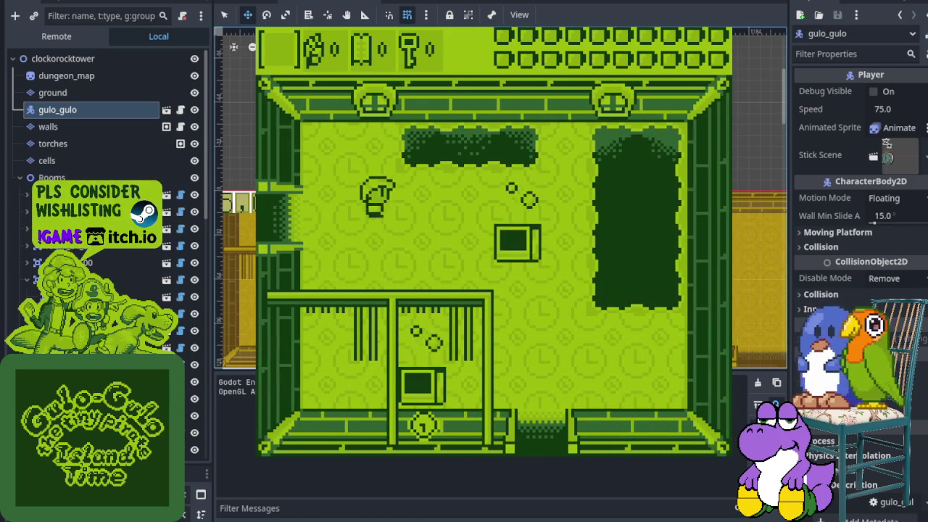
{"action": "key", "text": "Down"}
{"action": "key", "text": "Right"}
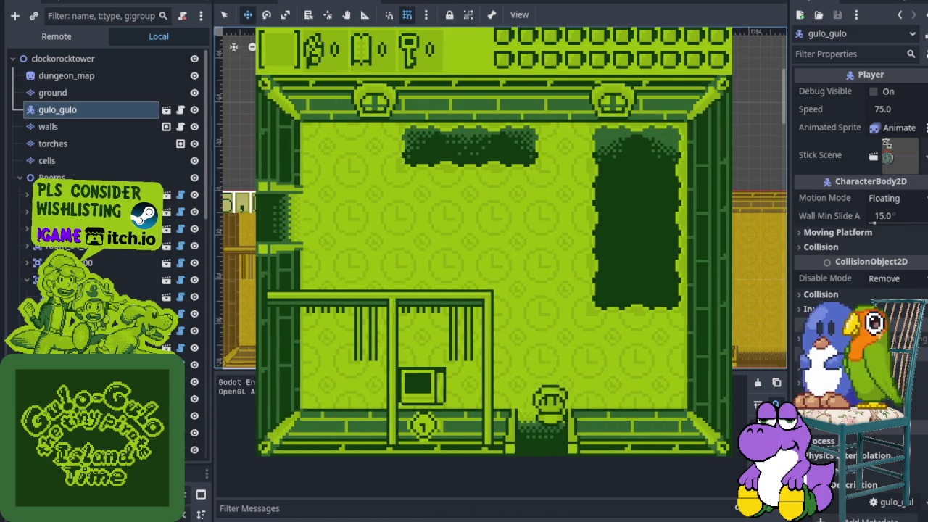
{"action": "key", "text": "Right"}
{"action": "key", "text": "Left"}
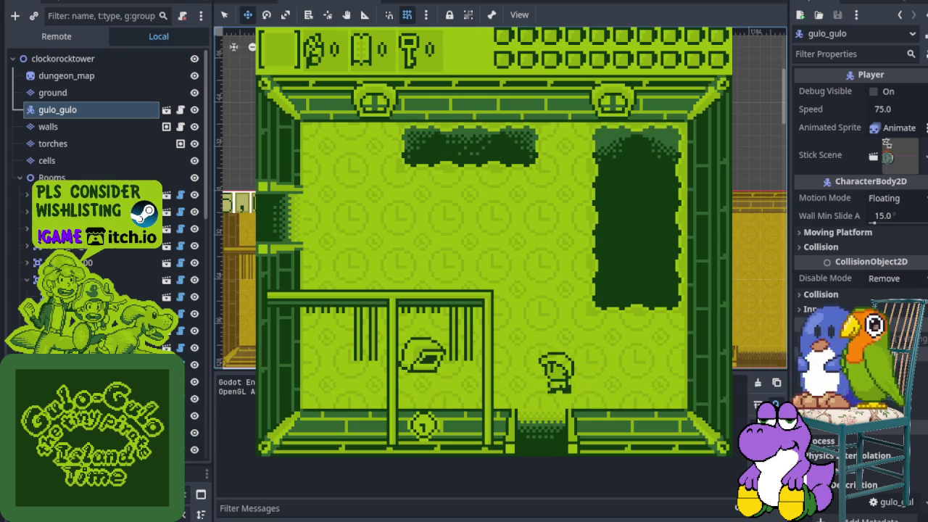
{"action": "key", "text": "Right"}
{"action": "key", "text": "Down"}
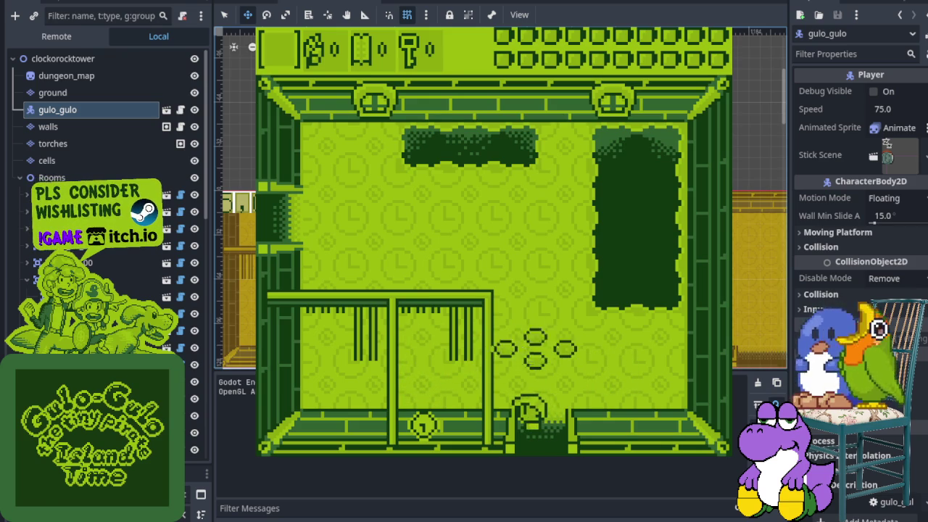
{"action": "key", "text": "Down"}
- Walk through the bottom exit into the next room and roam toward the spawned enemies
{"action": "key", "text": "Down"}
{"action": "key", "text": "Right"}
{"action": "key", "text": "Down"}
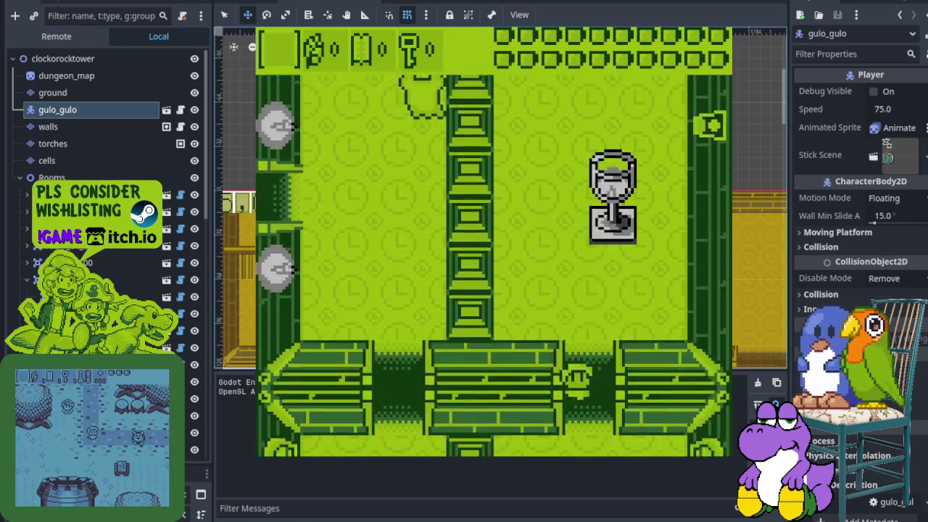
{"action": "key", "text": "Up"}
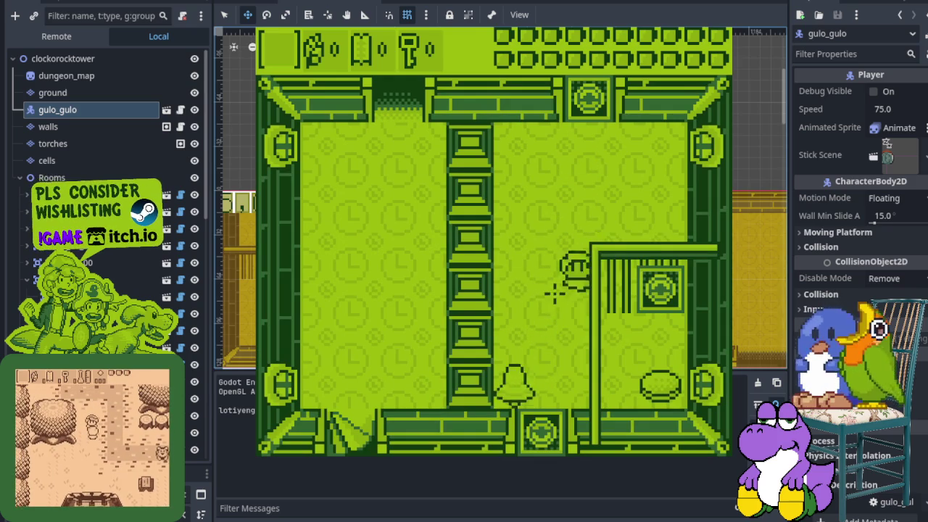
{"action": "key", "text": "Down"}
{"action": "key", "text": "Left"}
{"action": "key", "text": "Up"}
{"action": "key", "text": "Up"}
{"action": "key", "text": "Right"}
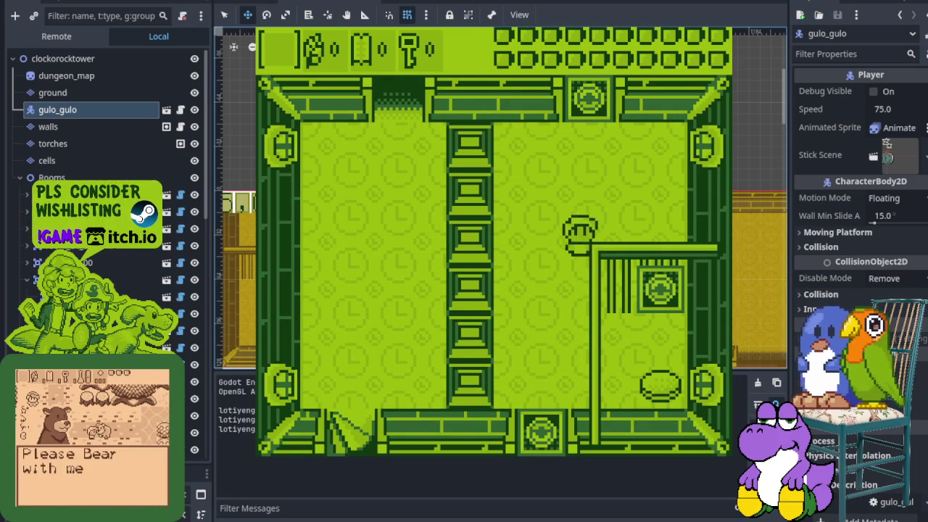
{"action": "key", "text": "Down"}
{"action": "key", "text": "Left"}
{"action": "key", "text": "Down"}
{"action": "key", "text": "Right"}
{"action": "key", "text": "Up"}
{"action": "key", "text": "Up"}
{"action": "key", "text": "Right"}
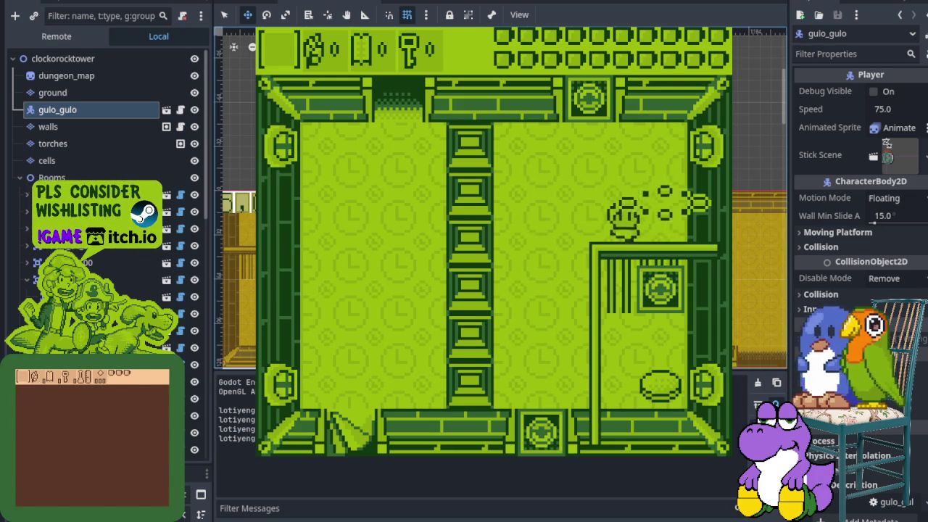
{"action": "key", "text": "Down"}
{"action": "key", "text": "Left"}
{"action": "key", "text": "Up"}
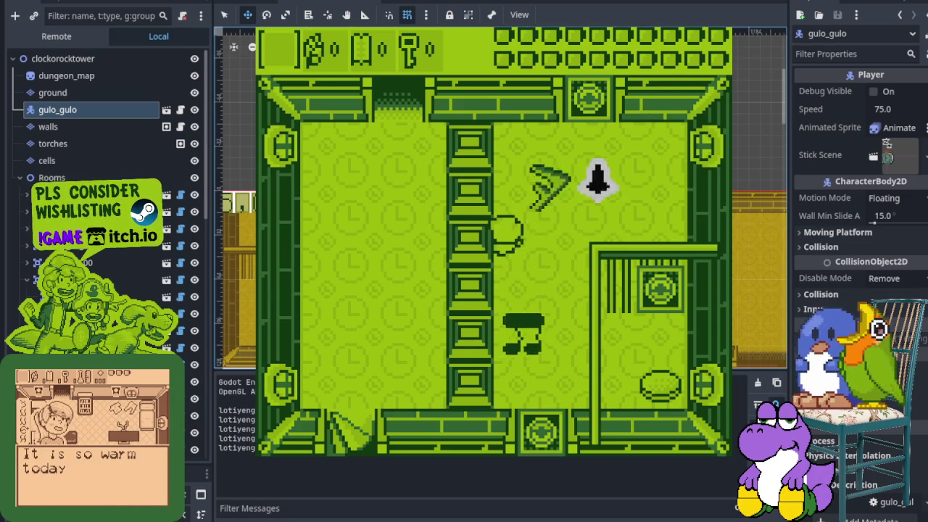
{"action": "key", "text": "Right"}
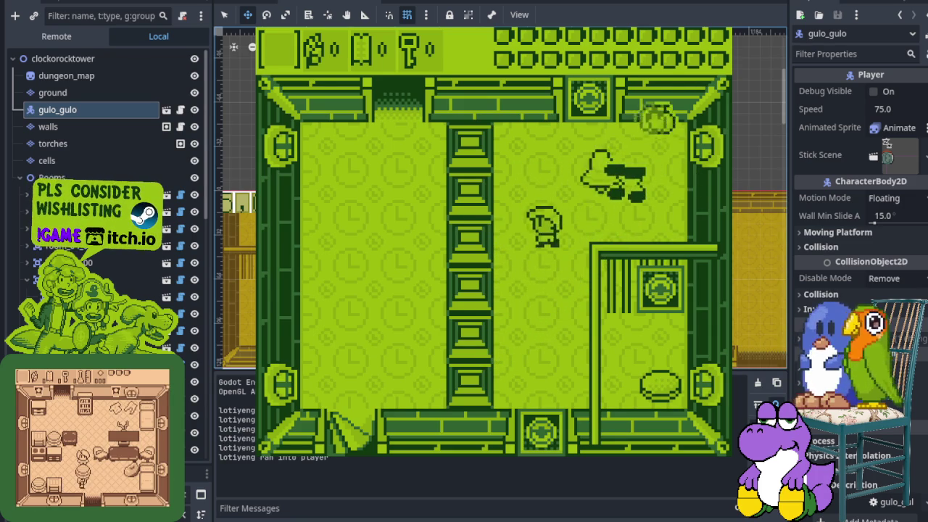
- Fight the enemies, including swinging the sword at the bear, then stop the game with F8
{"action": "key", "text": "Left"}
{"action": "key", "text": "Up"}
{"action": "key", "text": "Right"}
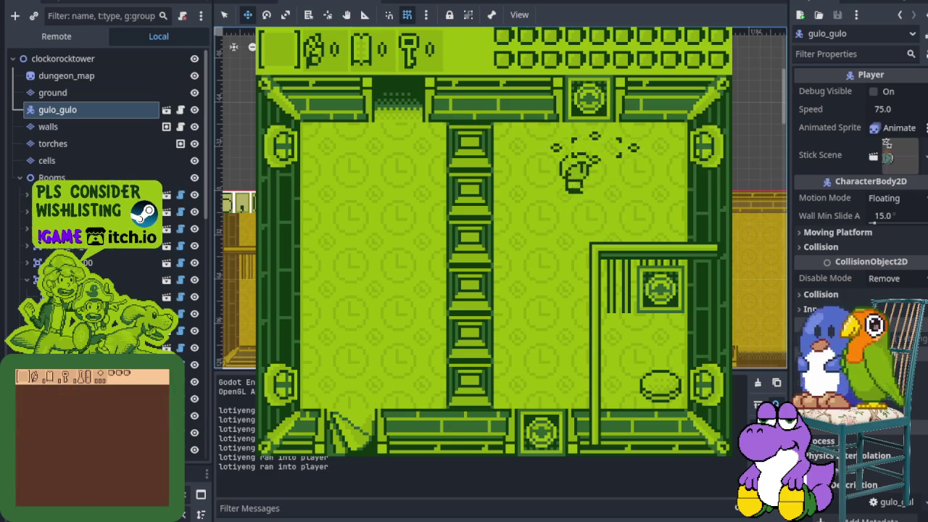
{"action": "key", "text": "Up"}
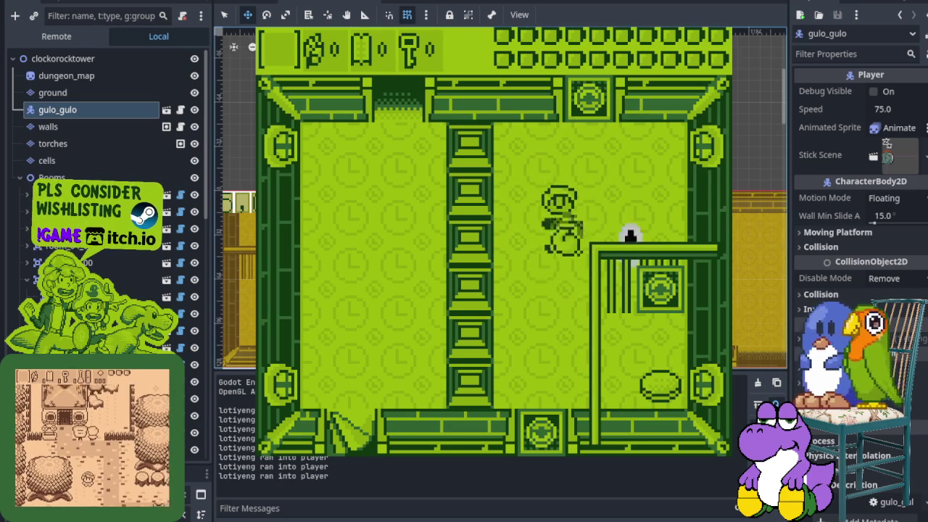
{"action": "key", "text": "Right"}
{"action": "key", "text": "Up"}
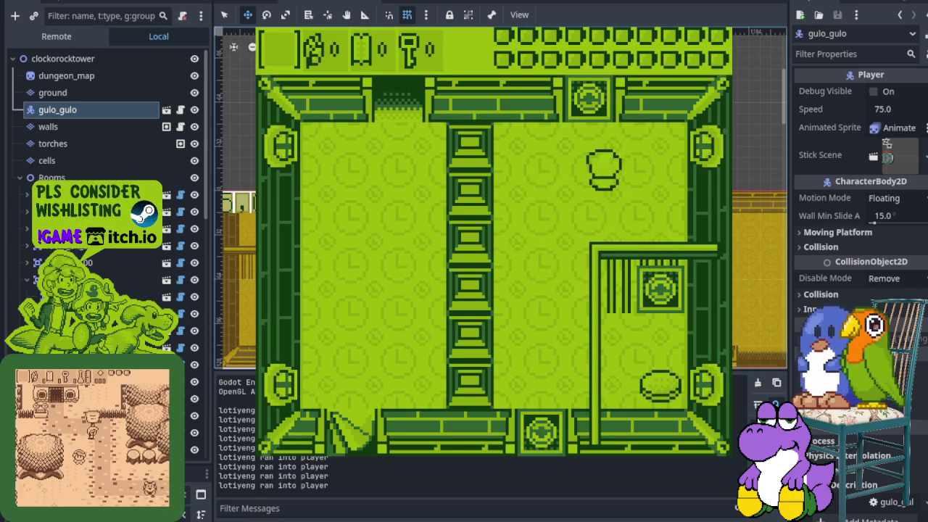
{"action": "key", "text": "Up"}
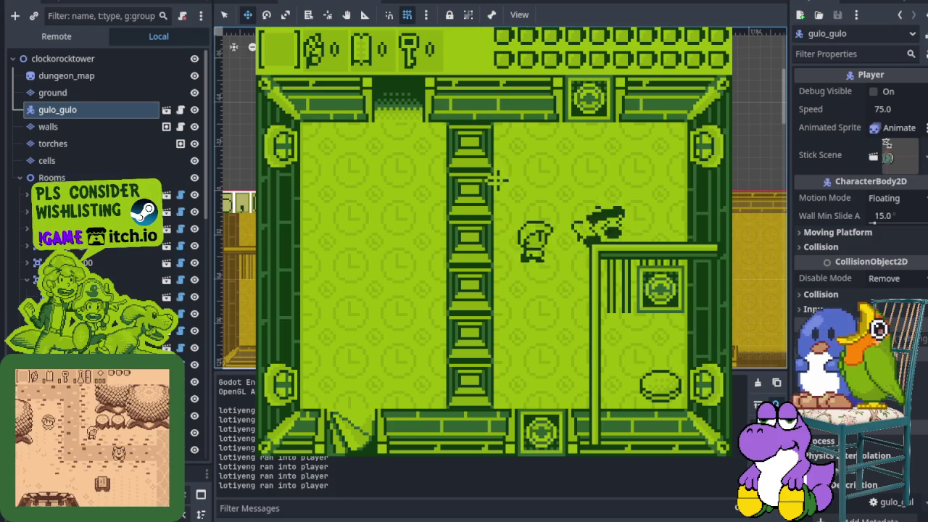
{"action": "key", "text": "Right"}
{"action": "key", "text": "Up"}
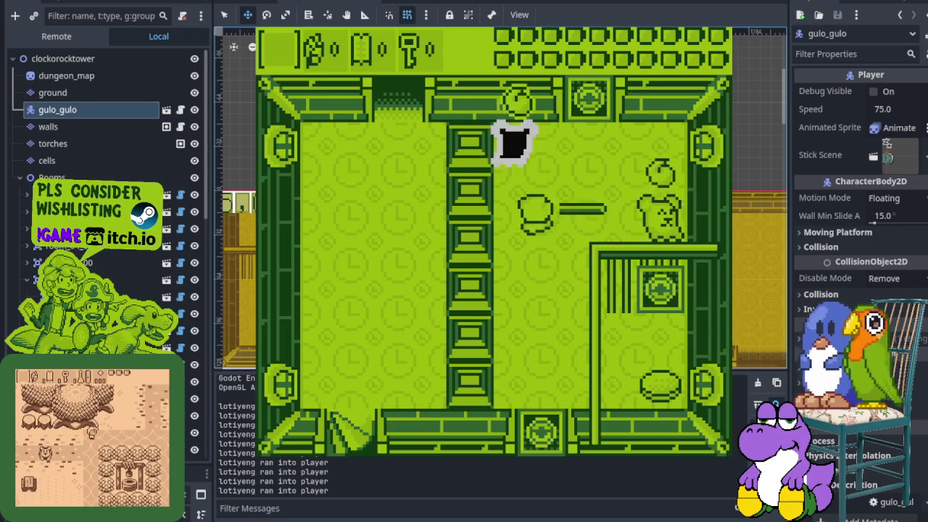
{"action": "key", "text": "Right"}
{"action": "key", "text": "Left"}
{"action": "key", "text": "space"}
{"action": "key", "text": "Left"}
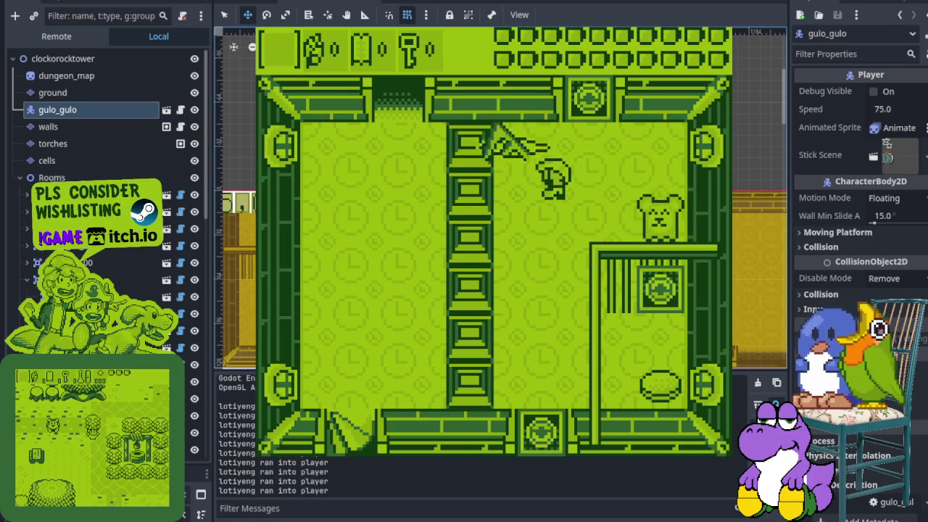
{"action": "key", "text": "Down"}
{"action": "key", "text": "Right"}
{"action": "key", "text": "Left"}
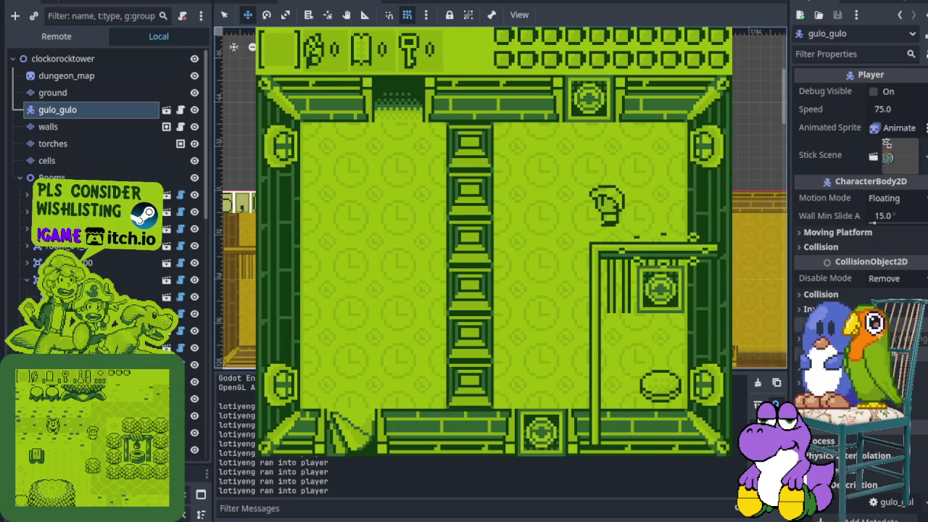
{"action": "key", "text": "Right"}
{"action": "key", "text": "Down"}
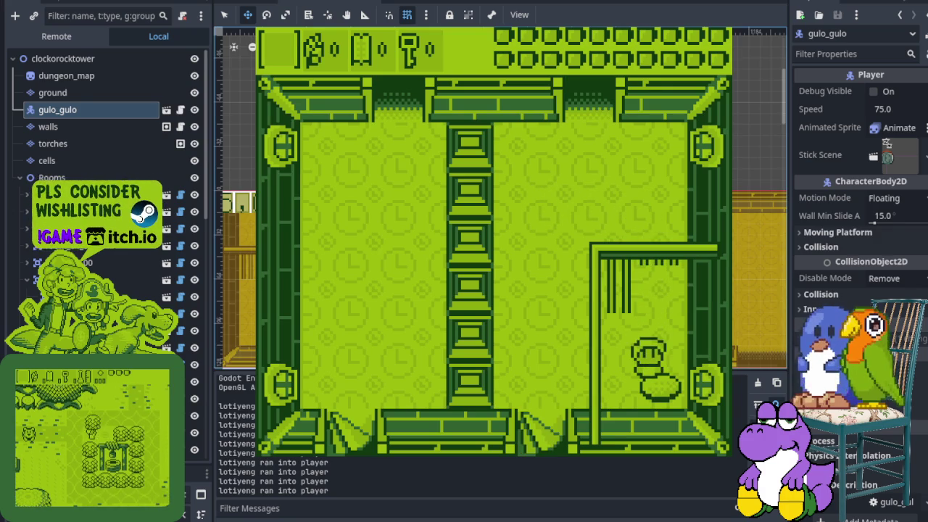
{"action": "key", "text": "F8"}
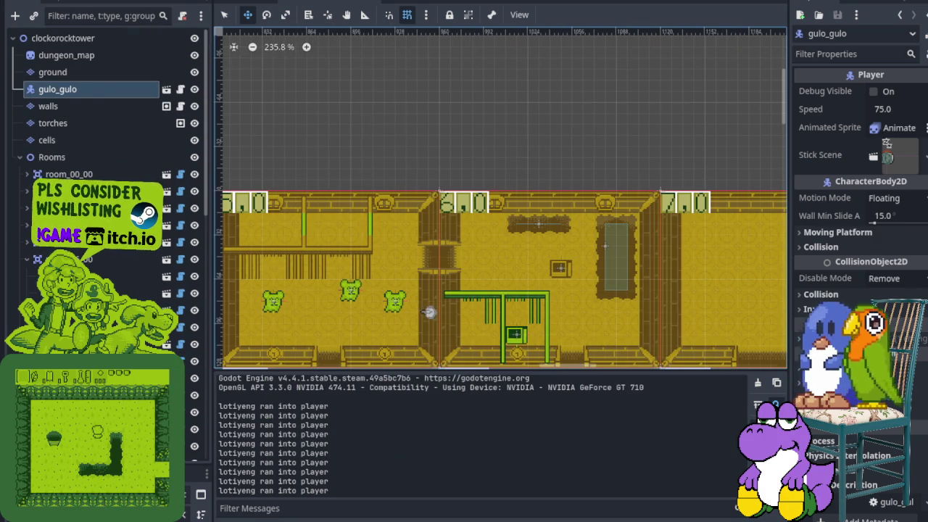
- Zoom out over the level and save the dungeon scene with Ctrl+S
{"action": "scroll", "coordinate": [541, 223], "scroll_direction": "down", "scroll_amount": 5}
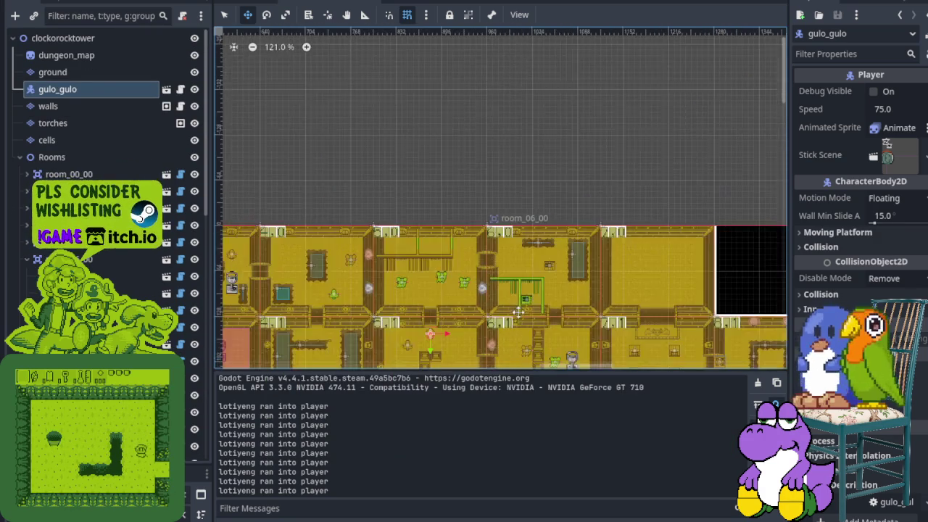
{"action": "scroll", "coordinate": [522, 174], "scroll_direction": "down", "scroll_amount": 4}
{"action": "key", "text": "ctrl+s"}
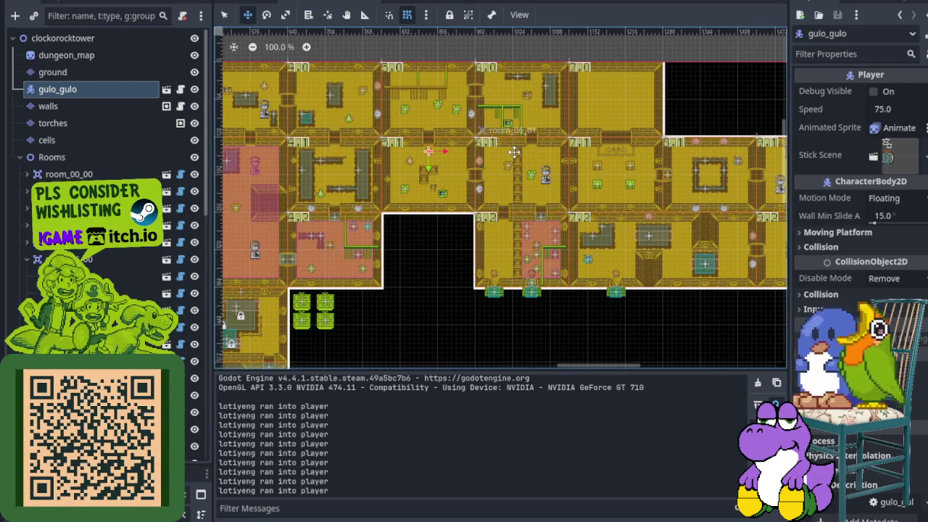
- Pan across the upper and left rooms, zoom into the player's room, and save again
{"action": "scroll", "coordinate": [510, 189], "scroll_direction": "up", "scroll_amount": 4}
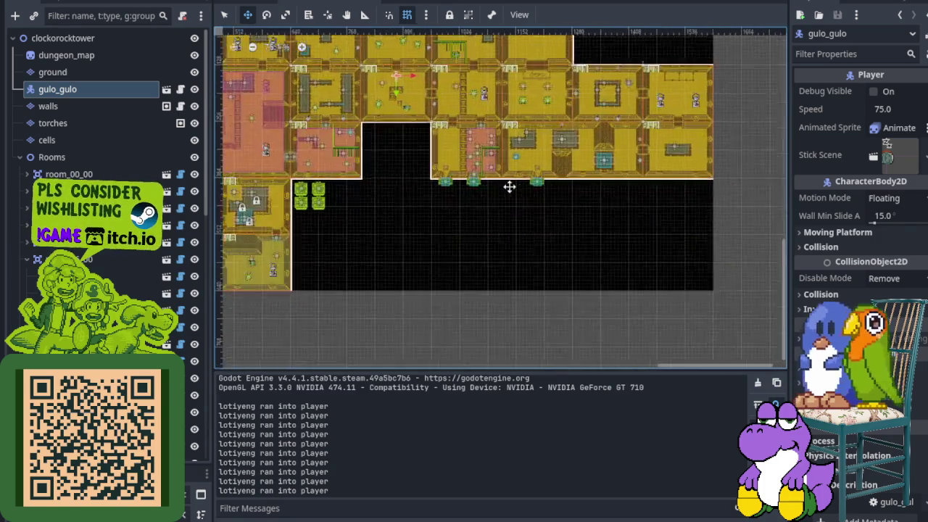
{"action": "left_click_drag", "start_coordinate": [434, 119], "coordinate": [477, 196]}
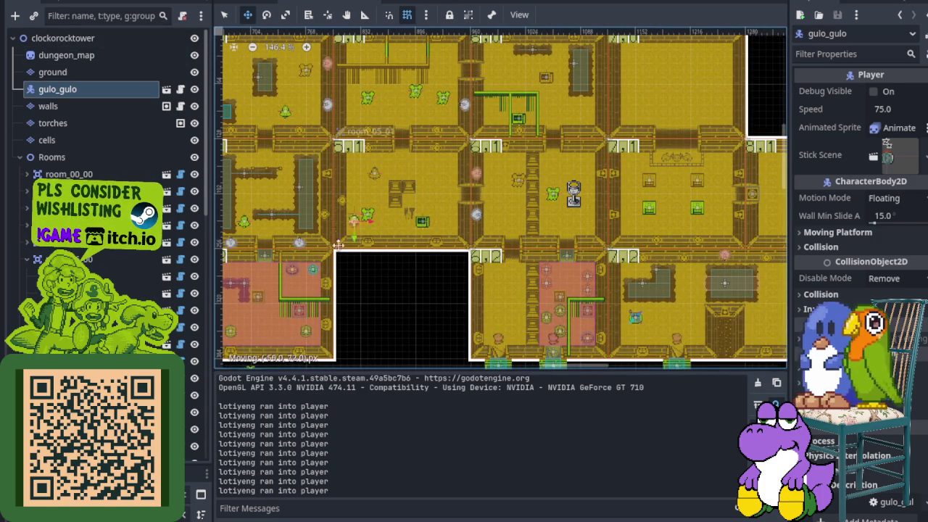
{"action": "left_click_drag", "start_coordinate": [297, 312], "coordinate": [534, 199]}
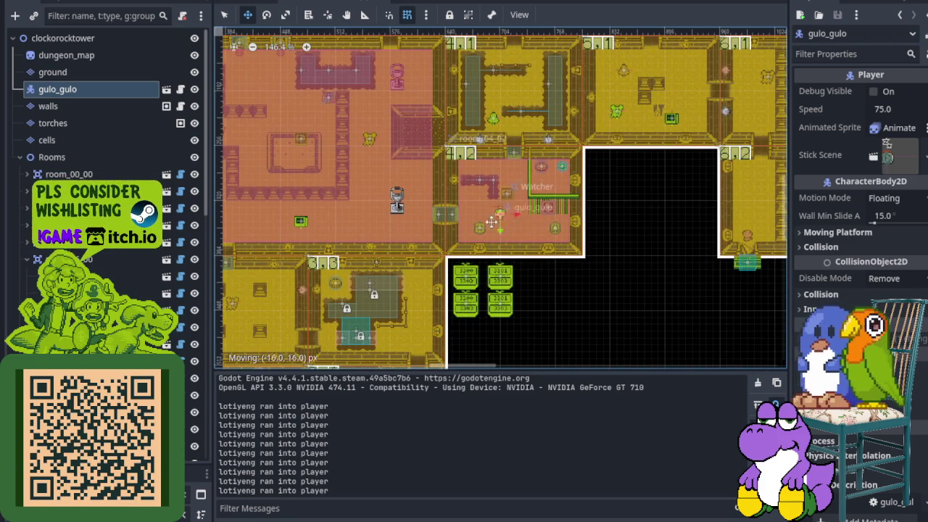
{"action": "left_click_drag", "start_coordinate": [264, 317], "coordinate": [441, 207]}
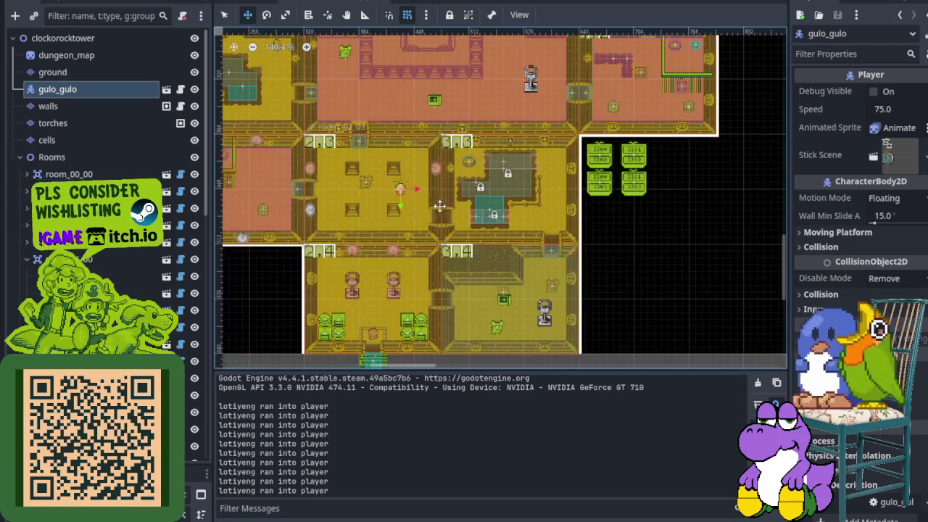
{"action": "left_click_drag", "start_coordinate": [338, 200], "coordinate": [391, 217]}
{"action": "scroll", "coordinate": [444, 179], "scroll_direction": "up", "scroll_amount": 4}
{"action": "scroll", "coordinate": [408, 185], "scroll_direction": "down", "scroll_amount": 5}
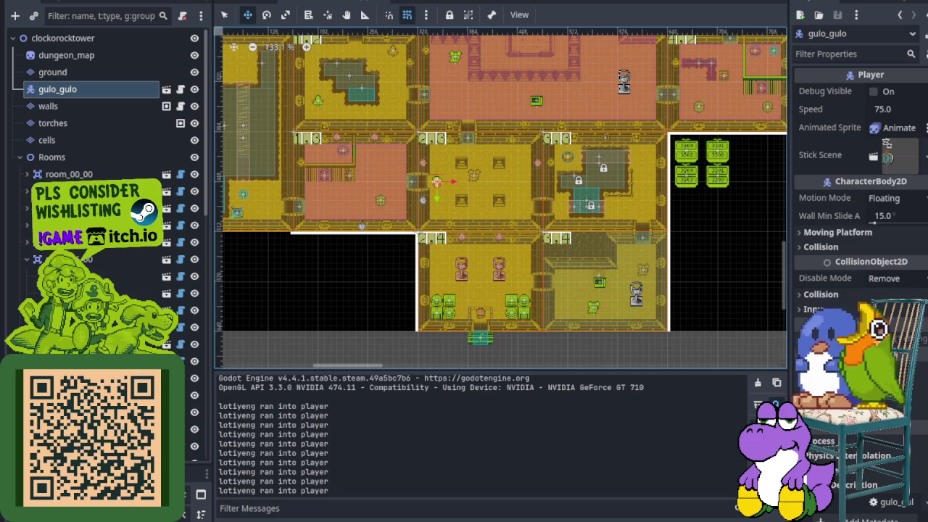
{"action": "scroll", "coordinate": [319, 207], "scroll_direction": "up", "scroll_amount": 4}
{"action": "key", "text": "ctrl+s"}
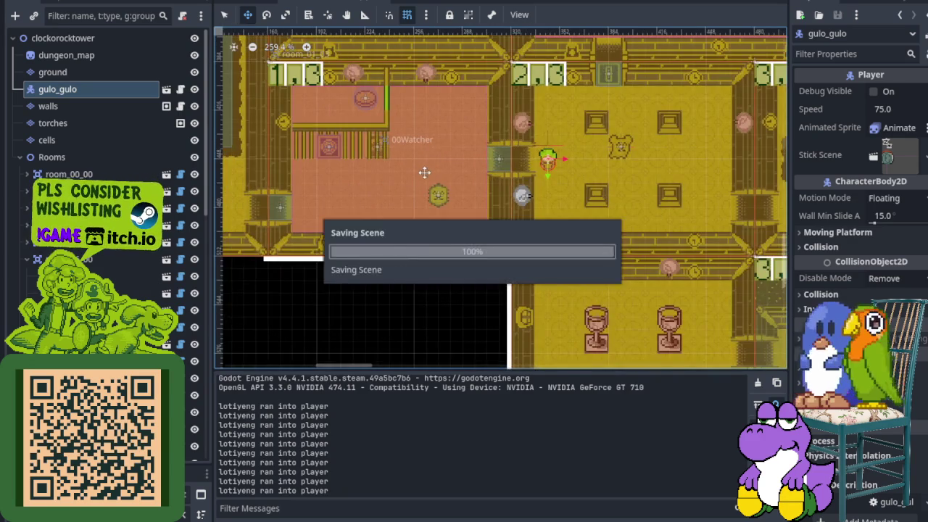
- Scroll the Scene dock and select room_01_03 to inspect its settings
{"action": "scroll", "coordinate": [438, 176], "scroll_direction": "down", "scroll_amount": 4}
{"action": "scroll", "coordinate": [437, 181], "scroll_direction": "down", "scroll_amount": 3}
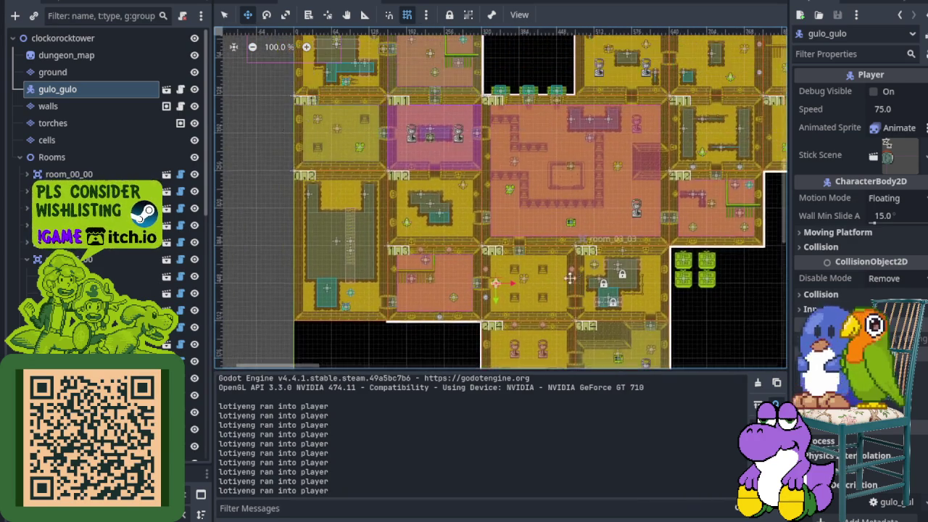
{"action": "scroll", "coordinate": [444, 289], "scroll_direction": "up", "scroll_amount": 7}
{"action": "scroll", "coordinate": [443, 289], "scroll_direction": "down", "scroll_amount": 2}
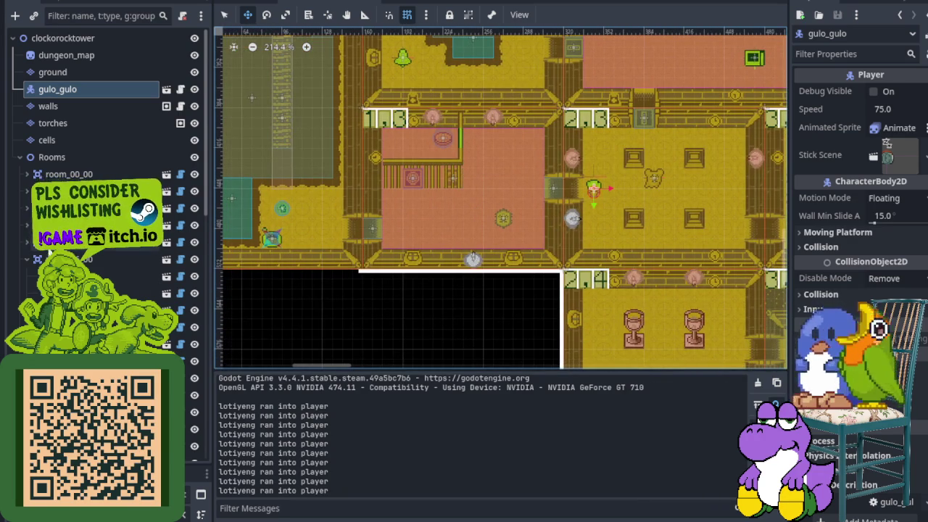
{"action": "scroll", "coordinate": [25, 267], "scroll_direction": "down", "scroll_amount": 10}
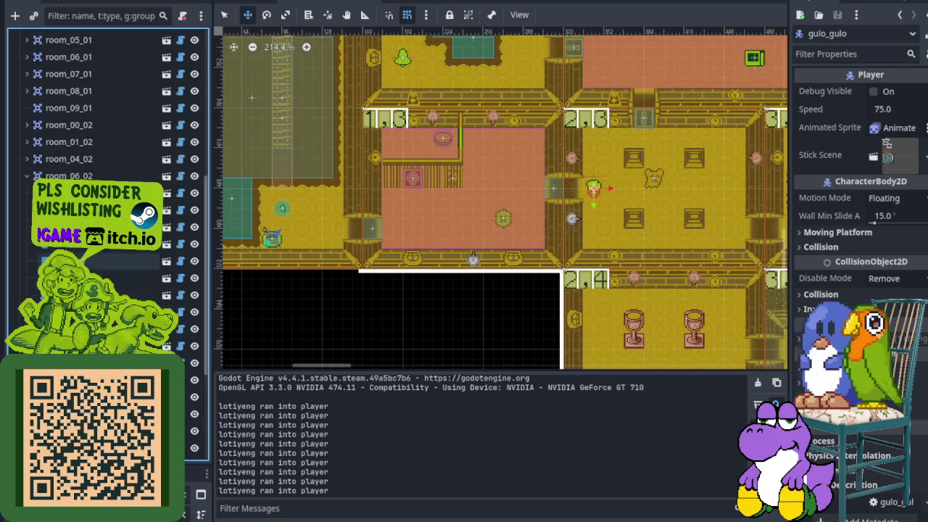
{"action": "scroll", "coordinate": [30, 184], "scroll_direction": "up", "scroll_amount": 2}
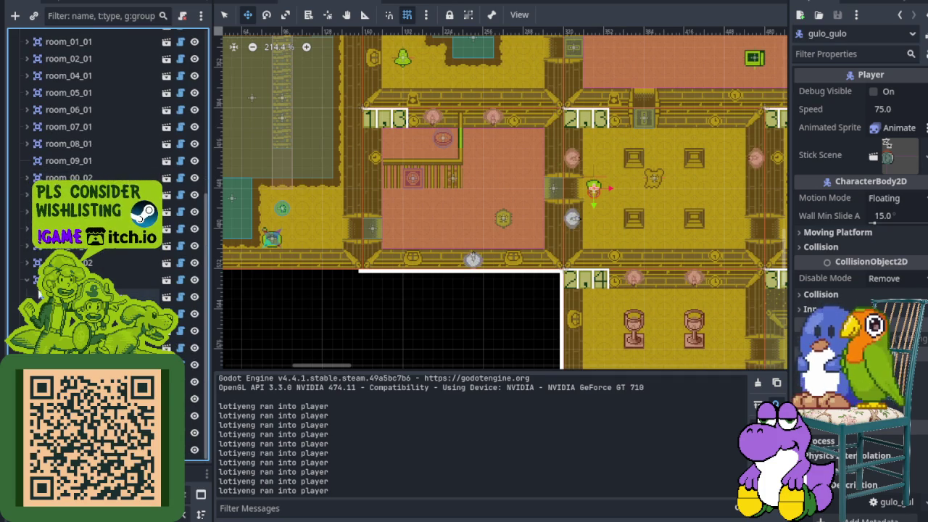
{"action": "left_click", "coordinate": [94, 280]}
- Select 01EnemySpawner in room 1,3 and move it 8 px up
{"action": "scroll", "coordinate": [416, 182], "scroll_direction": "up", "scroll_amount": 5}
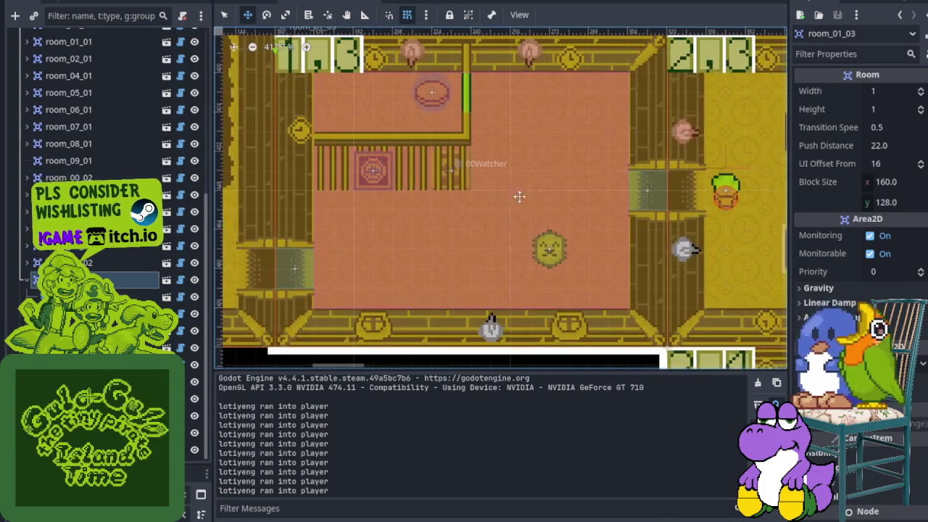
{"action": "left_click_drag", "start_coordinate": [538, 210], "coordinate": [493, 193]}
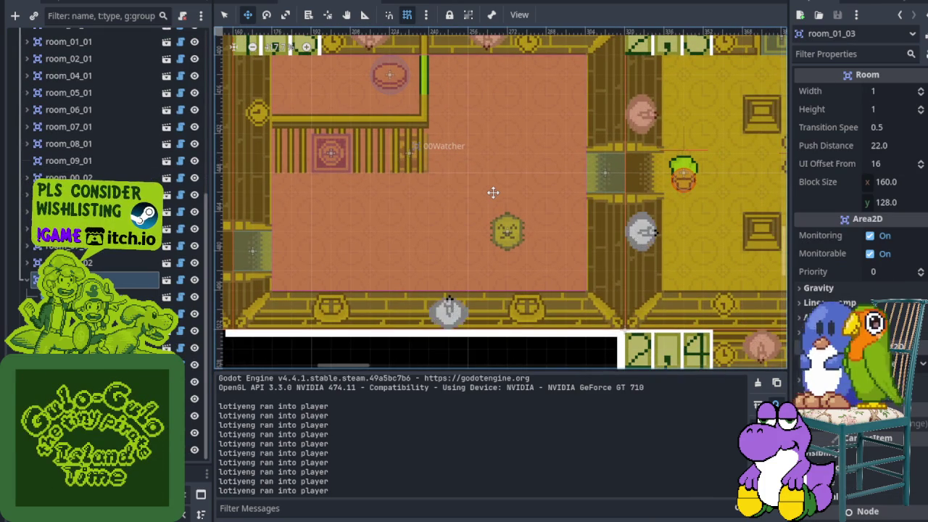
{"action": "left_click", "coordinate": [535, 182]}
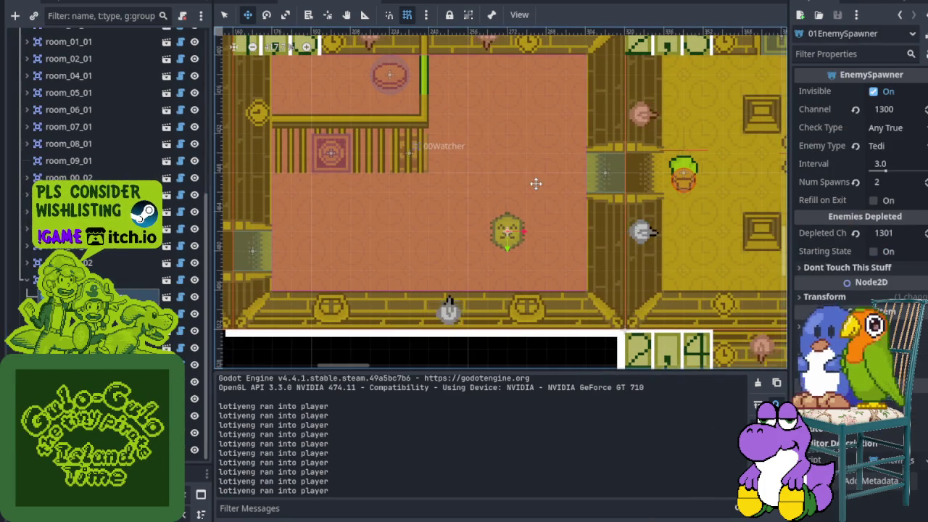
{"action": "left_click_drag", "start_coordinate": [535, 182], "coordinate": [557, 219]}
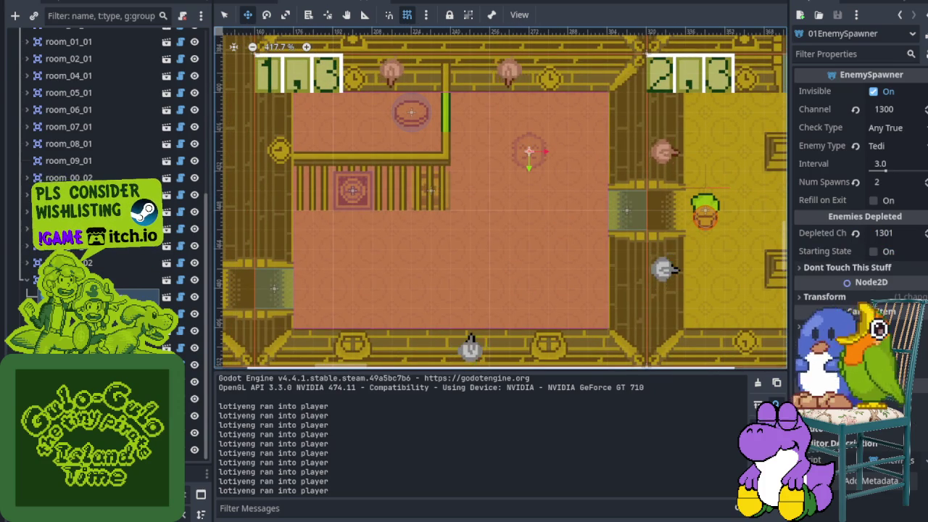
{"action": "left_click", "coordinate": [87, 365]}
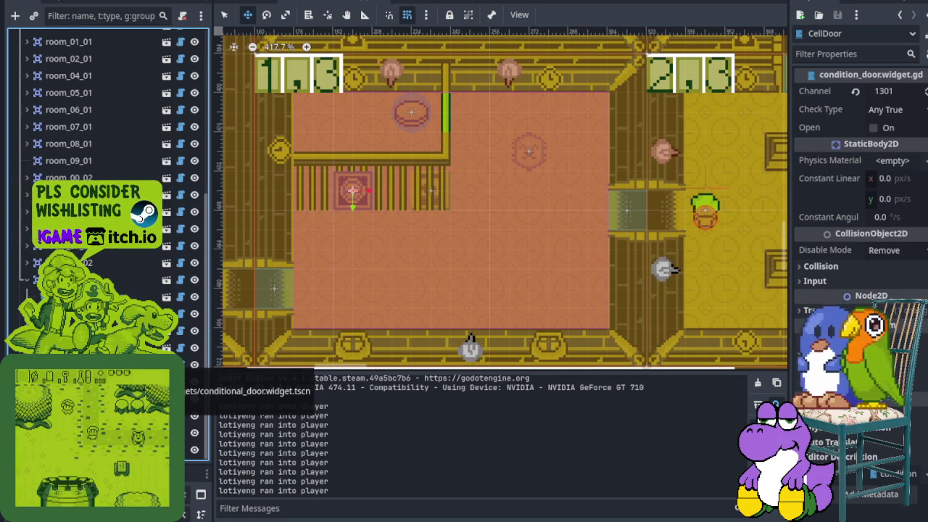
{"action": "scroll", "coordinate": [556, 156], "scroll_direction": "up", "scroll_amount": 2}
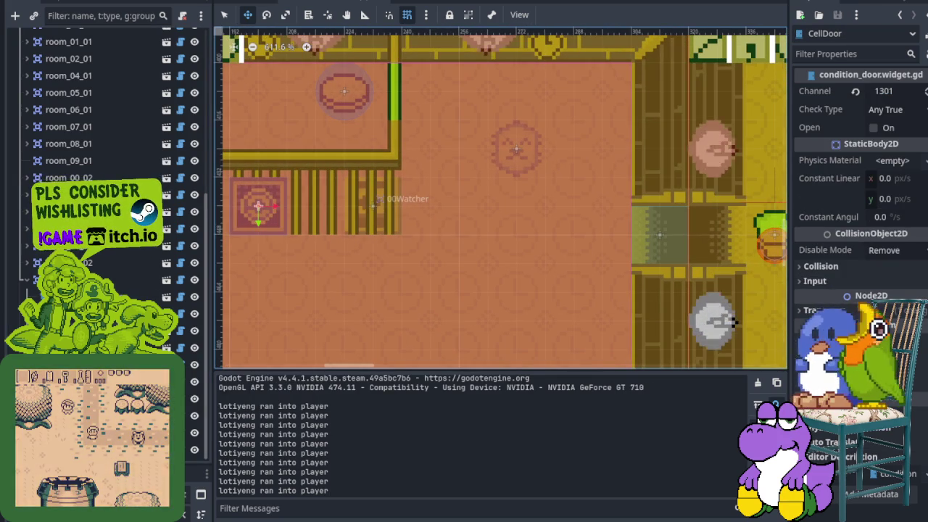
{"action": "left_click", "coordinate": [516, 148]}
{"action": "left_click_drag", "start_coordinate": [504, 174], "coordinate": [504, 141]}
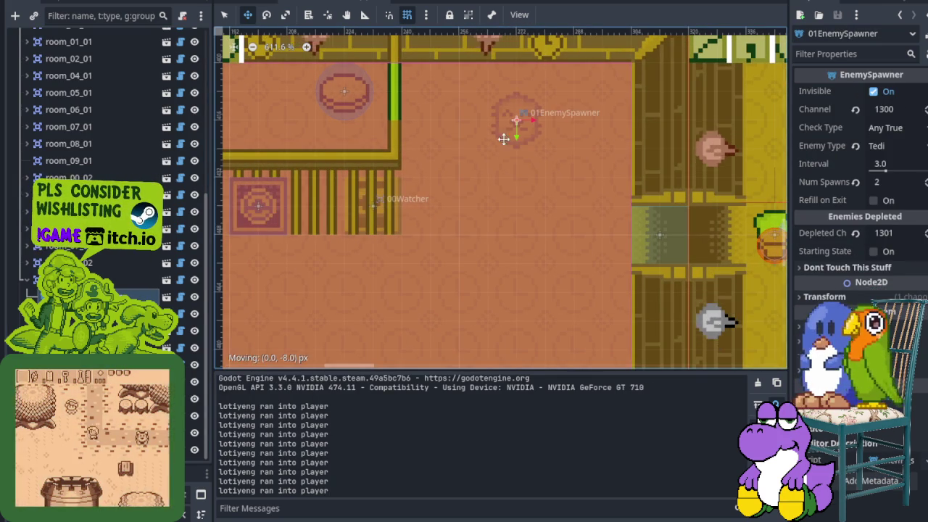
- Lower 01EnemySpawner's Num Spawns from 2 to 1
{"action": "scroll", "coordinate": [495, 141], "scroll_direction": "down", "scroll_amount": 2}
{"action": "scroll", "coordinate": [483, 181], "scroll_direction": "up", "scroll_amount": 1}
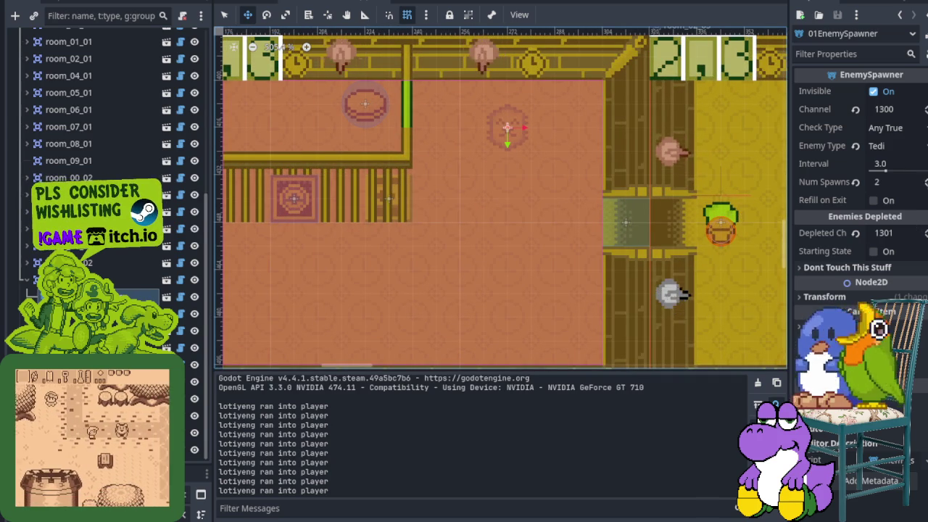
{"action": "left_click", "coordinate": [925, 177]}
{"action": "left_click", "coordinate": [926, 186]}
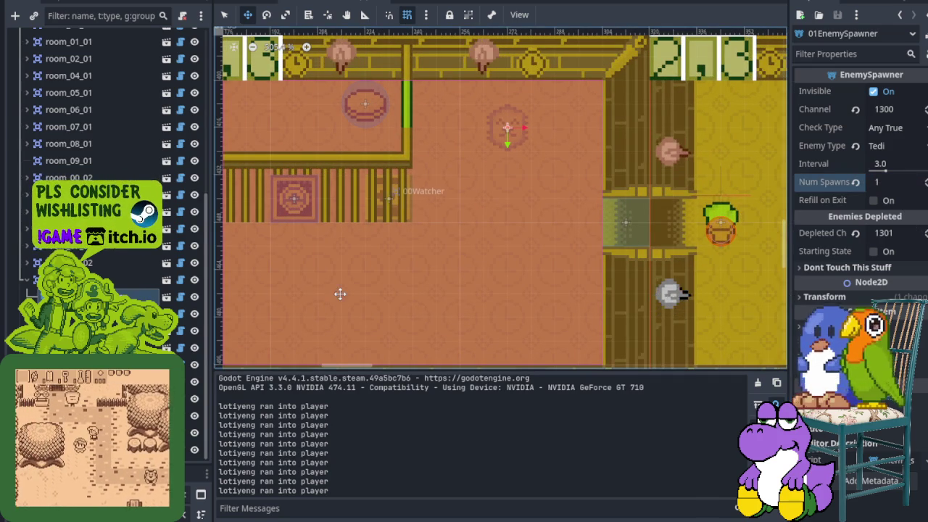
{"action": "right_click", "coordinate": [62, 294]}
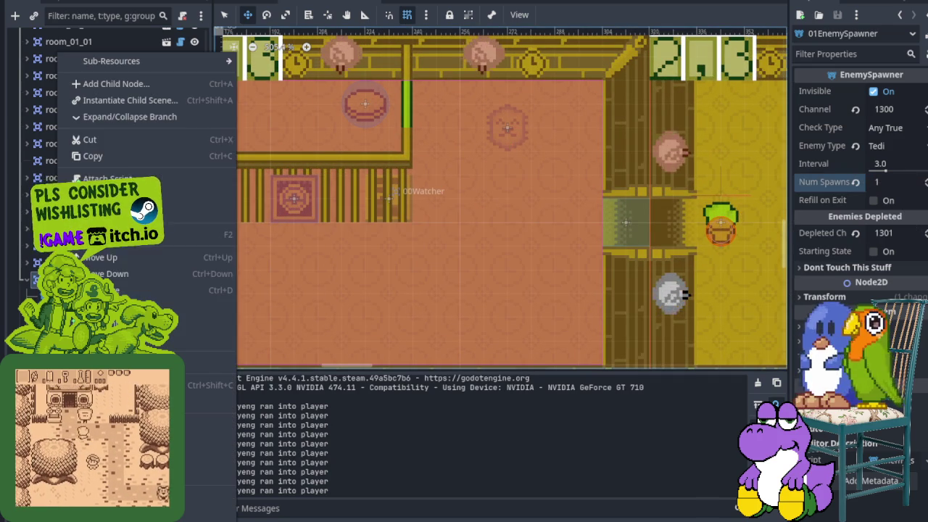
- Instance enemy_spawner.tscn as a child of room 1,3 and place it in the lower-left area
{"action": "left_click", "coordinate": [135, 101]}
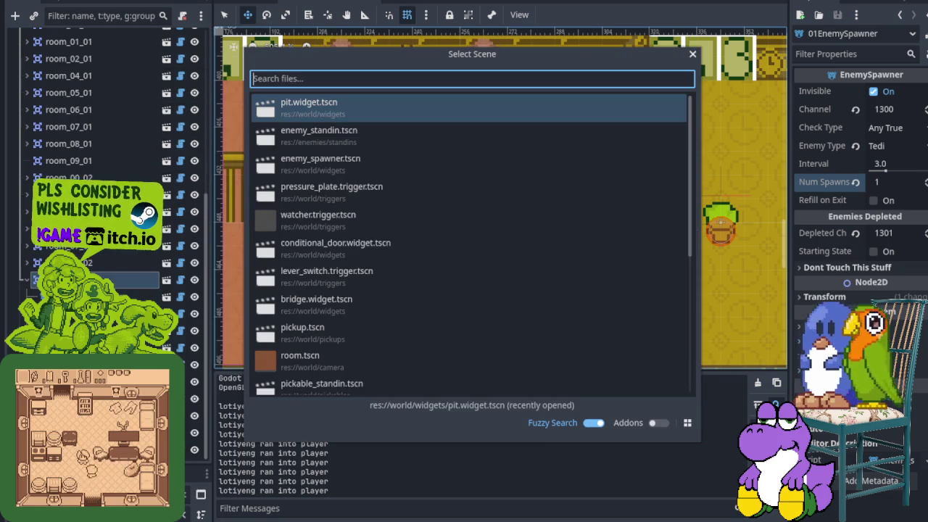
{"action": "double_click", "coordinate": [330, 159]}
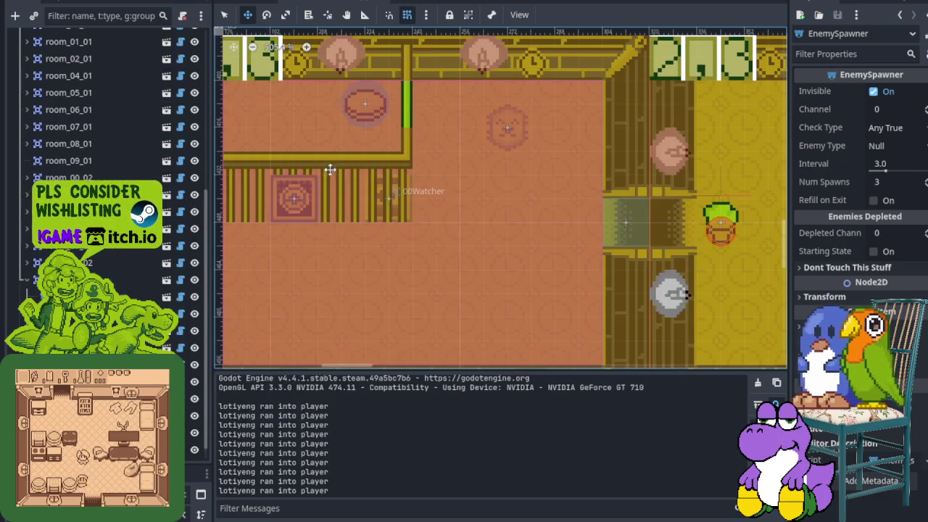
{"action": "scroll", "coordinate": [435, 218], "scroll_direction": "up", "scroll_amount": 5}
{"action": "mouse_move", "coordinate": [361, 116]}
{"action": "left_mouse_down"}
{"action": "mouse_move", "coordinate": [510, 304]}
{"action": "mouse_move", "coordinate": [439, 323]}
{"action": "left_mouse_up"}
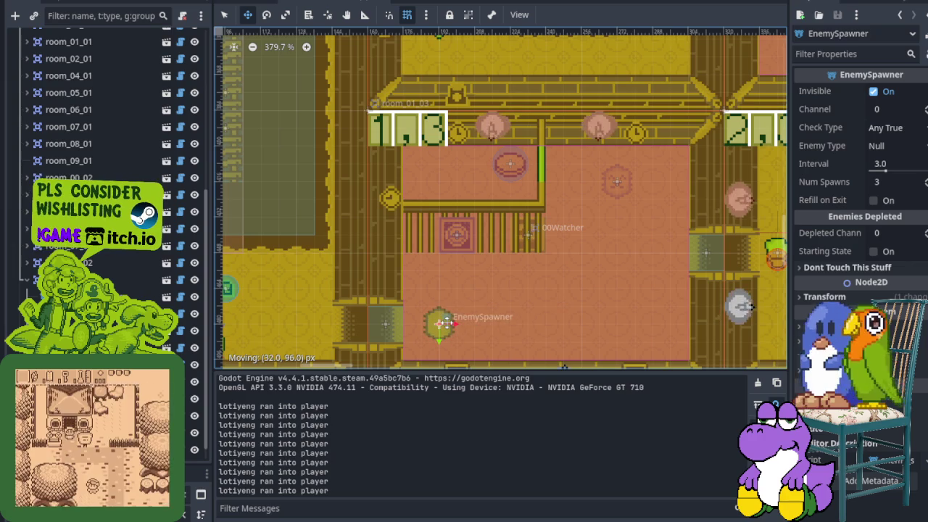
- Rename the new spawner node to TediSpawner2
{"action": "right_click", "coordinate": [124, 53]}
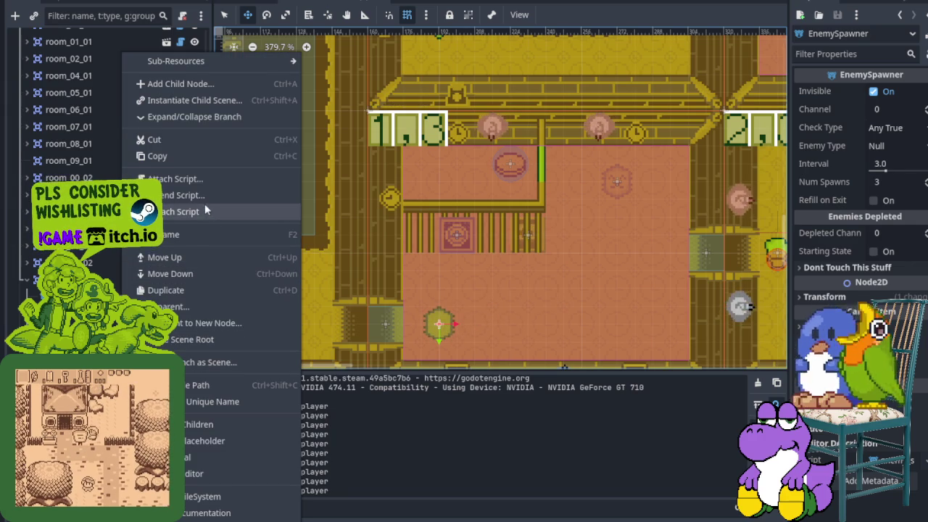
{"action": "left_click", "coordinate": [109, 297]}
{"action": "right_click", "coordinate": [109, 297]}
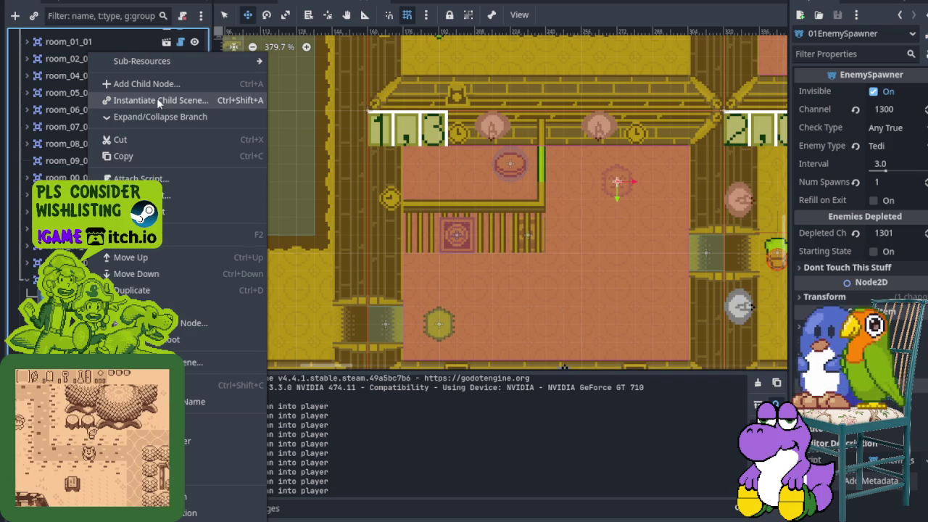
{"action": "left_click", "coordinate": [145, 234]}
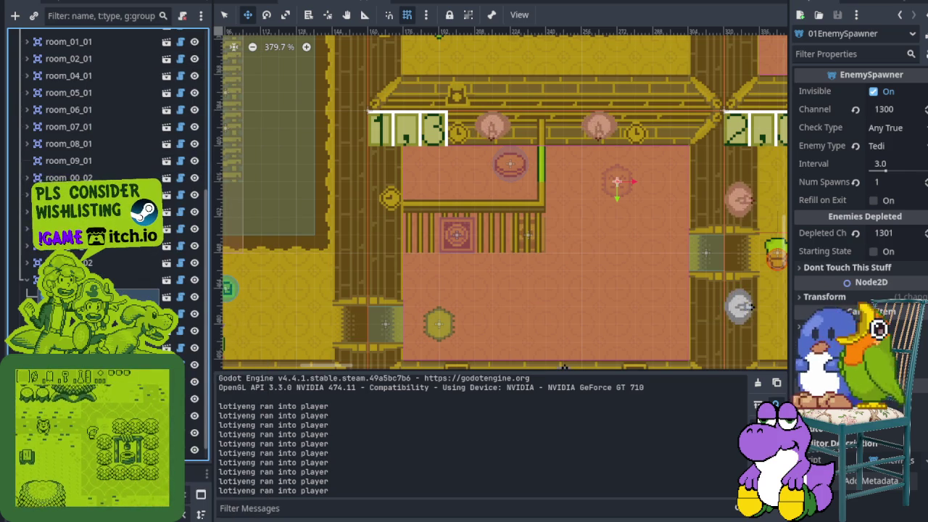
{"action": "right_click", "coordinate": [101, 50]}
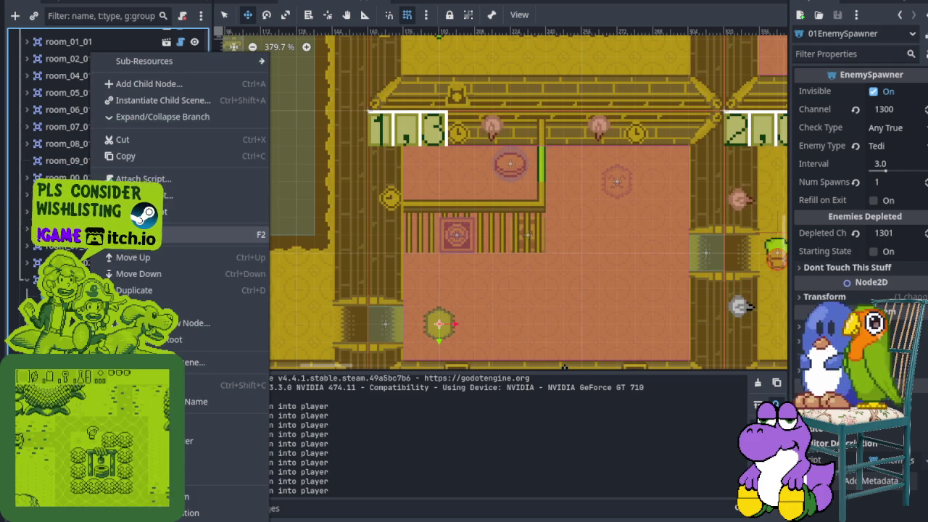
{"action": "key", "text": "Escape"}
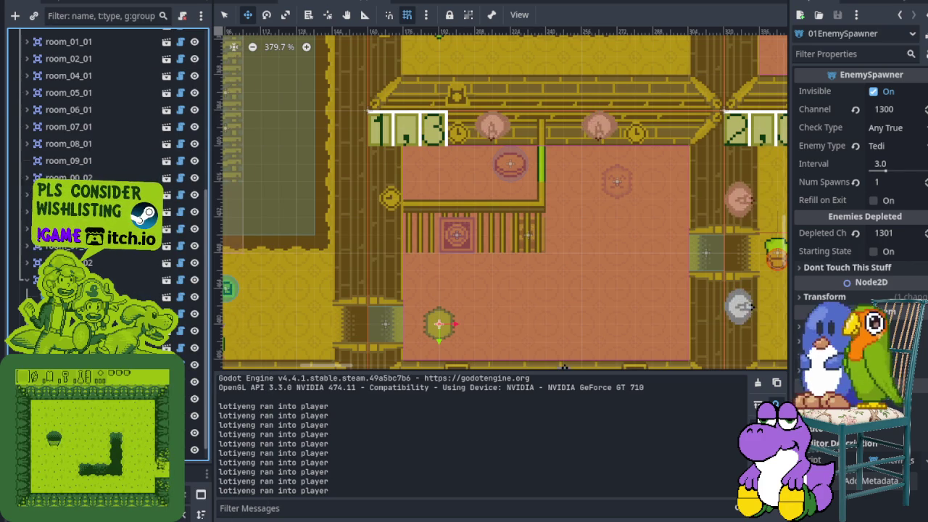
{"action": "right_click", "coordinate": [103, 305]}
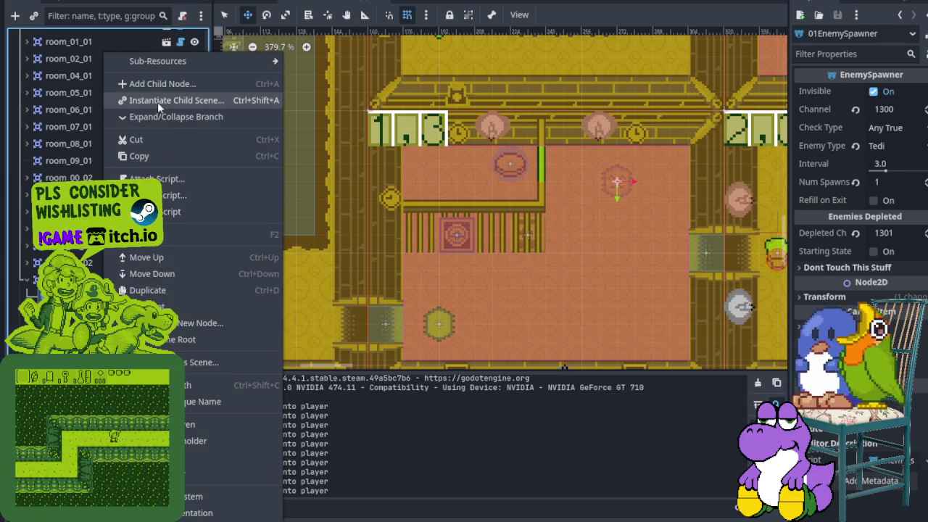
{"action": "left_click", "coordinate": [148, 239]}
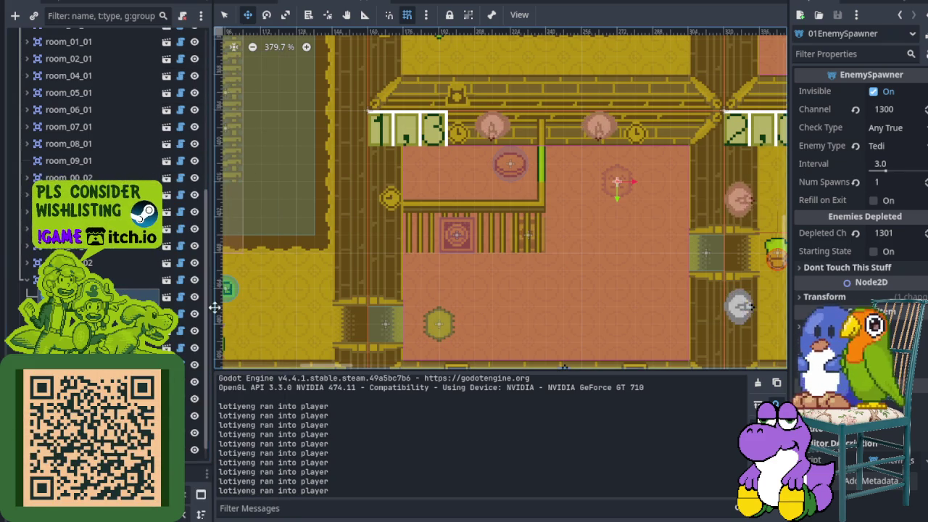
{"action": "left_click", "coordinate": [439, 324]}
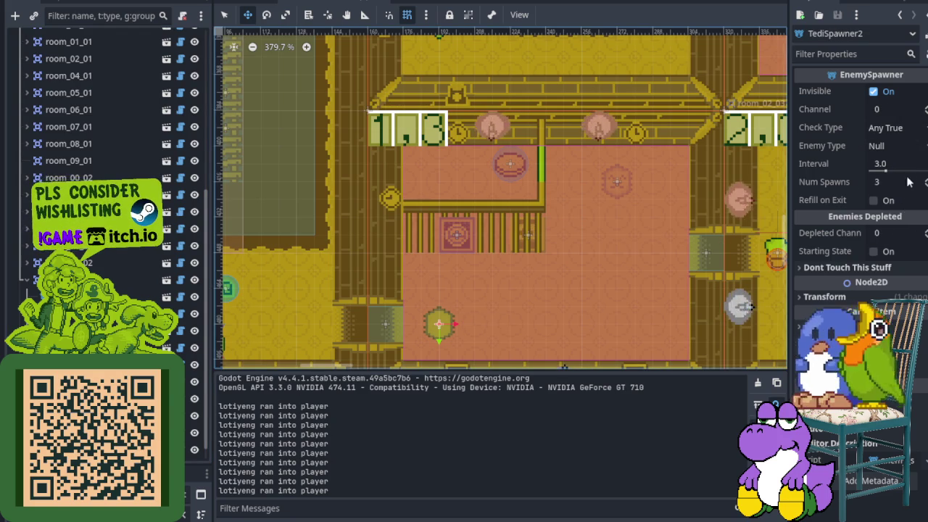
- Give TediSpawner2 Enemy Type Tedi, channel 1301, depleted channel 1302, 1 spawn, then save
{"action": "left_click", "coordinate": [910, 145]}
{"action": "left_click", "coordinate": [881, 180]}
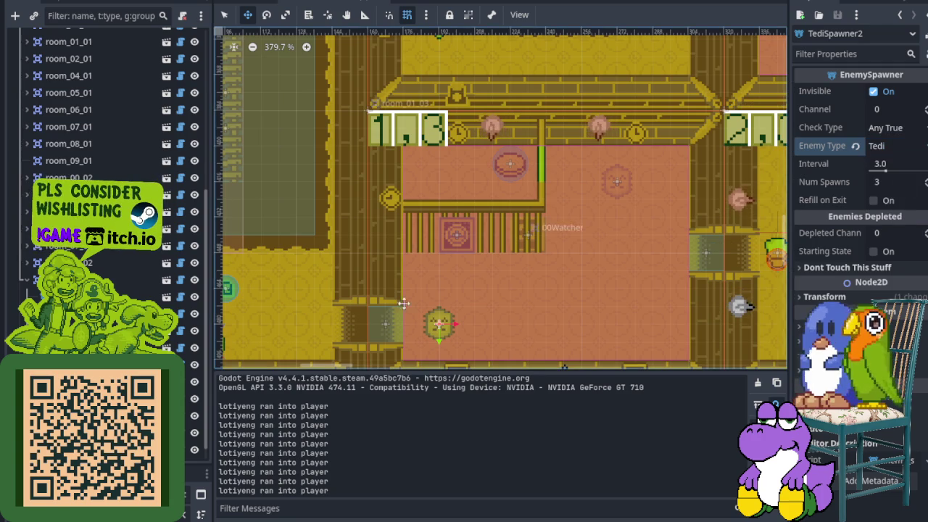
{"action": "left_click", "coordinate": [887, 109]}
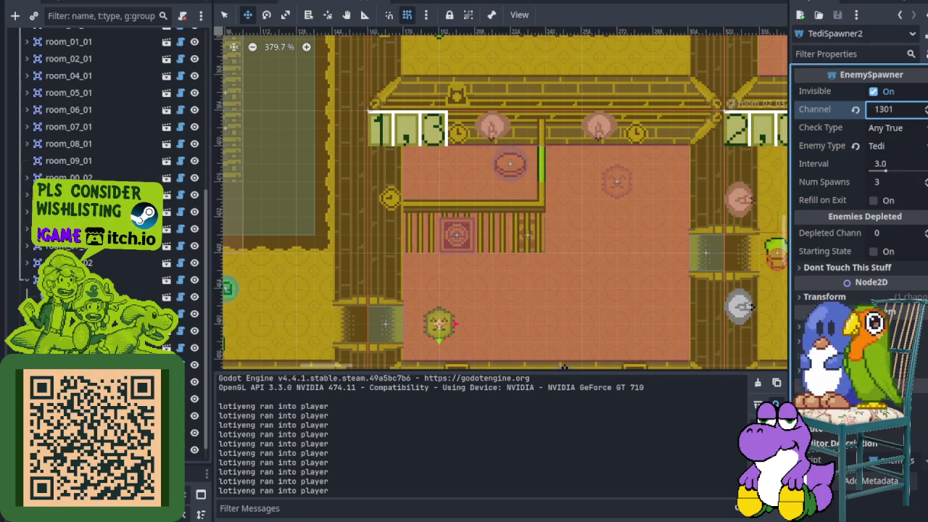
{"action": "type", "text": "1301"}
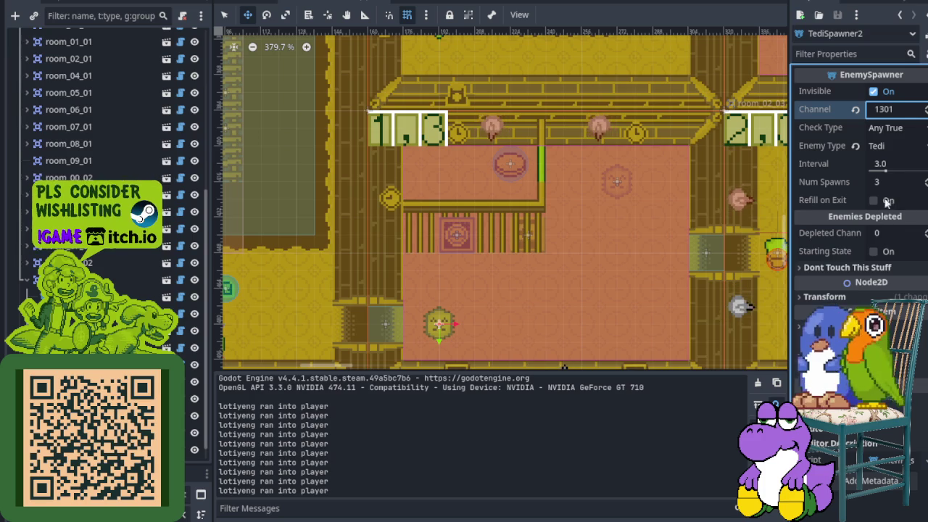
{"action": "left_click", "coordinate": [886, 234]}
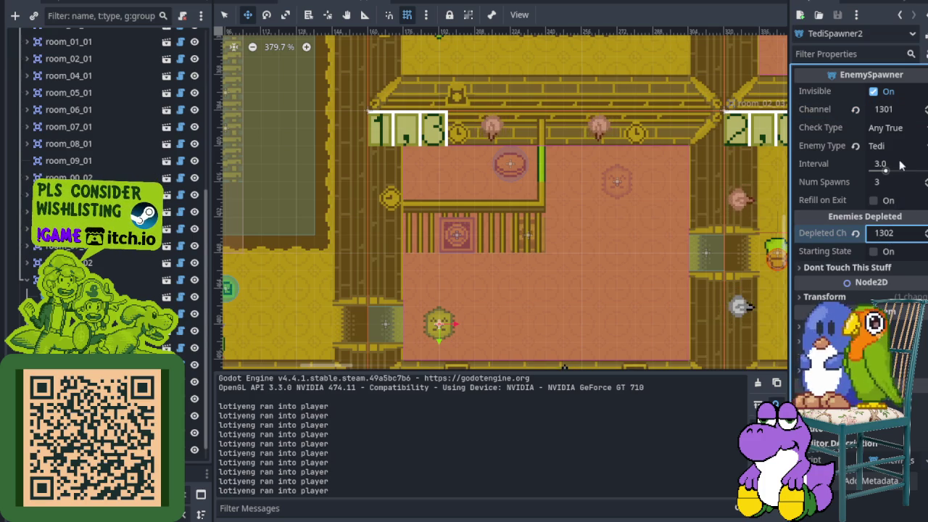
{"action": "left_click", "coordinate": [926, 187]}
{"action": "key", "text": "ctrl+s"}
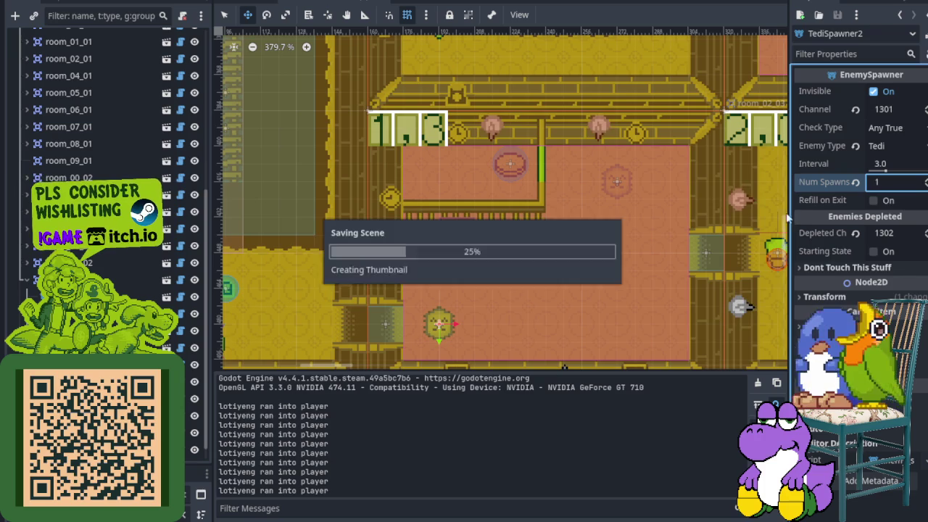
{"action": "scroll", "coordinate": [522, 263], "scroll_direction": "up", "scroll_amount": 2}
{"action": "scroll", "coordinate": [292, 275], "scroll_direction": "down", "scroll_amount": 3}
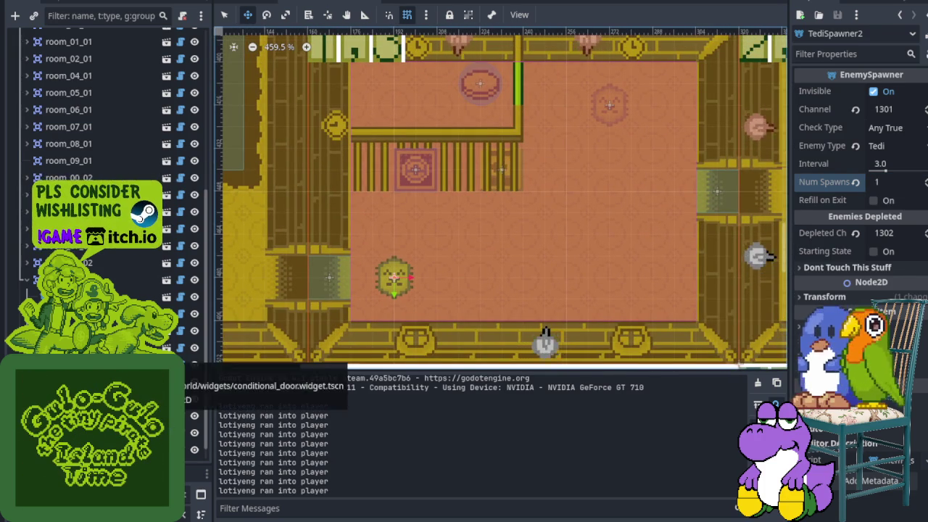
{"action": "left_click", "coordinate": [415, 168]}
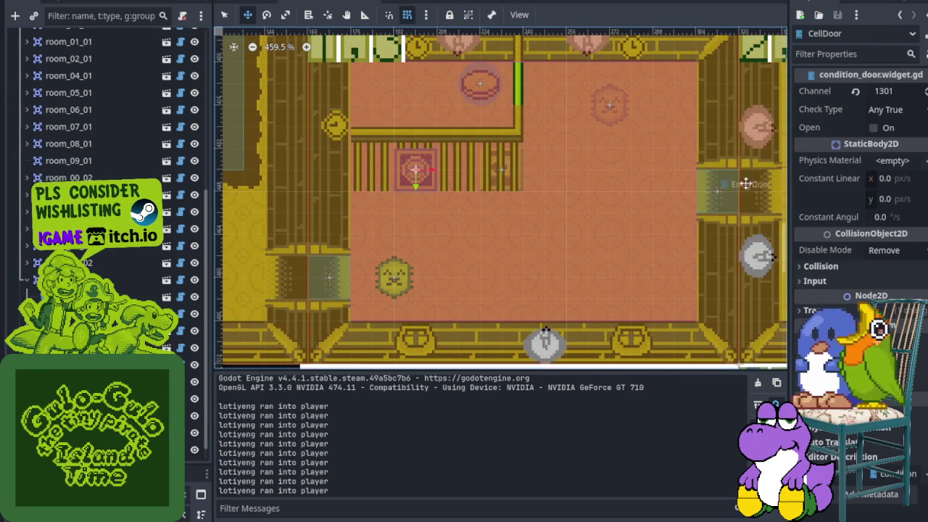
{"action": "left_click", "coordinate": [899, 91]}
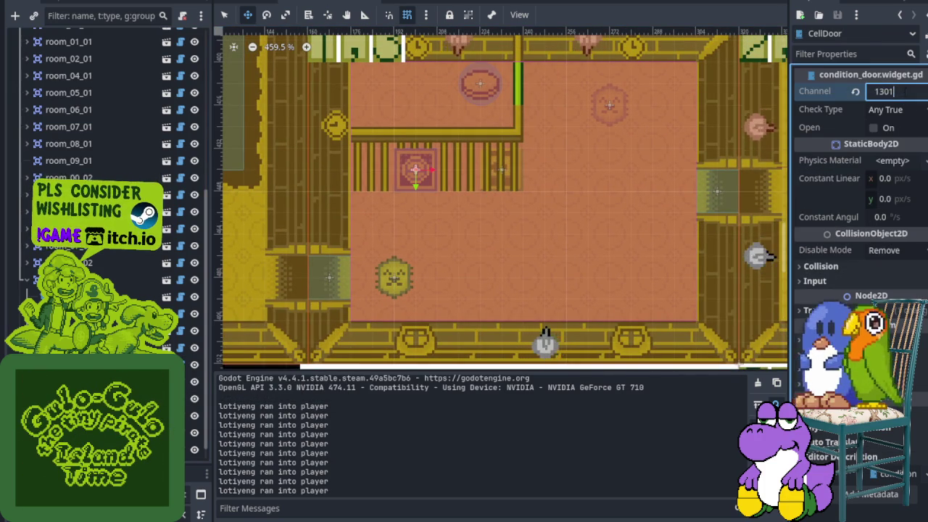
{"action": "type", "text": "1302"}
{"action": "key", "text": "Return"}
{"action": "key", "text": "ctrl+s"}
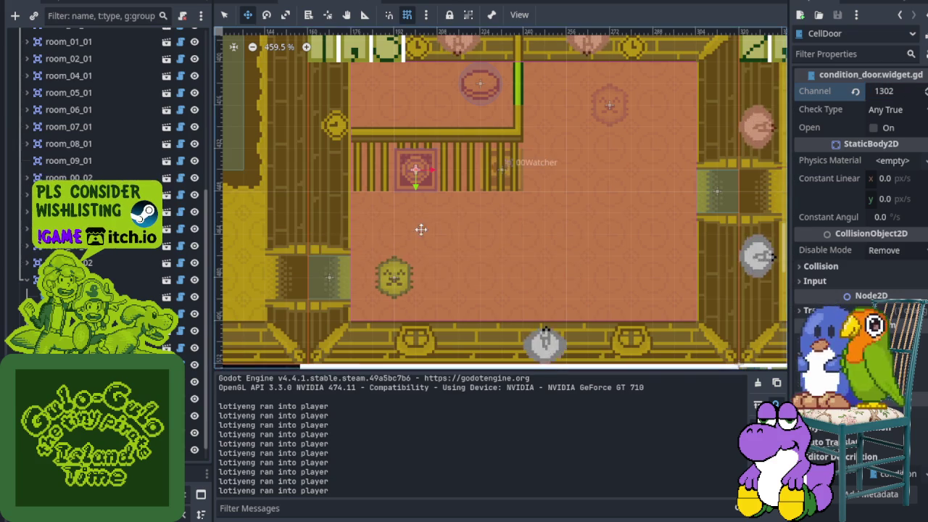
{"action": "scroll", "coordinate": [433, 230], "scroll_direction": "down", "scroll_amount": 4}
{"action": "scroll", "coordinate": [435, 221], "scroll_direction": "left", "scroll_amount": 2}
{"action": "scroll", "coordinate": [508, 211], "scroll_direction": "up", "scroll_amount": 5}
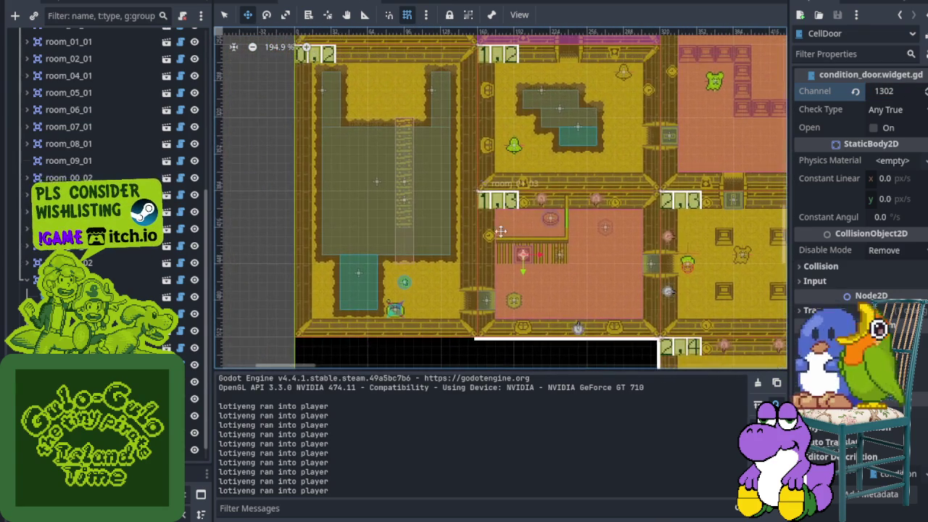
{"action": "scroll", "coordinate": [539, 219], "scroll_direction": "up", "scroll_amount": 10}
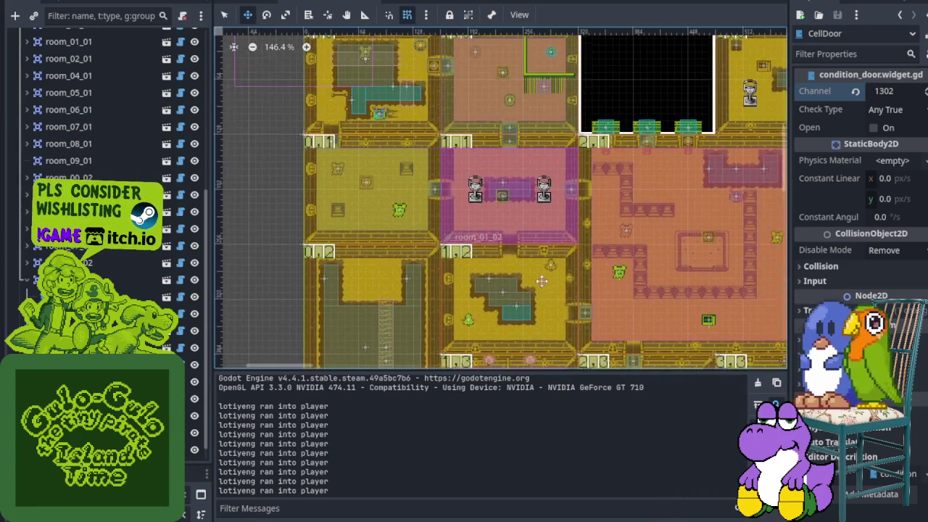
{"action": "scroll", "coordinate": [525, 193], "scroll_direction": "up", "scroll_amount": 1}
{"action": "scroll", "coordinate": [526, 193], "scroll_direction": "up", "scroll_amount": 7}
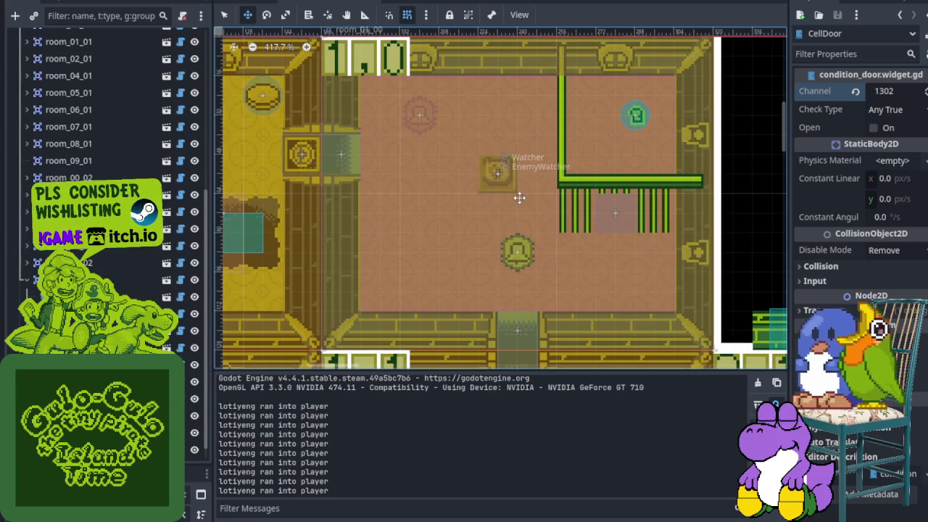
{"action": "scroll", "coordinate": [519, 198], "scroll_direction": "down", "scroll_amount": 12}
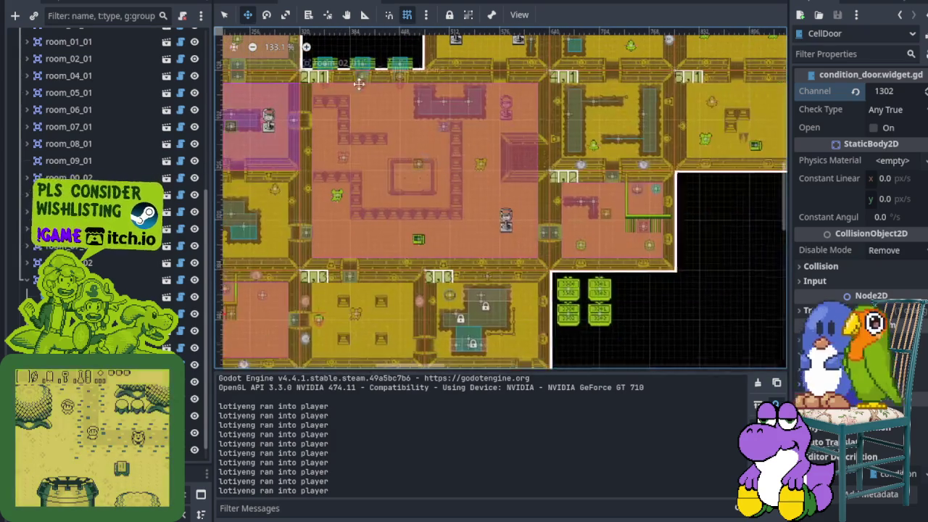
{"action": "scroll", "coordinate": [519, 197], "scroll_direction": "up", "scroll_amount": 8}
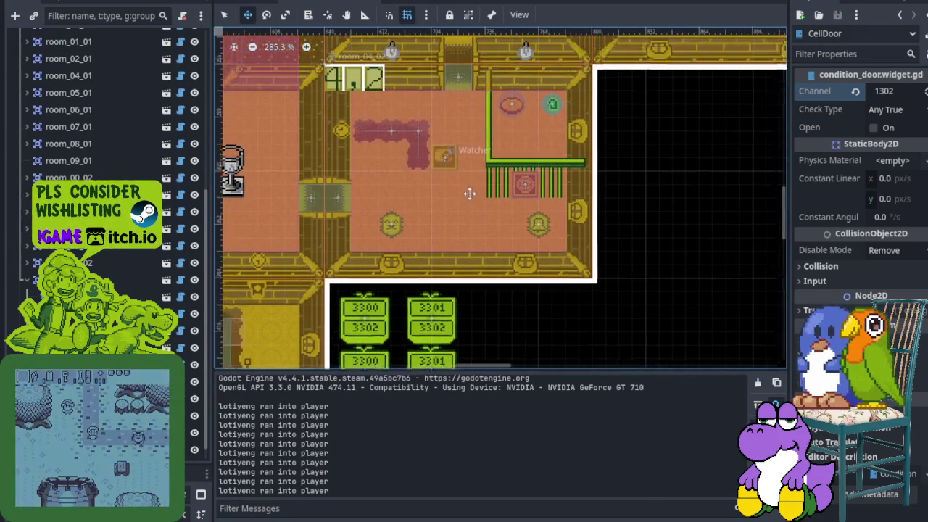
{"action": "scroll", "coordinate": [462, 232], "scroll_direction": "up", "scroll_amount": 3}
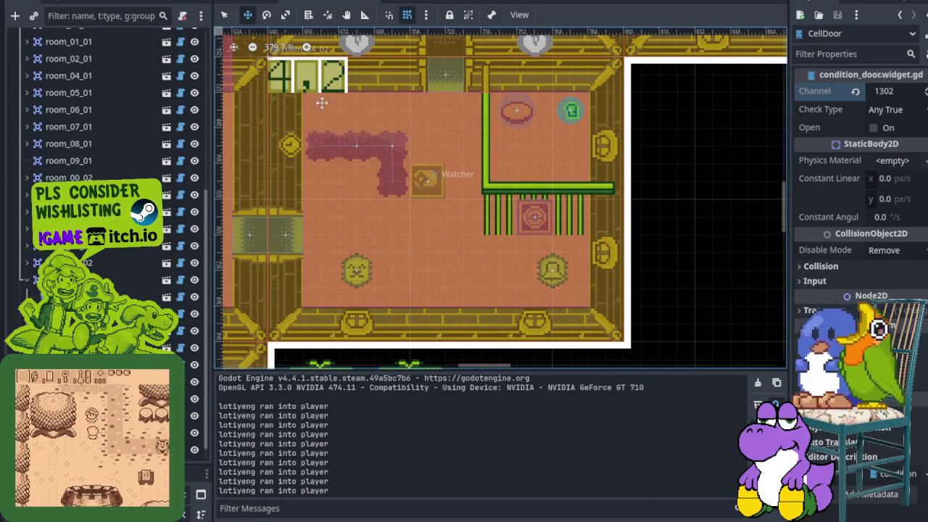
{"action": "scroll", "coordinate": [327, 222], "scroll_direction": "down", "scroll_amount": 10}
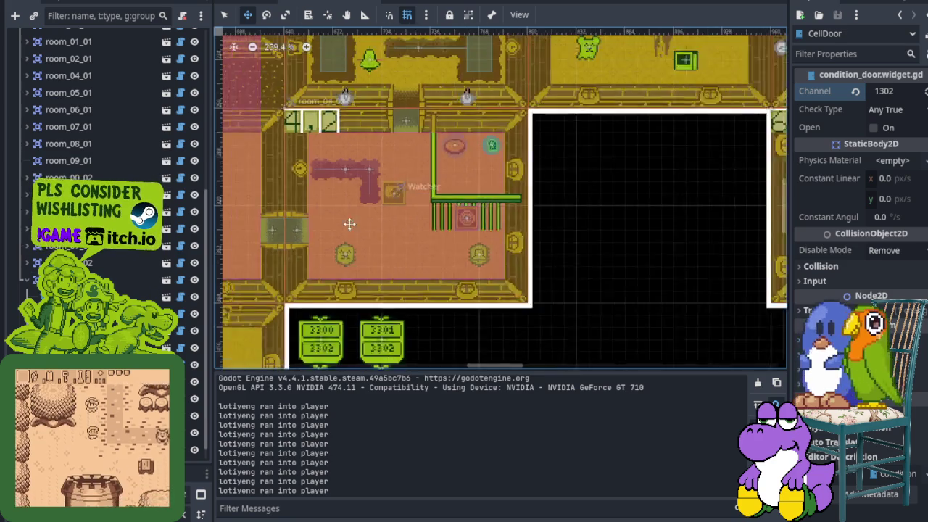
{"action": "scroll", "coordinate": [508, 196], "scroll_direction": "left", "scroll_amount": 5}
{"action": "scroll", "coordinate": [740, 55], "scroll_direction": "up", "scroll_amount": 4}
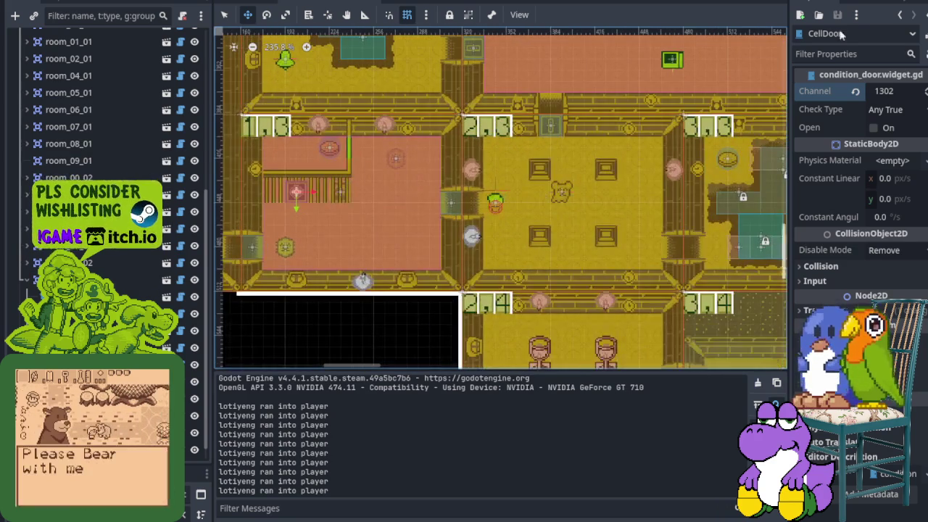
{"action": "key", "text": "F5"}
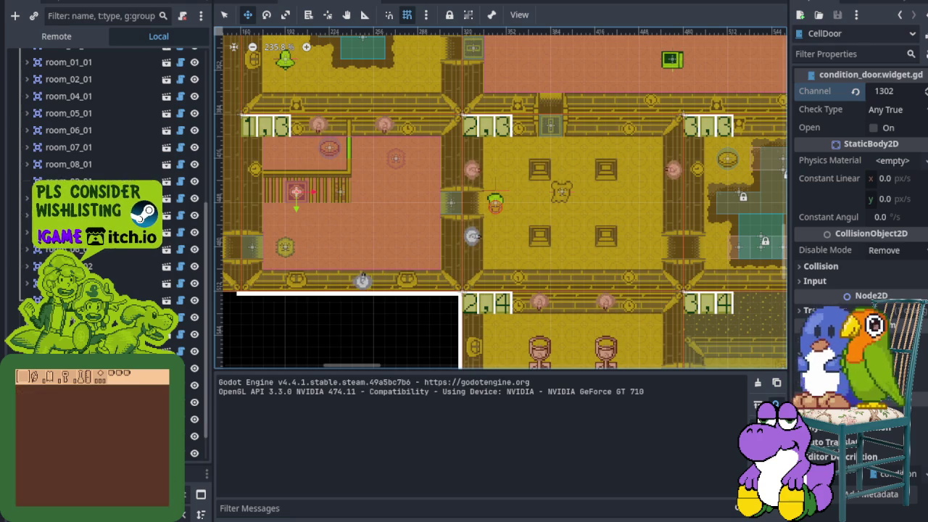
- Walk left into the next room, step on the pot to open the bars, and pass them
{"action": "key", "text": "Left"}
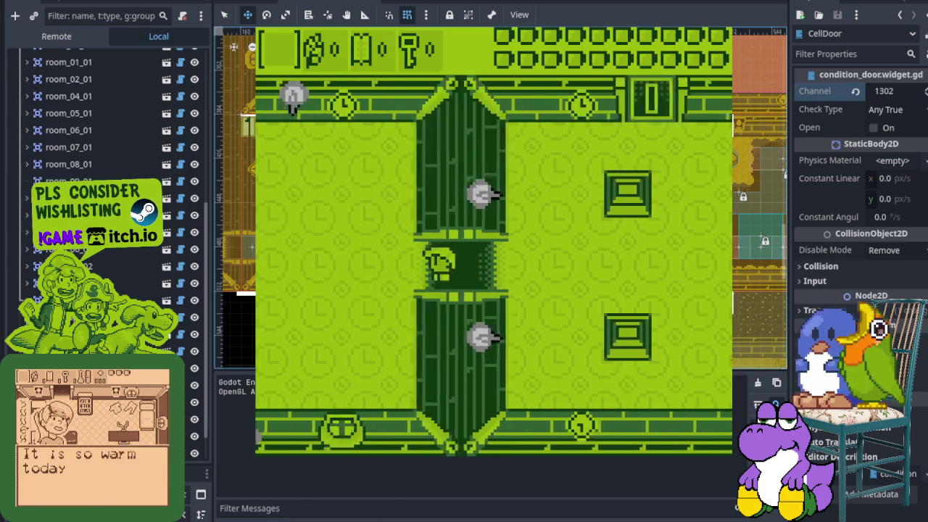
{"action": "key", "text": "Up"}
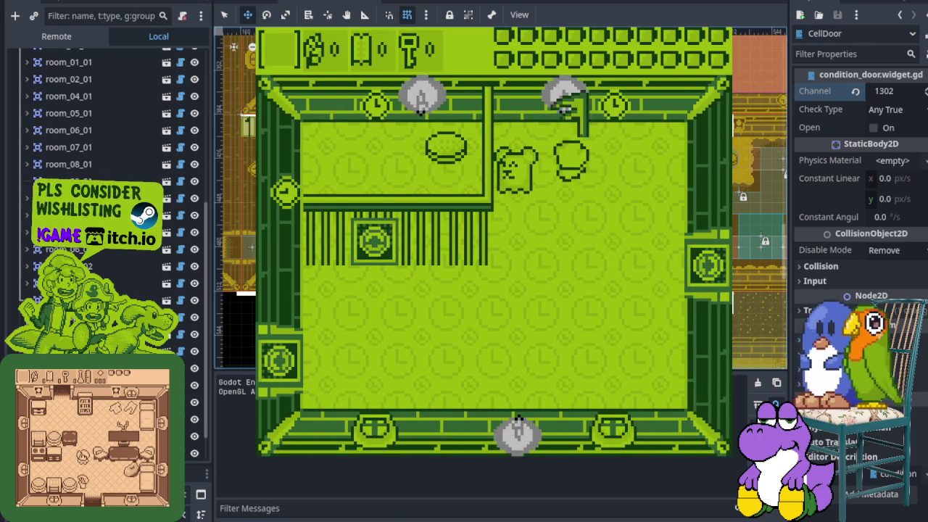
{"action": "key", "text": "Left"}
{"action": "key", "text": "Down"}
{"action": "key", "text": "Left"}
{"action": "key", "text": "Down"}
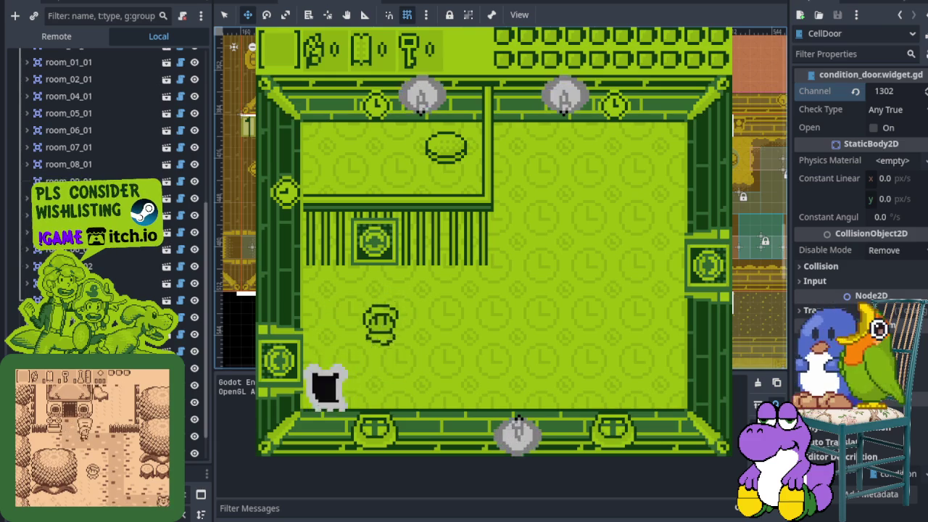
{"action": "key", "text": "Up"}
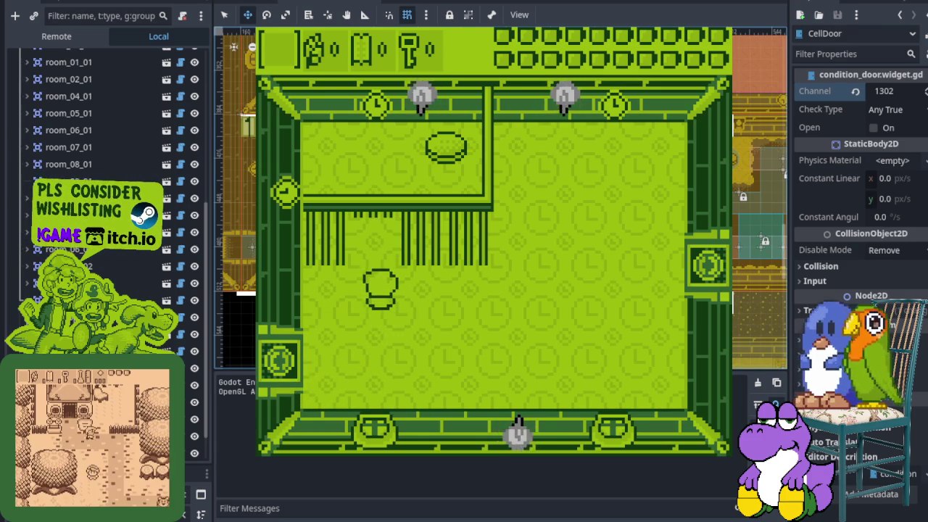
{"action": "key", "text": "Right"}
{"action": "key", "text": "Left"}
{"action": "key", "text": "Down"}
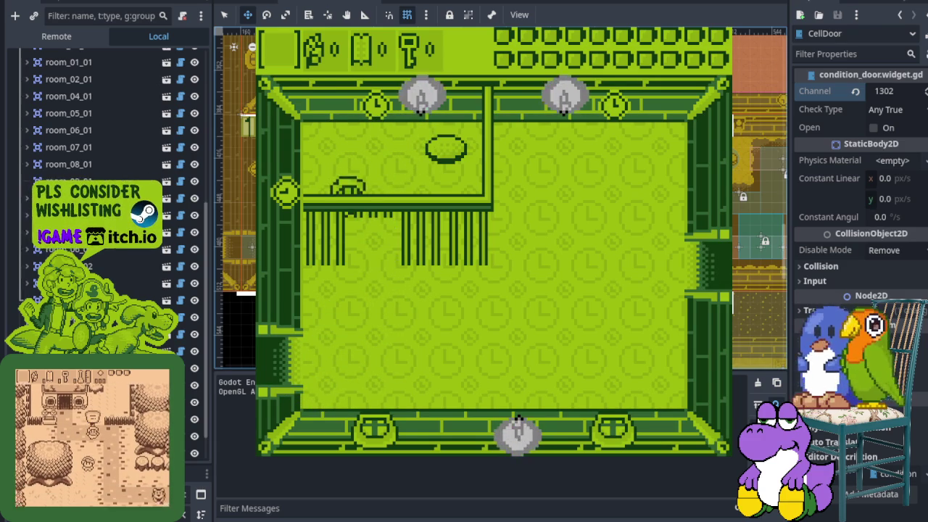
{"action": "key", "text": "Left"}
- Collect the key, drop through the pot down the ladder, walk right, then stop the game
{"action": "key", "text": "Left"}
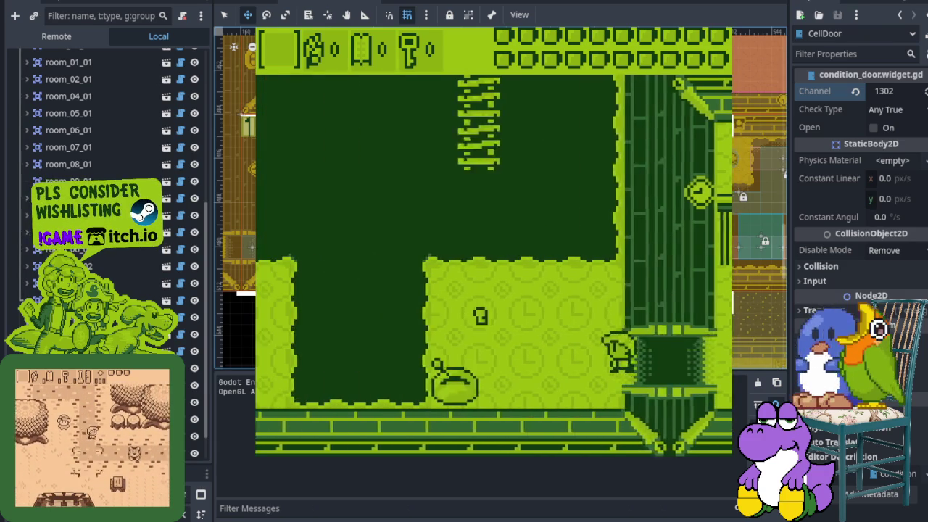
{"action": "key", "text": "Up"}
{"action": "key", "text": "Left"}
{"action": "key", "text": "Right"}
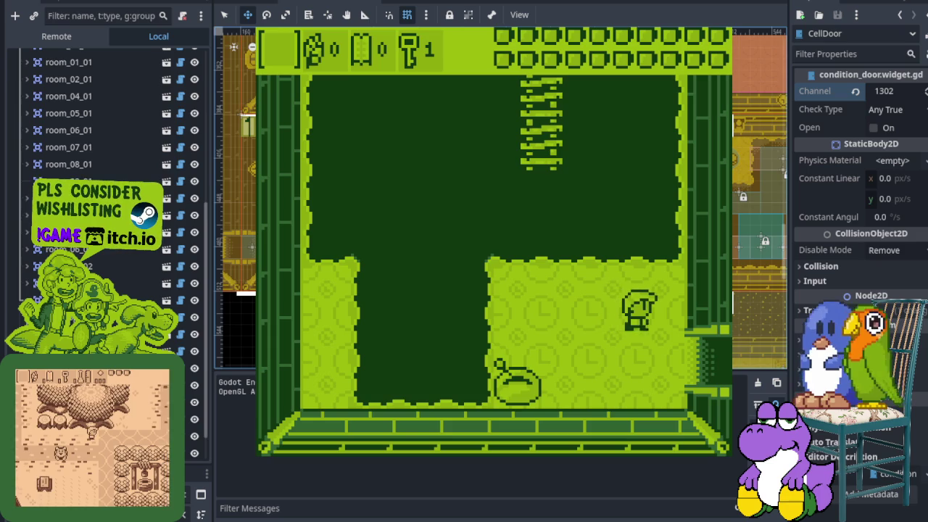
{"action": "key", "text": "Left"}
{"action": "key", "text": "Up"}
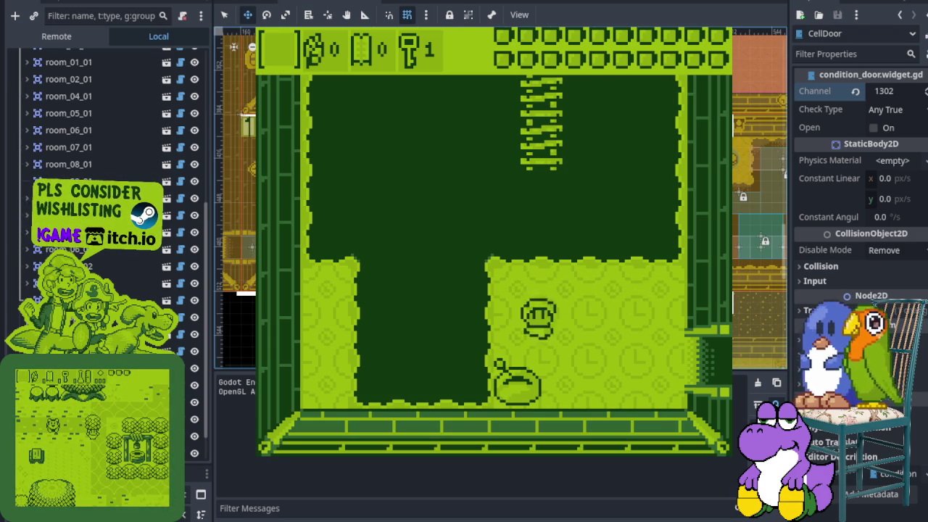
{"action": "key", "text": "Down"}
{"action": "key", "text": "Left"}
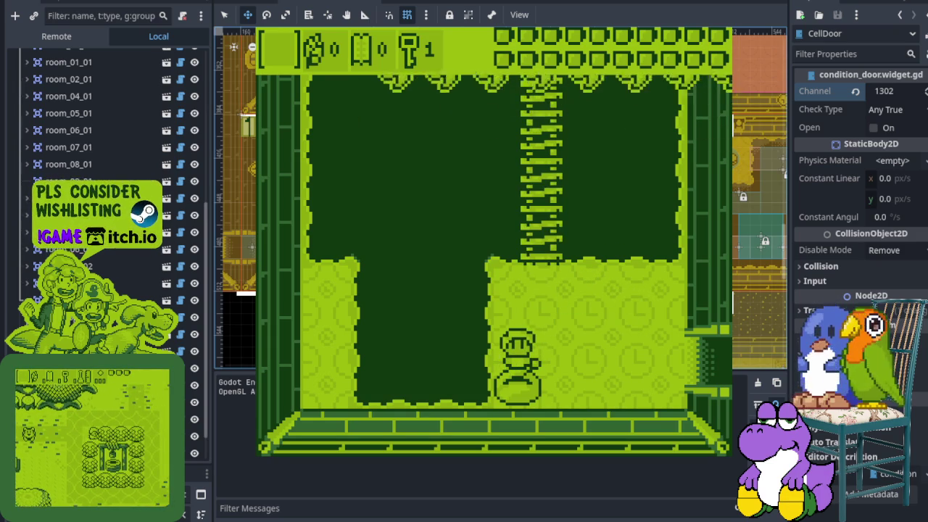
{"action": "key", "text": "Down"}
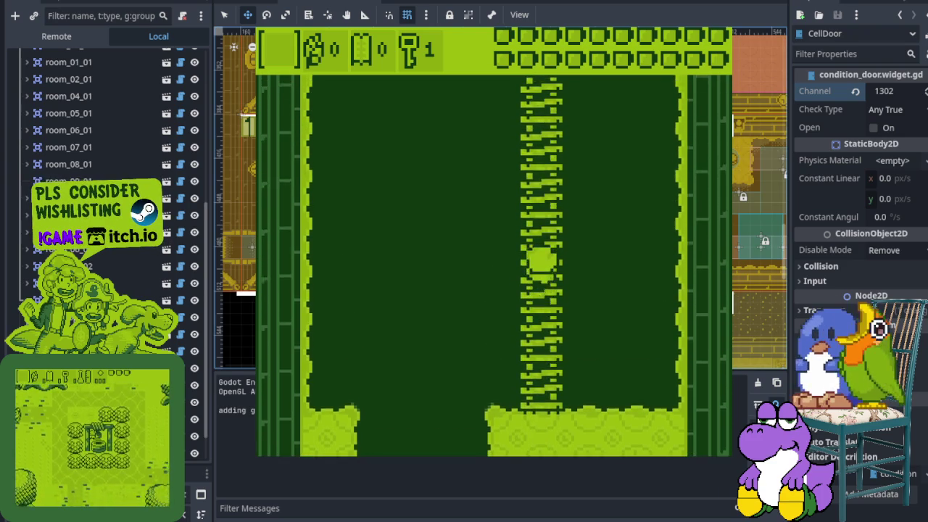
{"action": "key", "text": "Down"}
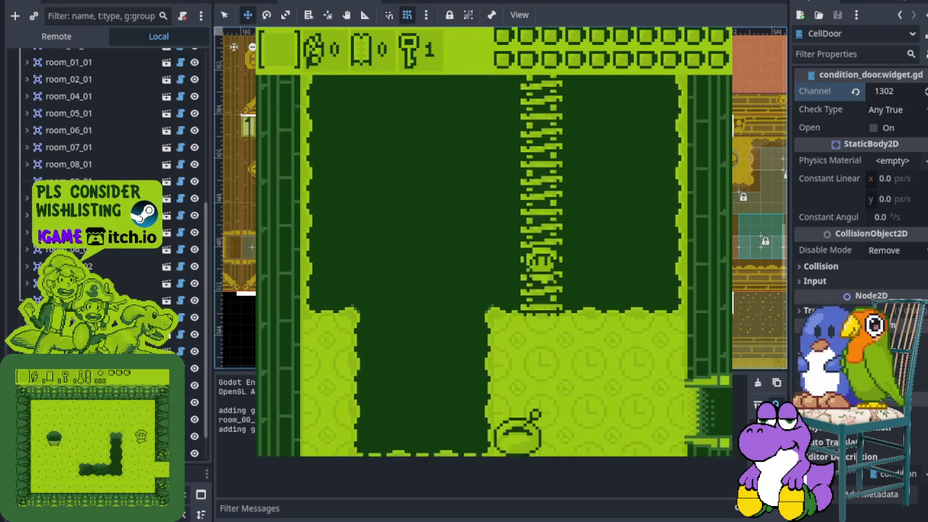
{"action": "key", "text": "Right"}
{"action": "key", "text": "Right"}
{"action": "key", "text": "Up"}
{"action": "key", "text": "Right"}
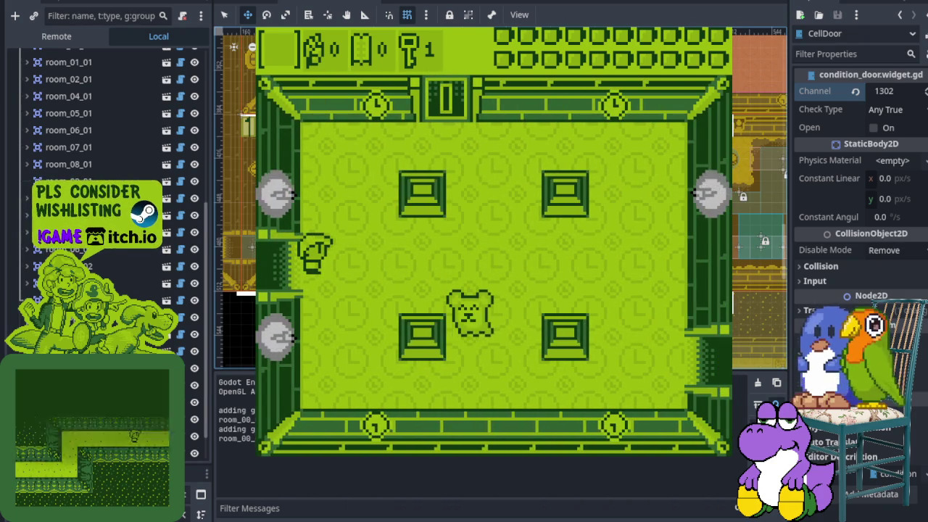
{"action": "key", "text": "F8"}
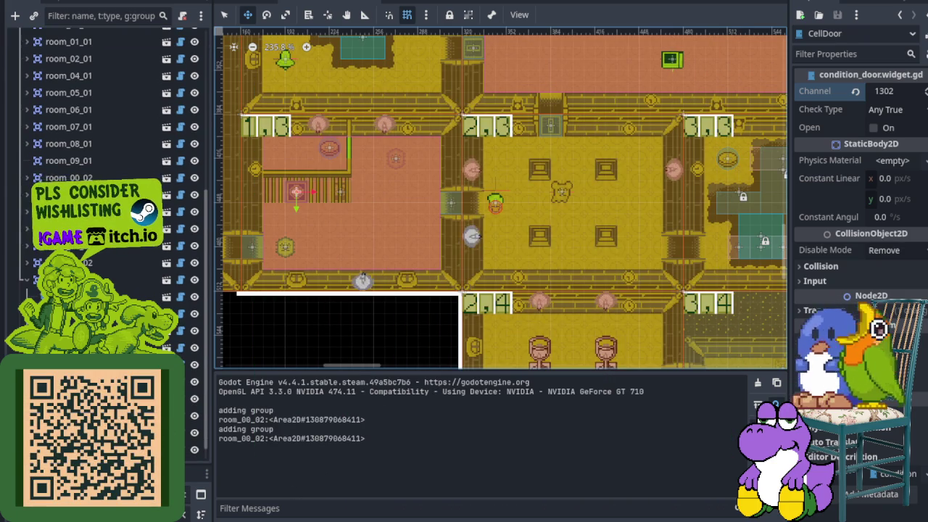
- Hide the Output log, zoom into room 4,2 and select room_04_02 in Select mode
{"action": "scroll", "coordinate": [421, 326], "scroll_direction": "up", "scroll_amount": 4}
{"action": "scroll", "coordinate": [422, 326], "scroll_direction": "right", "scroll_amount": 6}
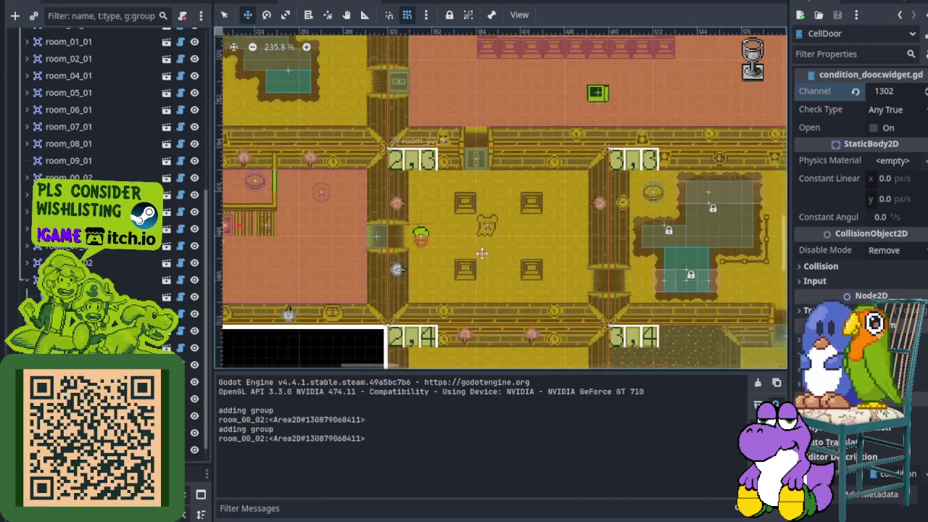
{"action": "key", "text": "ctrl+j"}
{"action": "scroll", "coordinate": [435, 239], "scroll_direction": "up", "scroll_amount": 4}
{"action": "scroll", "coordinate": [458, 185], "scroll_direction": "up", "scroll_amount": 3}
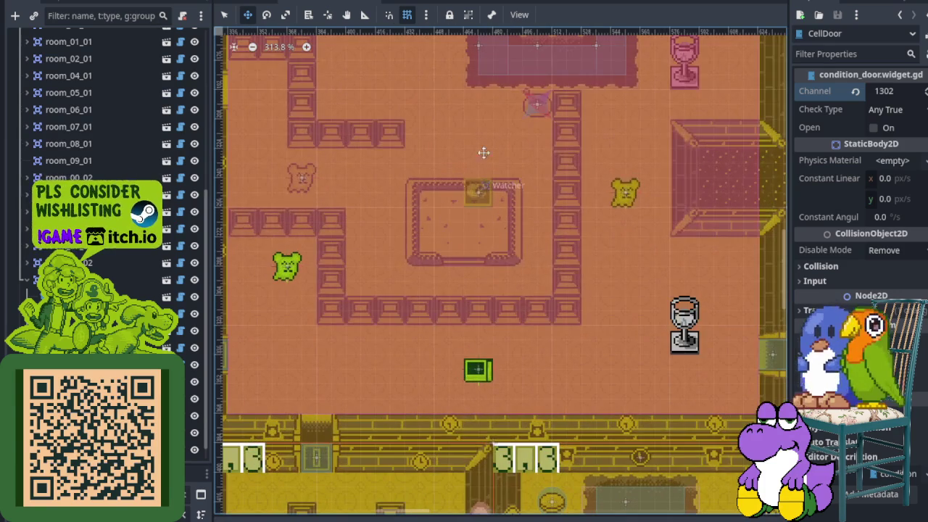
{"action": "scroll", "coordinate": [455, 223], "scroll_direction": "down", "scroll_amount": 4}
{"action": "left_click_drag", "start_coordinate": [440, 275], "coordinate": [561, 341]}
{"action": "scroll", "coordinate": [562, 342], "scroll_direction": "down", "scroll_amount": 2}
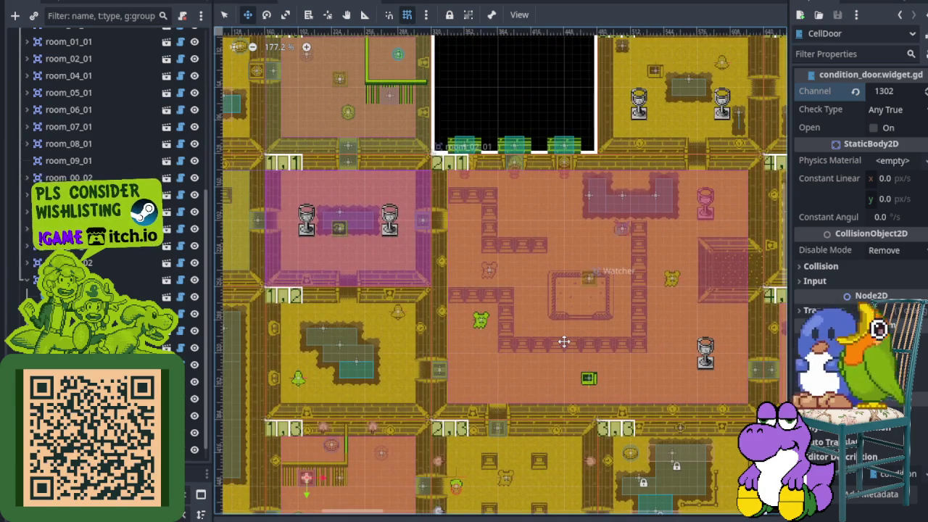
{"action": "scroll", "coordinate": [387, 305], "scroll_direction": "right", "scroll_amount": 7}
{"action": "scroll", "coordinate": [449, 352], "scroll_direction": "up", "scroll_amount": 10}
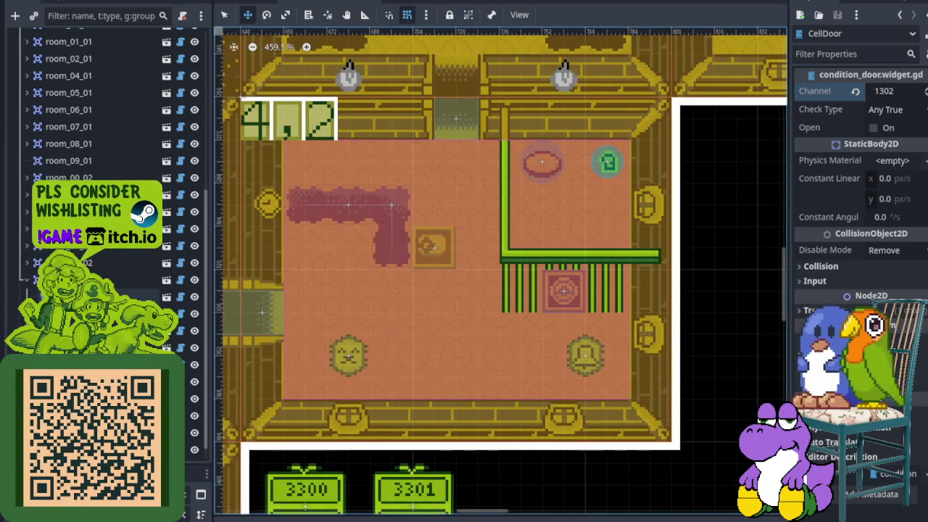
{"action": "scroll", "coordinate": [30, 286], "scroll_direction": "up", "scroll_amount": 3}
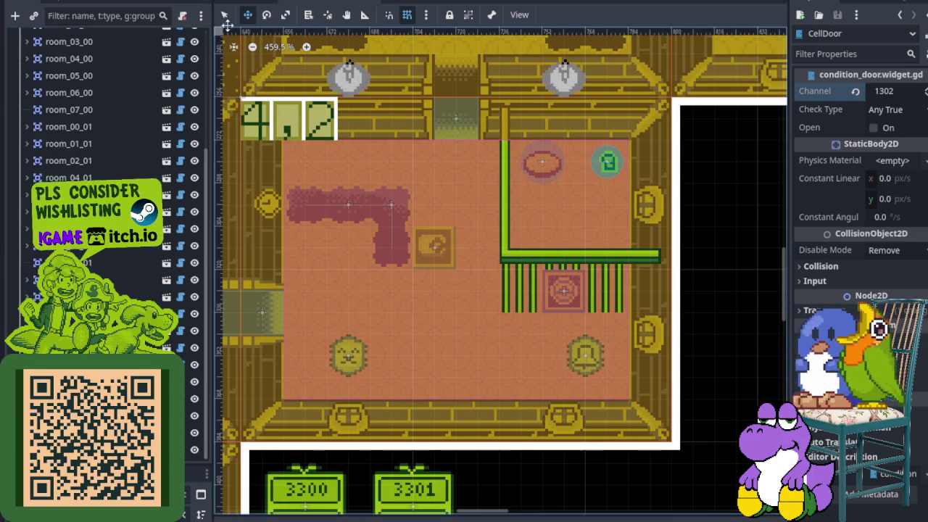
{"action": "key", "text": "q"}
{"action": "left_click", "coordinate": [304, 136]}
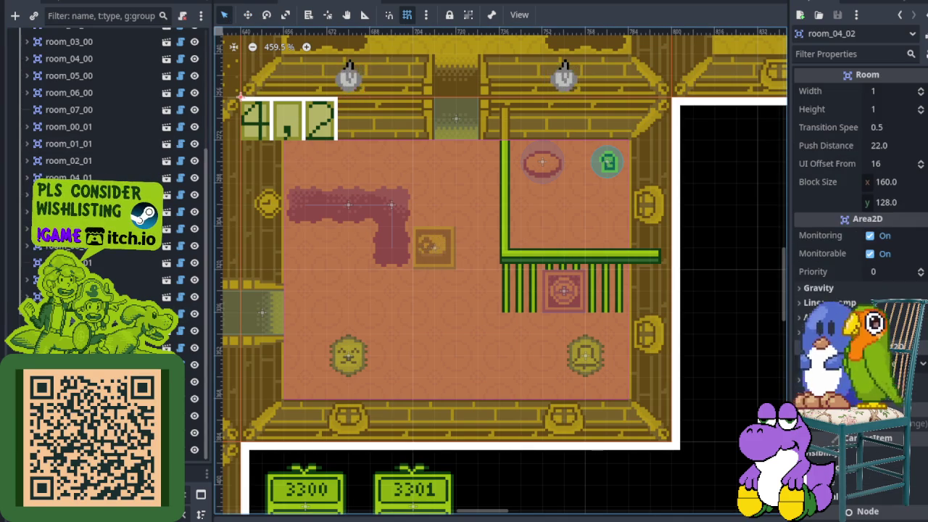
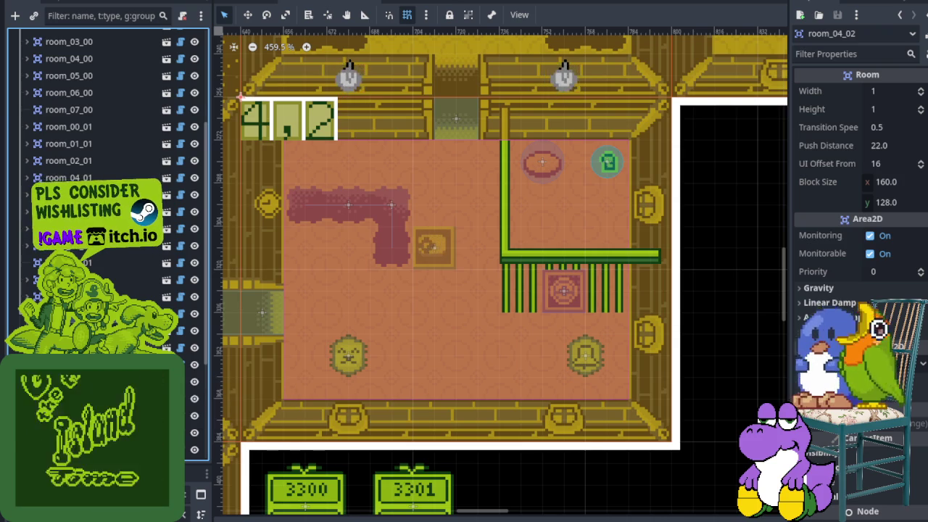
- Rename a spawner node in room_04_02, save, and show TediSpawner1's settings (channel 4200, Tedi, 3 spawns)
{"action": "scroll", "coordinate": [109, 239], "scroll_direction": "down", "scroll_amount": 4}
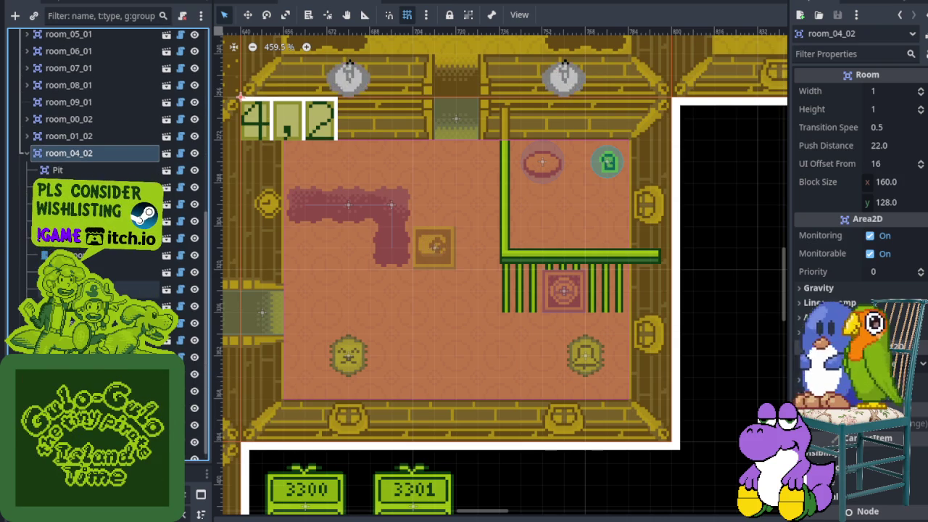
{"action": "right_click", "coordinate": [84, 288]}
{"action": "key", "text": "Escape"}
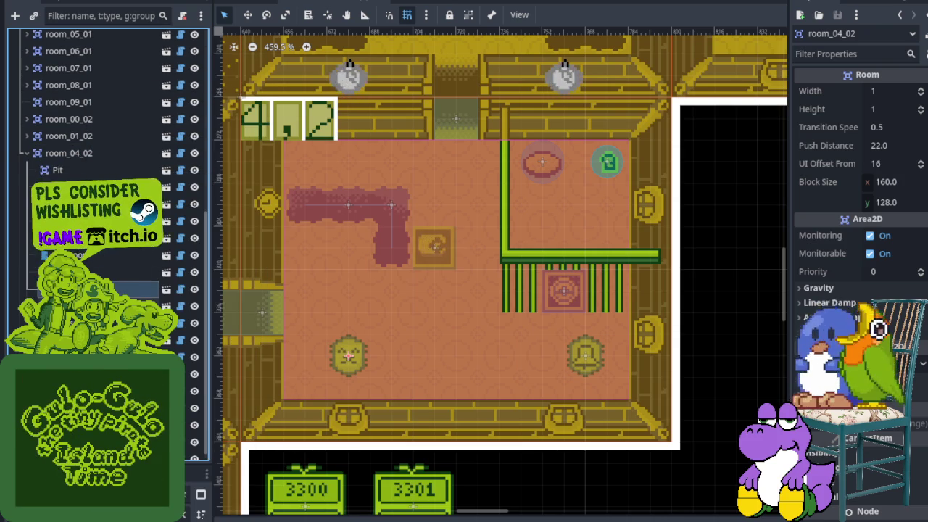
{"action": "right_click", "coordinate": [117, 288]}
{"action": "left_click", "coordinate": [177, 236]}
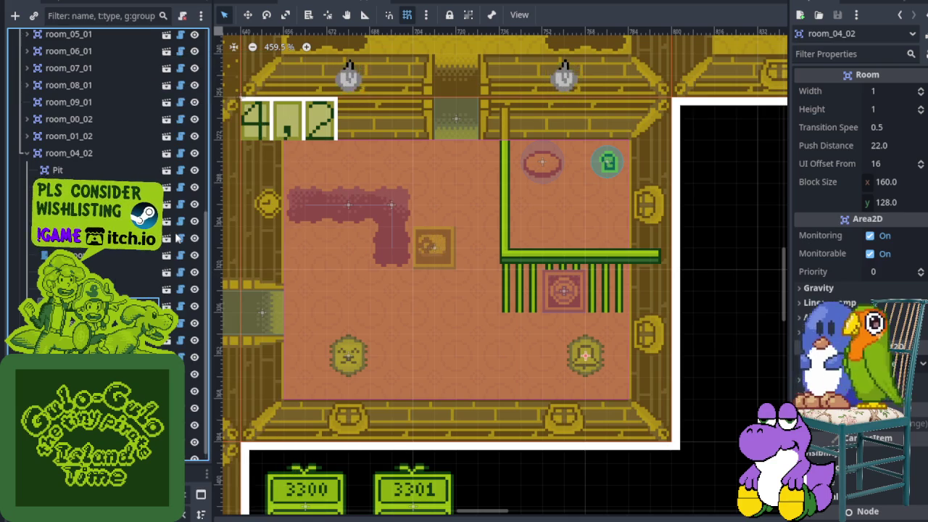
{"action": "key", "text": "ctrl+s"}
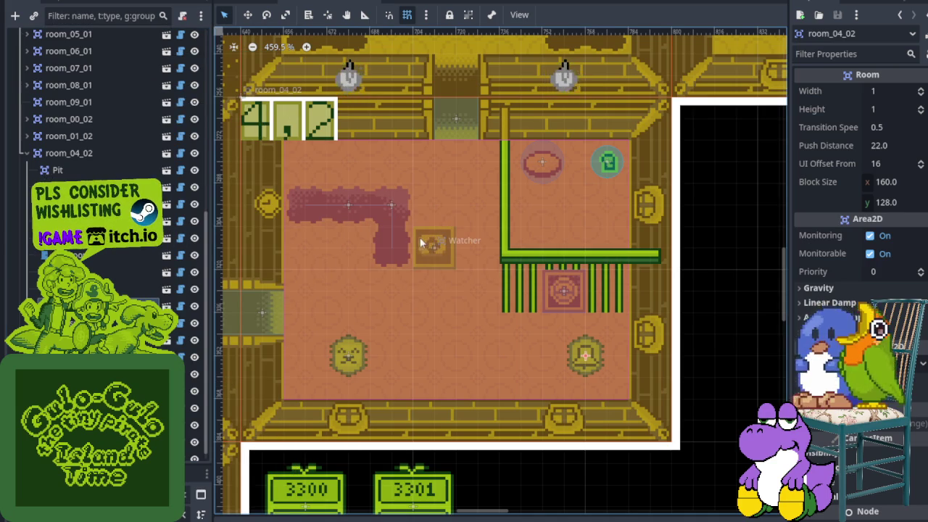
{"action": "scroll", "coordinate": [420, 242], "scroll_direction": "down", "scroll_amount": 3}
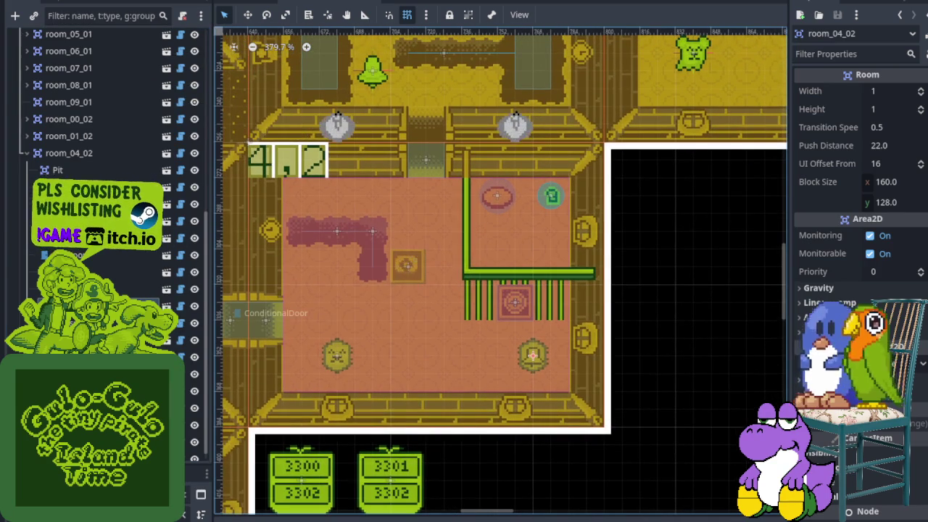
{"action": "left_click", "coordinate": [125, 289]}
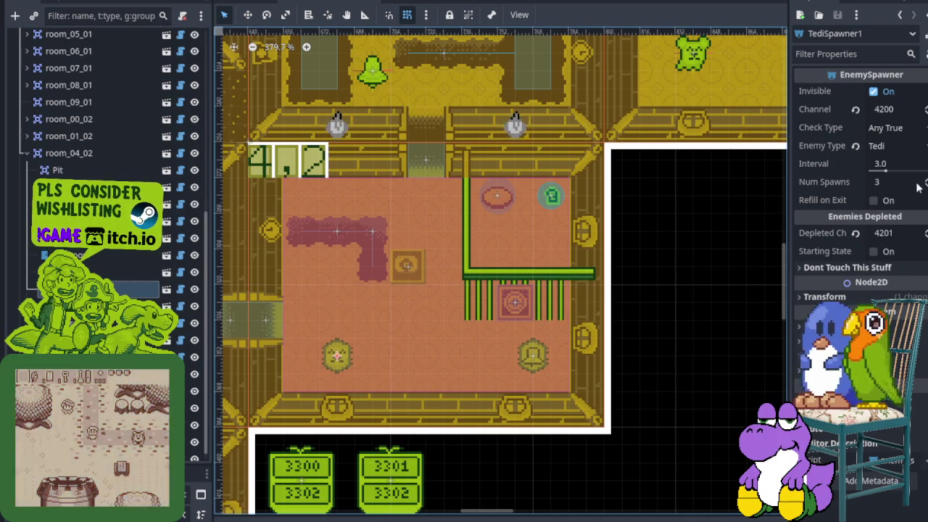
- Set TediSpawner1's Num Spawns to 1 and save the scene
{"action": "left_click", "coordinate": [892, 182]}
{"action": "type", "text": "1"}
{"action": "key", "text": "ctrl+s"}
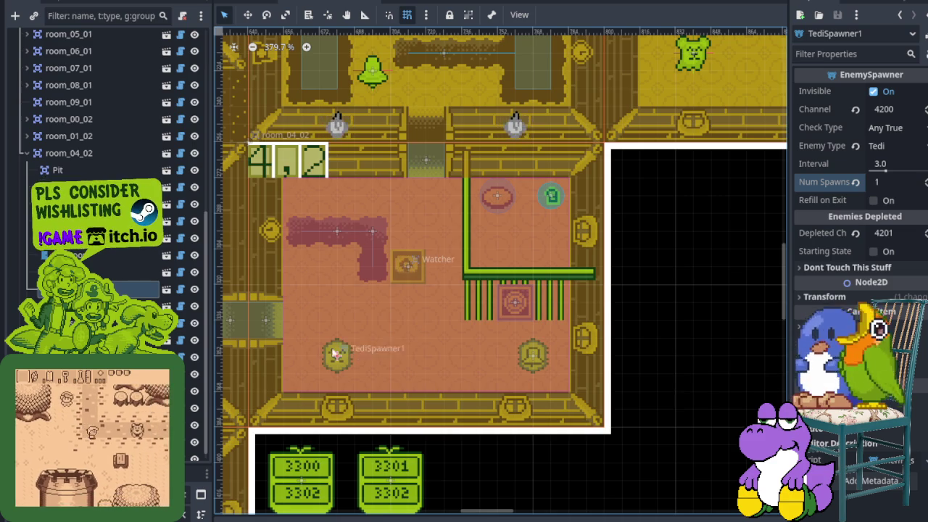
{"action": "scroll", "coordinate": [347, 353], "scroll_direction": "up", "scroll_amount": 3}
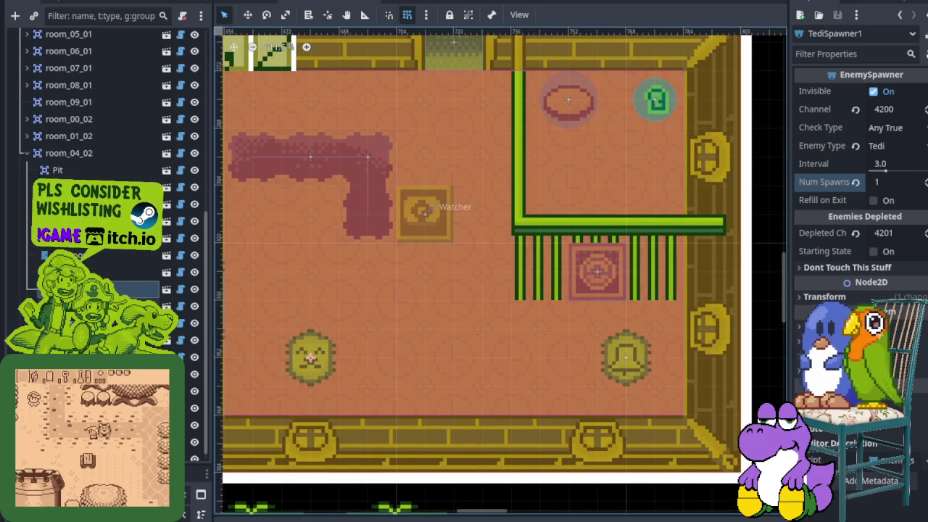
- Give LotiyengSpawner1 channel 4201, depleted channel 4202 and 1 spawn
{"action": "left_click", "coordinate": [145, 306]}
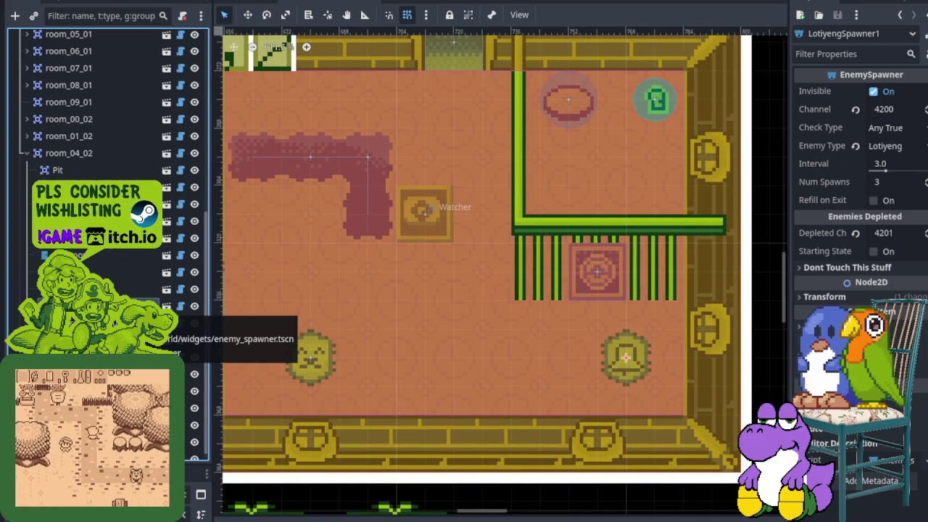
{"action": "left_click", "coordinate": [130, 289]}
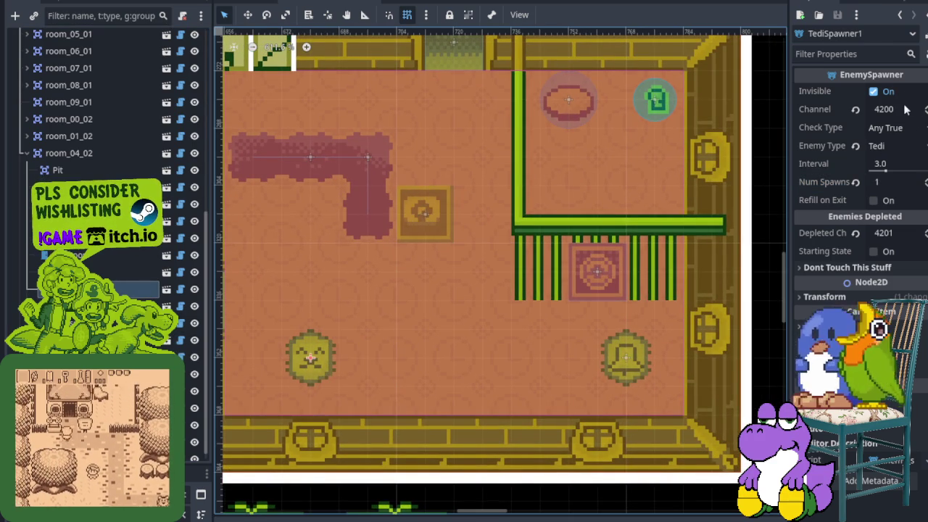
{"action": "left_click", "coordinate": [145, 306]}
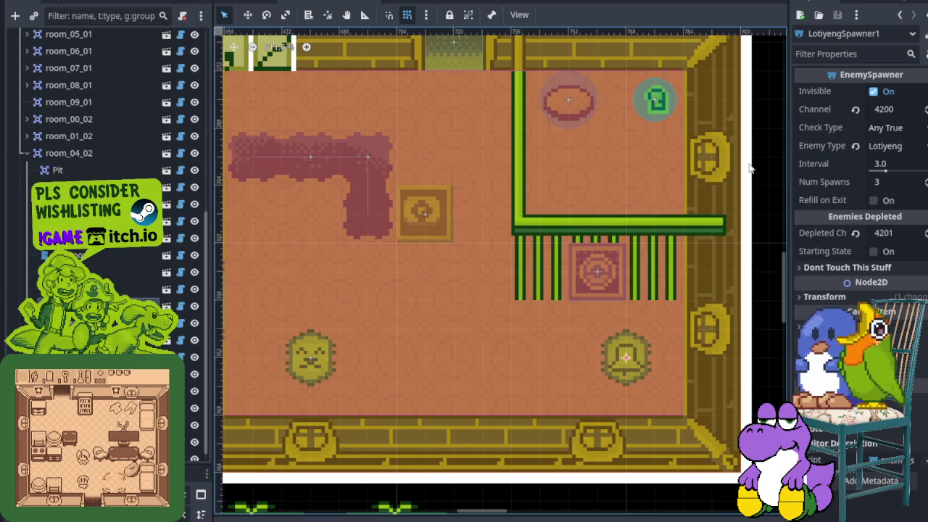
{"action": "left_click", "coordinate": [901, 110]}
{"action": "type", "text": "4201"}
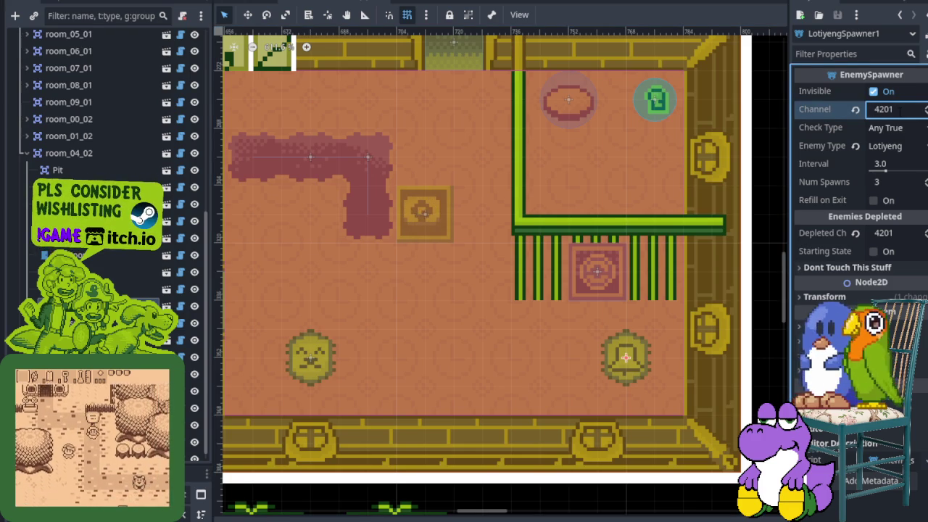
{"action": "left_click", "coordinate": [901, 236]}
{"action": "type", "text": "4202"}
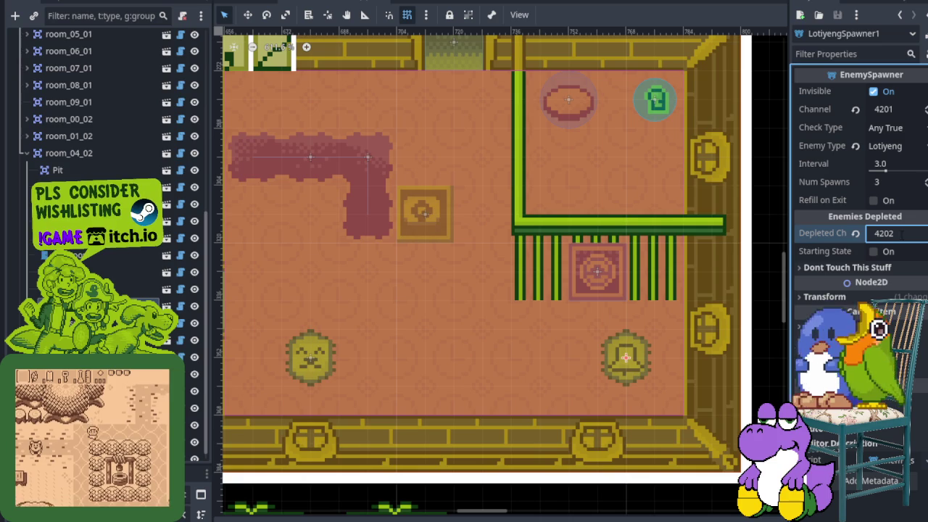
{"action": "key", "text": "ctrl+s"}
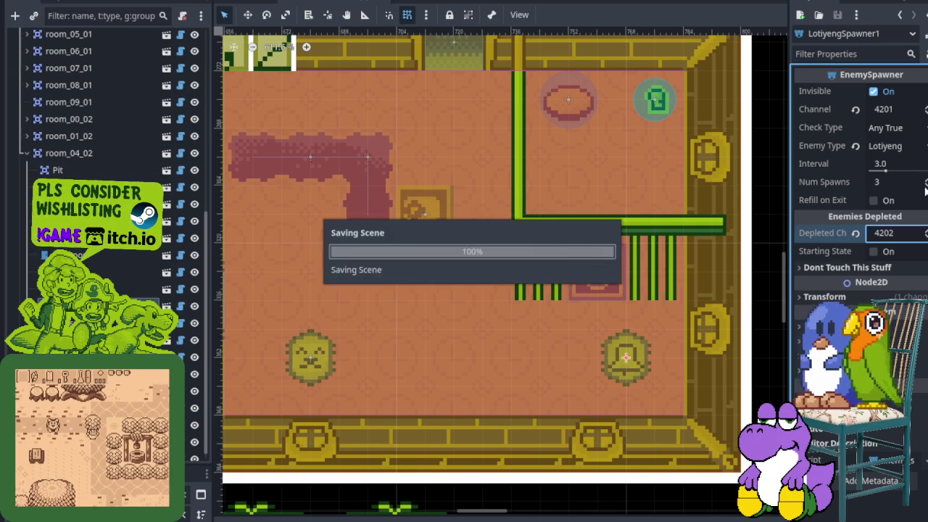
{"action": "left_click", "coordinate": [896, 182]}
{"action": "type", "text": "2"}
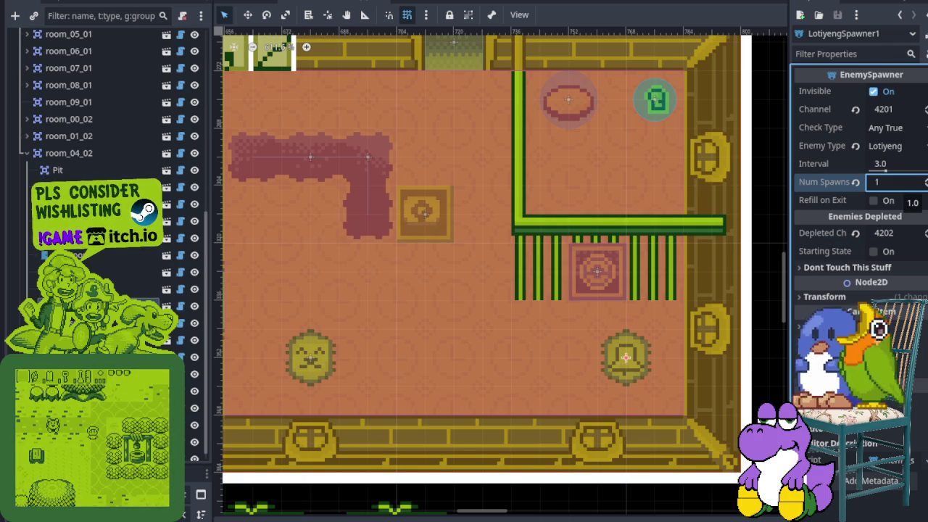
{"action": "key", "text": "Return"}
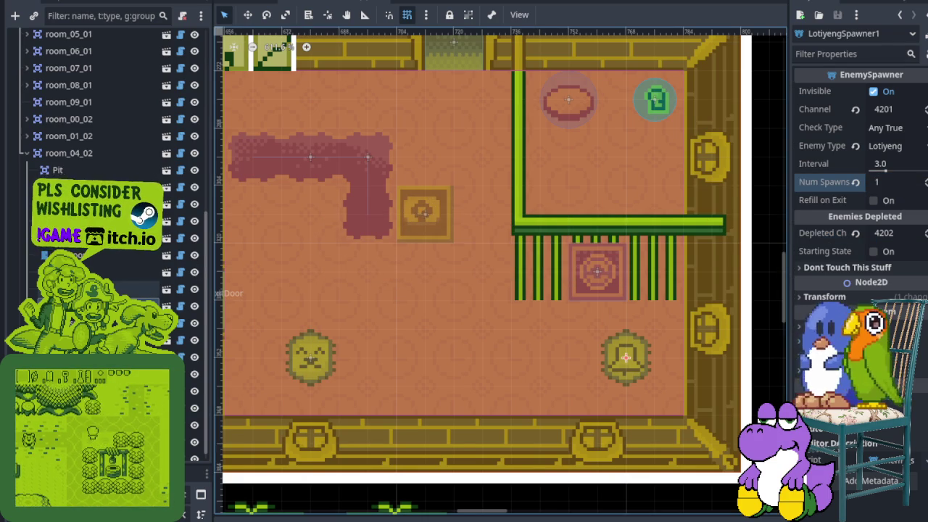
{"action": "left_click", "coordinate": [311, 355]}
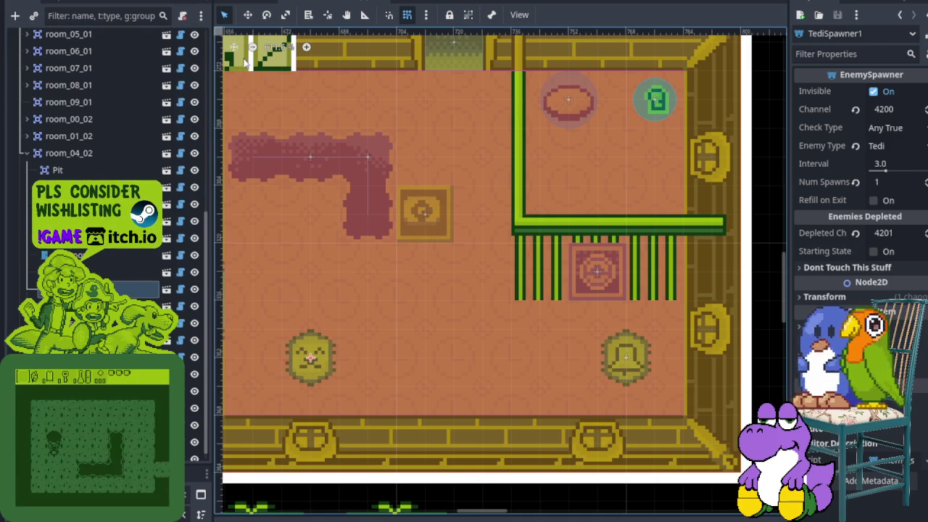
- Swap the Tedi and bell/Lotiyeng spawners along the room's bottom with the Move tool
{"action": "key", "text": "w"}
{"action": "mouse_move", "coordinate": [364, 361]}
{"action": "left_mouse_down"}
{"action": "mouse_move", "coordinate": [590, 373]}
{"action": "mouse_move", "coordinate": [339, 356]}
{"action": "left_mouse_up"}
{"action": "left_click", "coordinate": [626, 356]}
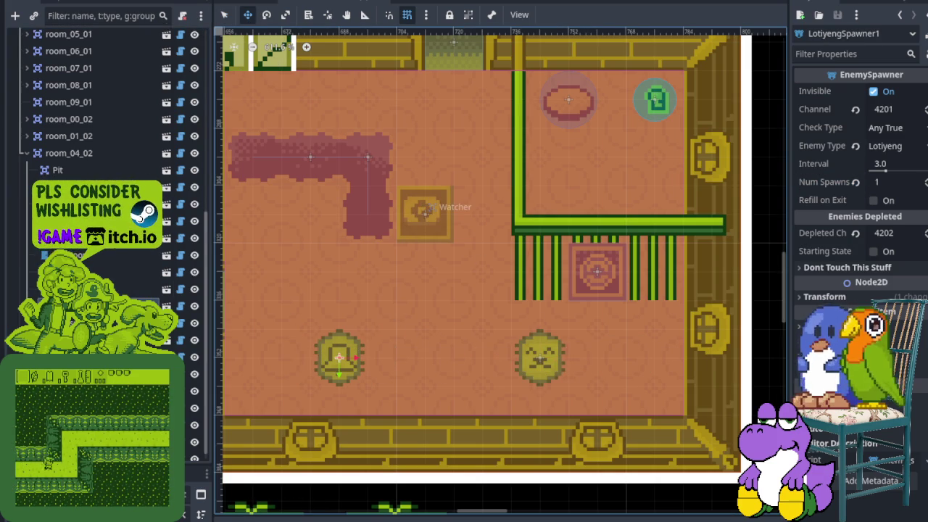
{"action": "left_click", "coordinate": [143, 288]}
{"action": "left_click_drag", "start_coordinate": [558, 358], "coordinate": [644, 358]}
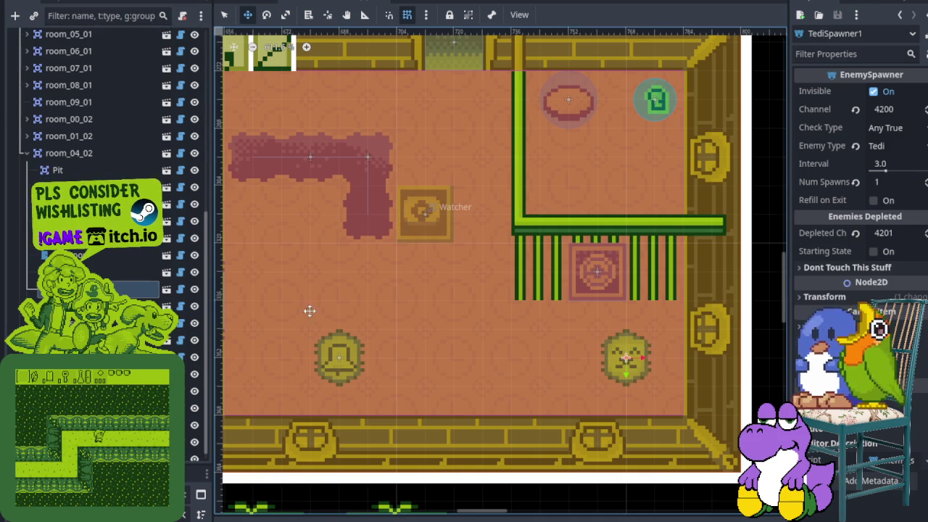
{"action": "left_click", "coordinate": [340, 356]}
{"action": "left_click_drag", "start_coordinate": [334, 355], "coordinate": [303, 348]}
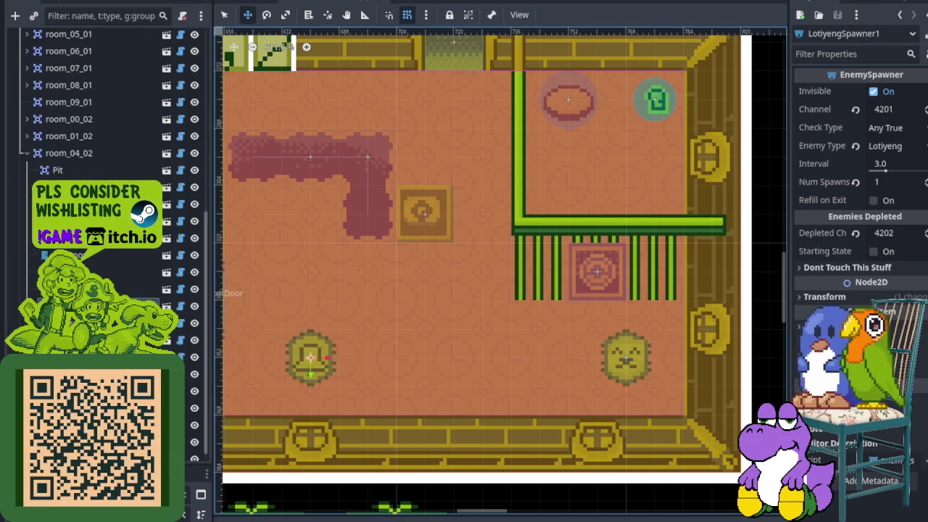
- Instantiate enemy_spawner.tscn under room_04_02 and place it beside the Watcher
{"action": "right_click", "coordinate": [73, 159]}
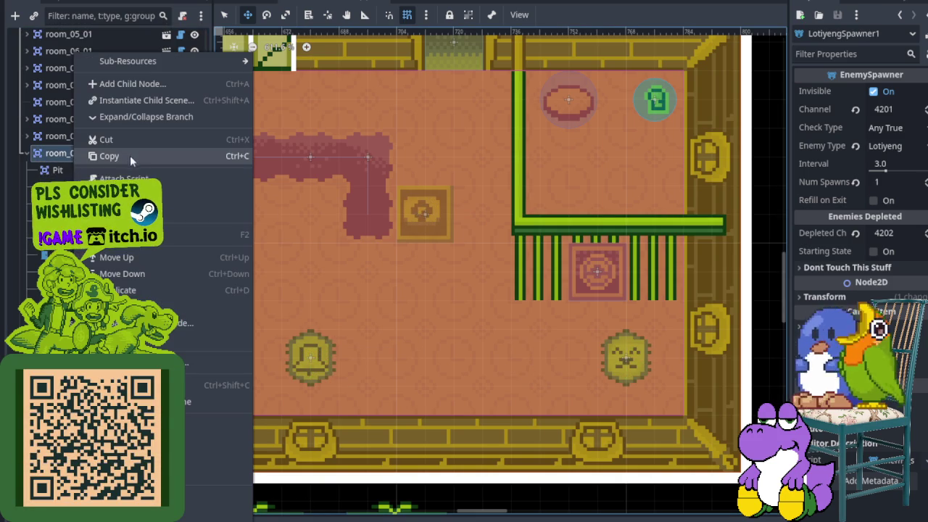
{"action": "left_click", "coordinate": [147, 101]}
{"action": "double_click", "coordinate": [349, 108]}
{"action": "scroll", "coordinate": [369, 186], "scroll_direction": "up", "scroll_amount": 5}
{"action": "mouse_move", "coordinate": [342, 166]}
{"action": "left_mouse_down"}
{"action": "mouse_move", "coordinate": [489, 406]}
{"action": "mouse_move", "coordinate": [373, 300]}
{"action": "mouse_move", "coordinate": [521, 285]}
{"action": "mouse_move", "coordinate": [517, 254]}
{"action": "left_mouse_up"}
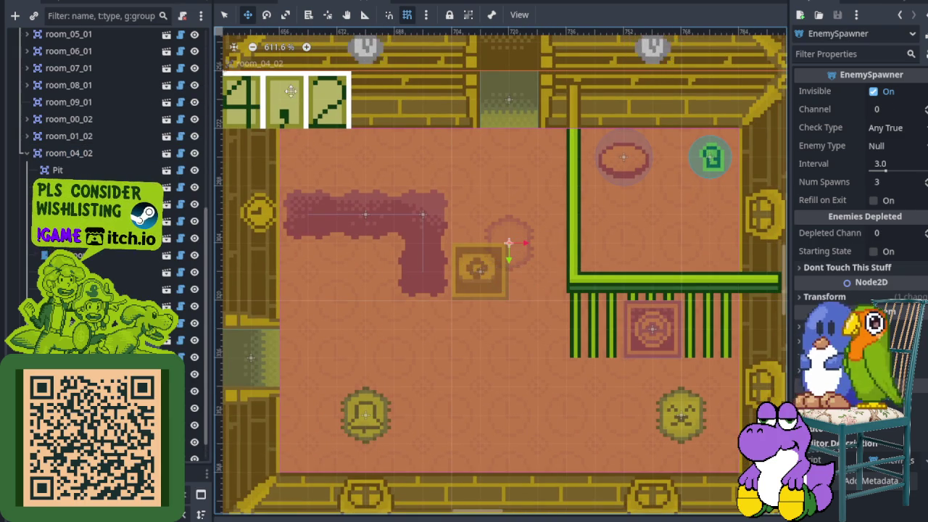
- Make the new spawner produce 1 Tedi, rename it TediSpawner2, and save
{"action": "left_click", "coordinate": [901, 148]}
{"action": "left_click", "coordinate": [903, 181]}
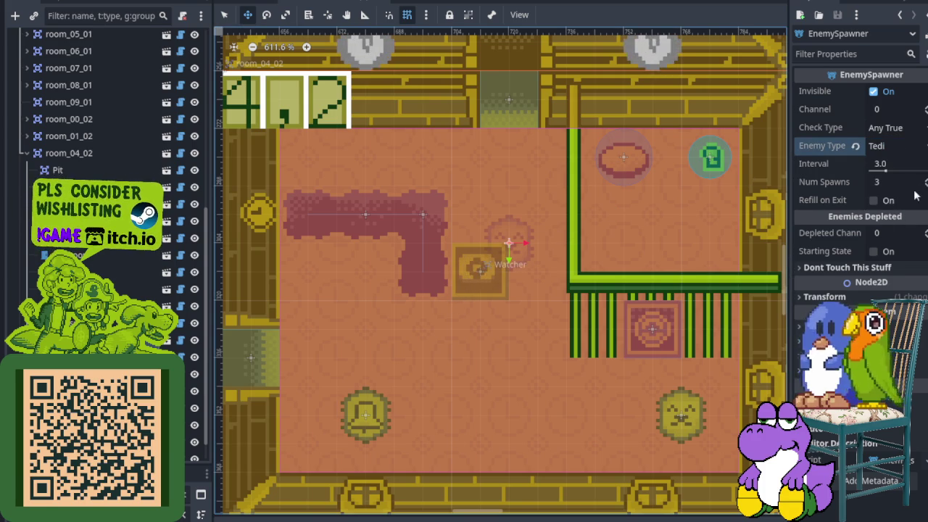
{"action": "left_click", "coordinate": [889, 182]}
{"action": "type", "text": "2"}
{"action": "key", "text": "Return"}
{"action": "right_click", "coordinate": [85, 255]}
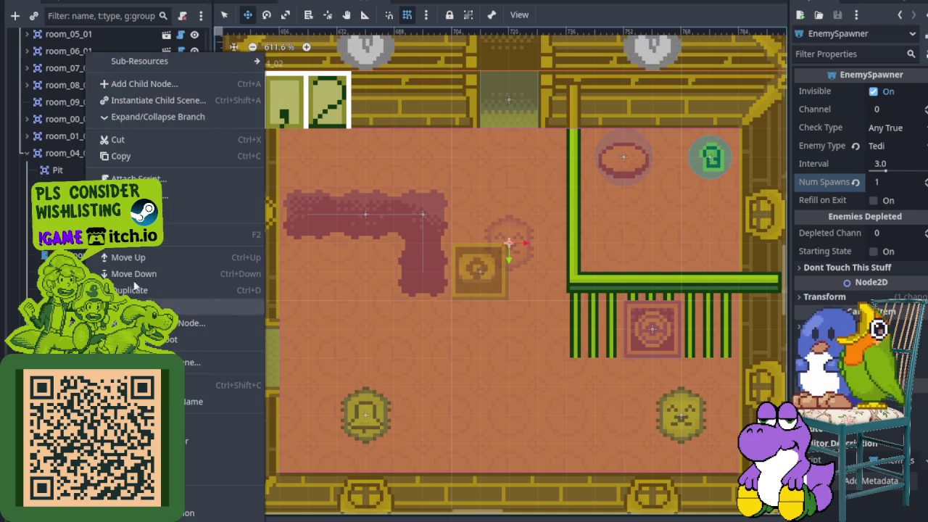
{"action": "left_click", "coordinate": [159, 251]}
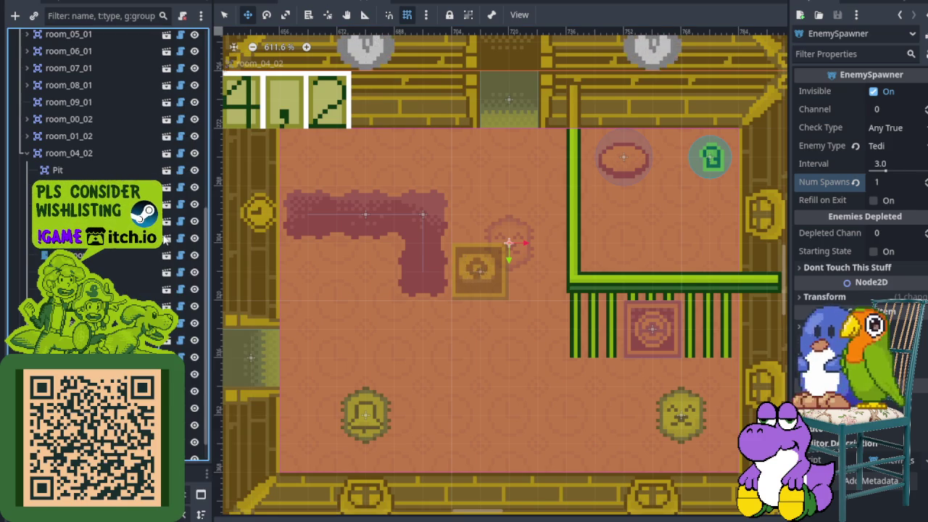
{"action": "key", "text": "ctrl+s"}
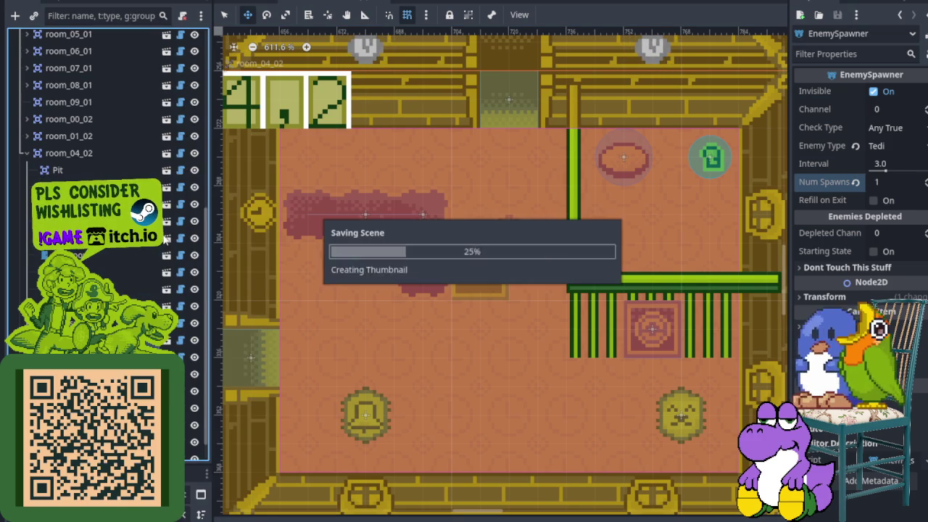
- Give TediSpawner2 channel 4202 and depleted channel 4203, then save
{"action": "left_click", "coordinate": [145, 289]}
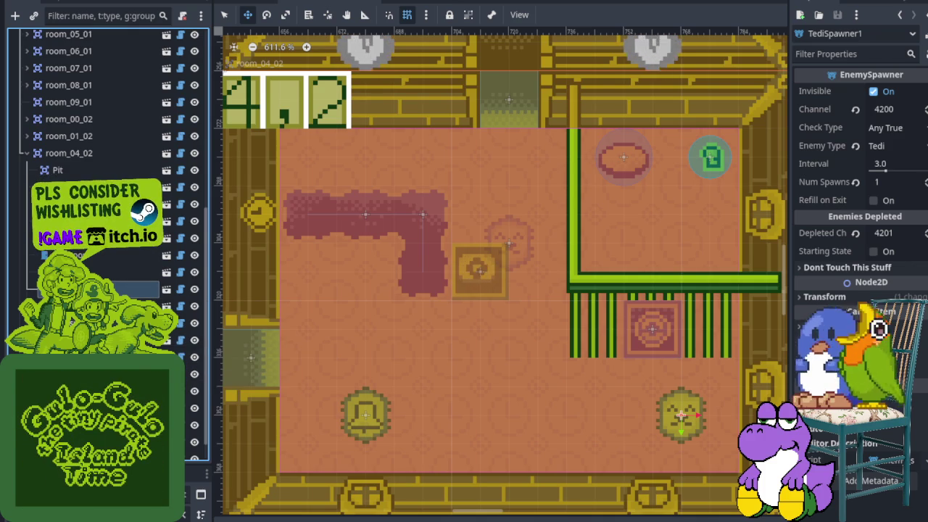
{"action": "left_click", "coordinate": [108, 306]}
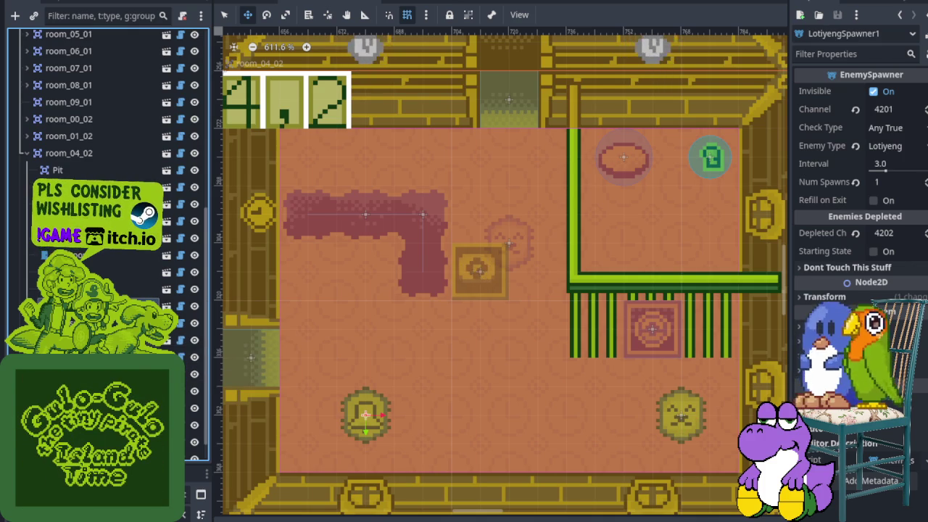
{"action": "left_click", "coordinate": [537, 298]}
{"action": "left_click", "coordinate": [894, 111]}
{"action": "type", "text": "4202"}
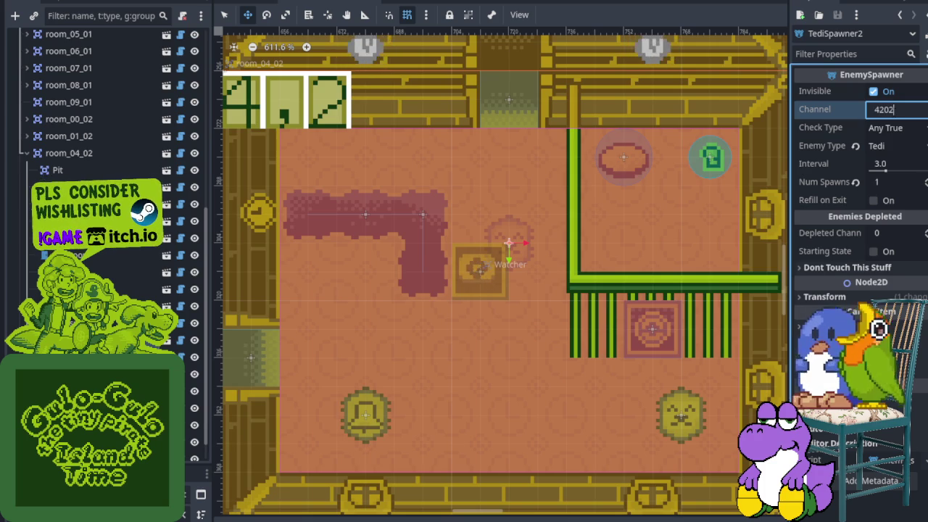
{"action": "left_click", "coordinate": [907, 233]}
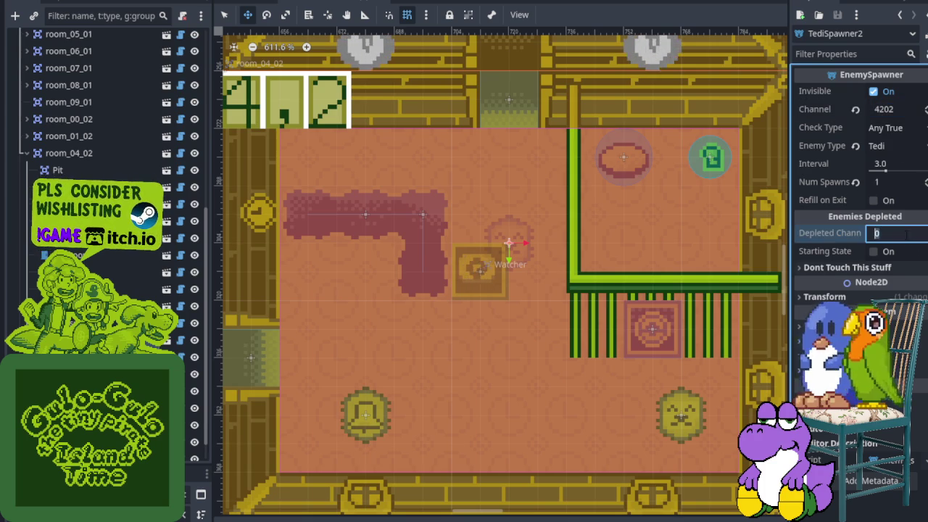
{"action": "type", "text": "4203"}
{"action": "key", "text": "ctrl+s"}
{"action": "scroll", "coordinate": [491, 334], "scroll_direction": "down", "scroll_amount": 3}
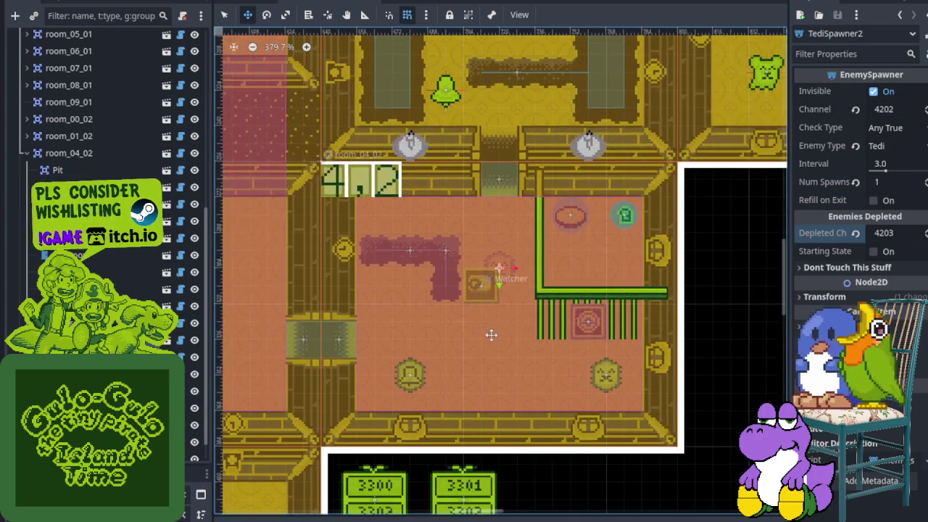
- Change room 4,2's CellDoor Channel from 4201 to 4203, matching TediSpawner2's depleted channel
{"action": "scroll", "coordinate": [509, 319], "scroll_direction": "down", "scroll_amount": 5}
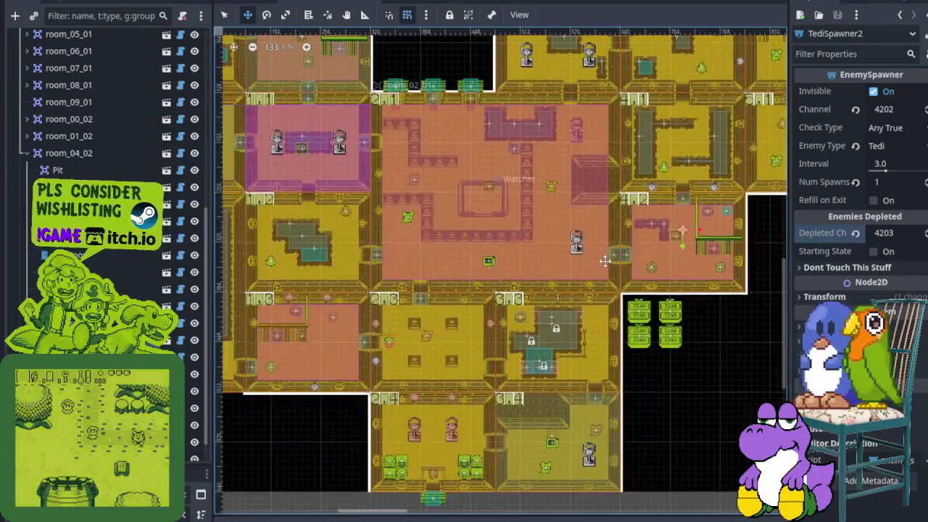
{"action": "scroll", "coordinate": [546, 269], "scroll_direction": "up", "scroll_amount": 1}
{"action": "scroll", "coordinate": [545, 269], "scroll_direction": "up", "scroll_amount": 5}
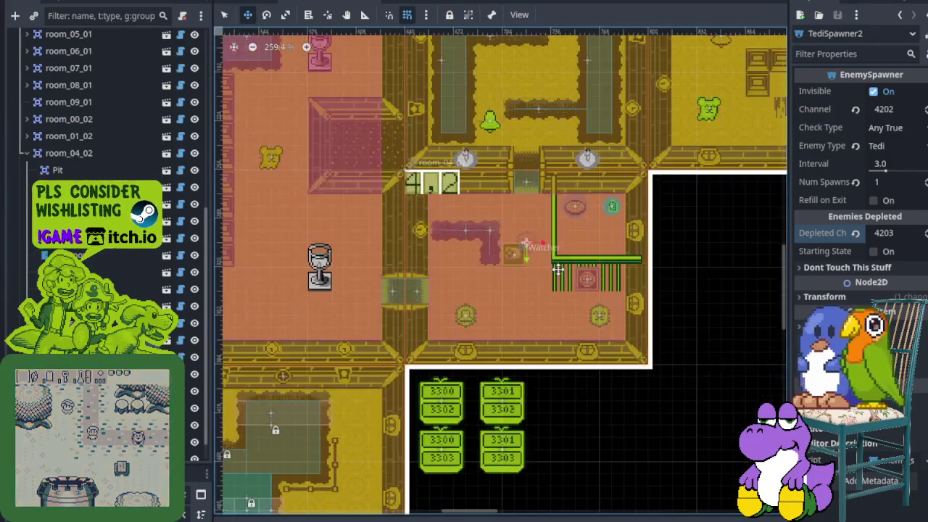
{"action": "scroll", "coordinate": [556, 269], "scroll_direction": "down", "scroll_amount": 3}
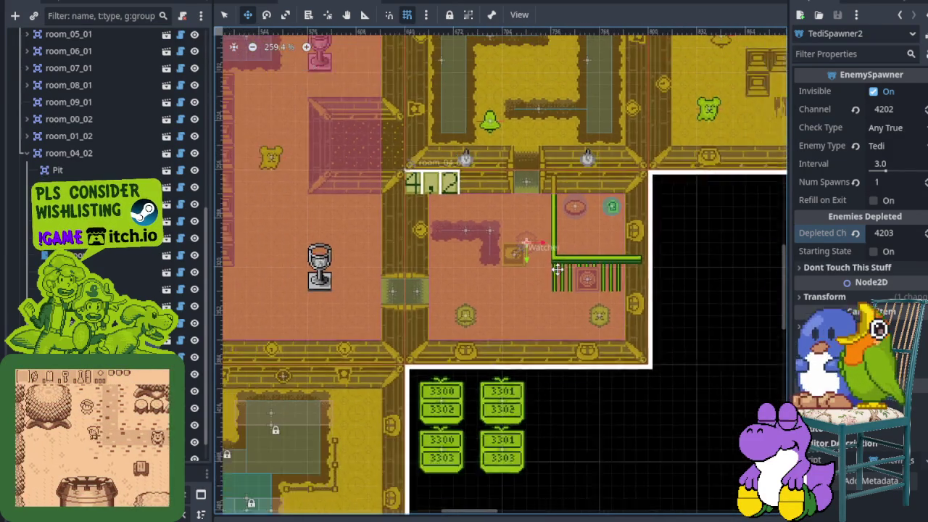
{"action": "scroll", "coordinate": [555, 279], "scroll_direction": "up", "scroll_amount": 5}
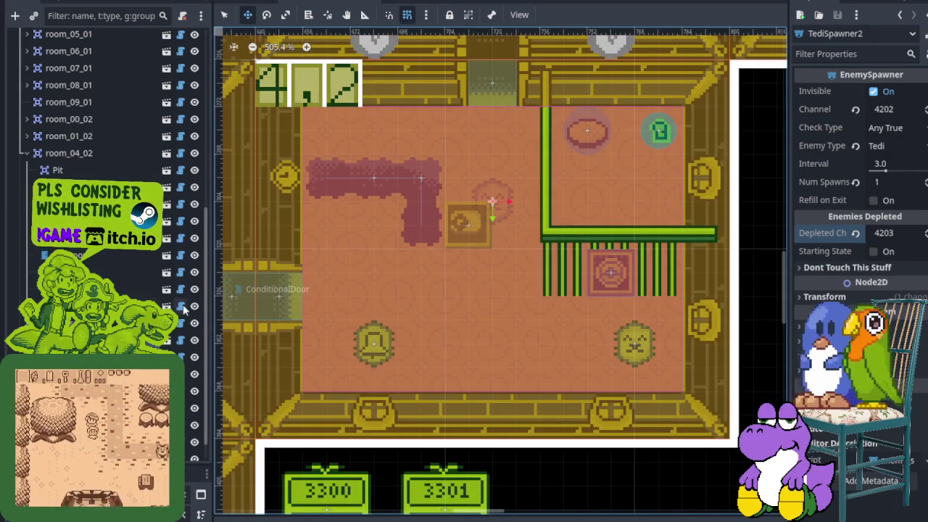
{"action": "left_click", "coordinate": [108, 253]}
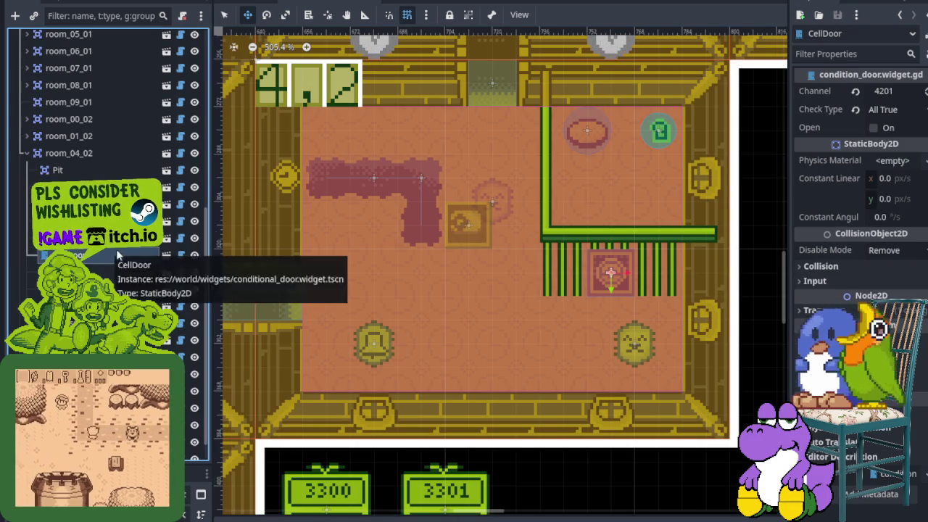
{"action": "left_click", "coordinate": [886, 91]}
{"action": "type", "text": "4203"}
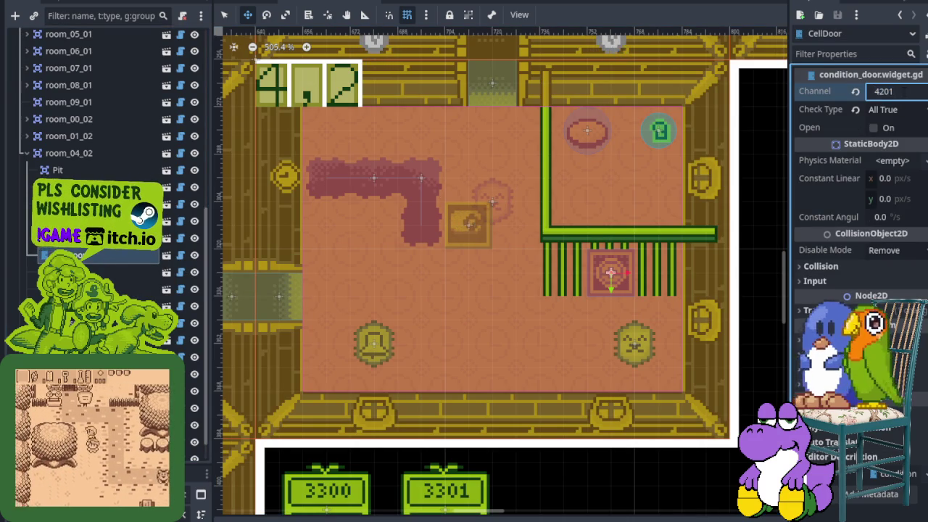
{"action": "key", "text": "Return"}
{"action": "scroll", "coordinate": [535, 258], "scroll_direction": "down", "scroll_amount": 8}
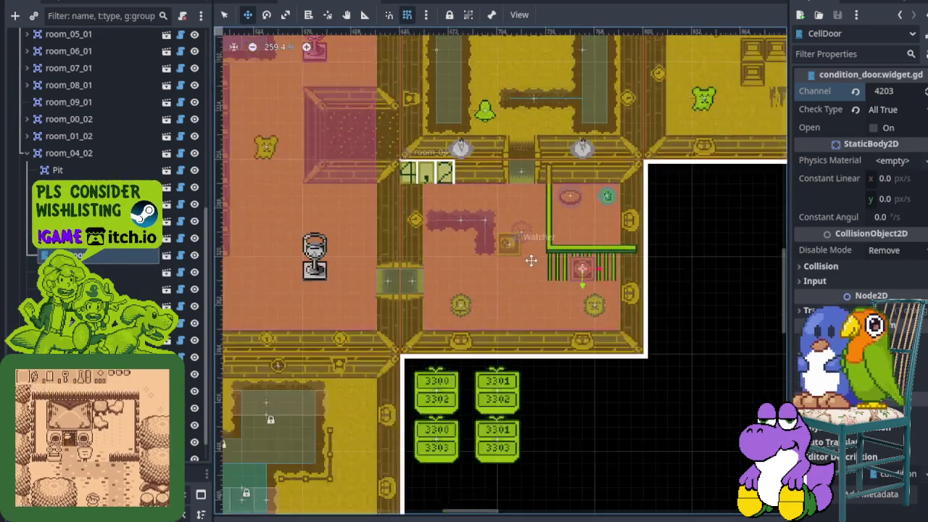
{"action": "scroll", "coordinate": [483, 241], "scroll_direction": "down", "scroll_amount": 3}
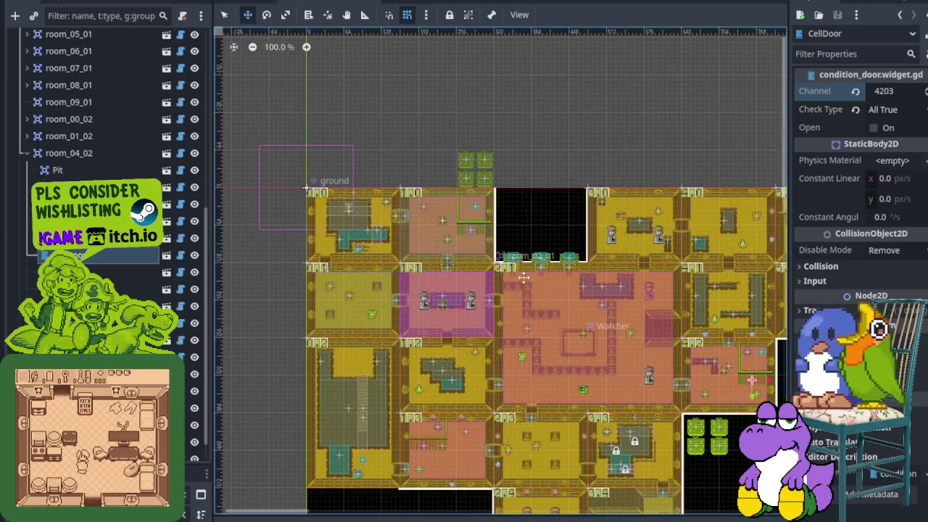
{"action": "scroll", "coordinate": [478, 235], "scroll_direction": "up", "scroll_amount": 8}
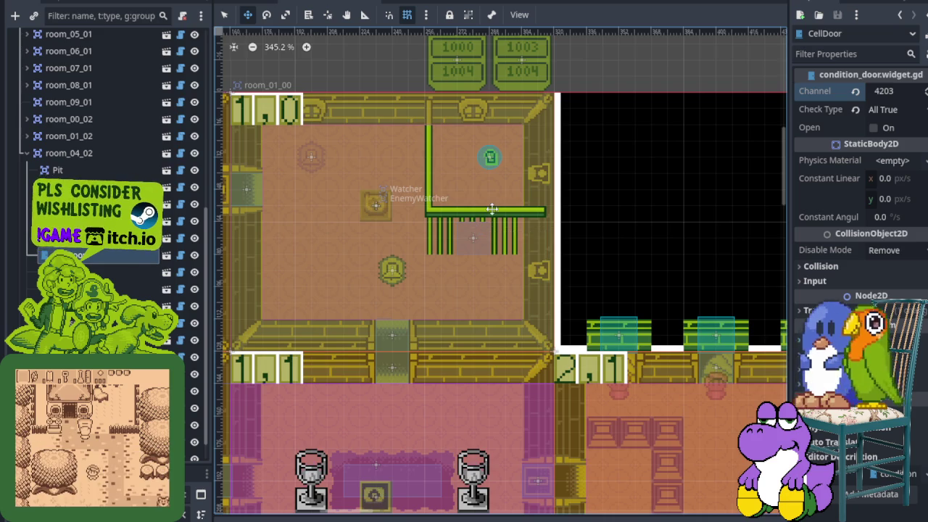
- Drag the CellDoor out of room 4,2 to below the map's bottom entrance and save
{"action": "left_click_drag", "start_coordinate": [407, 260], "coordinate": [473, 313]}
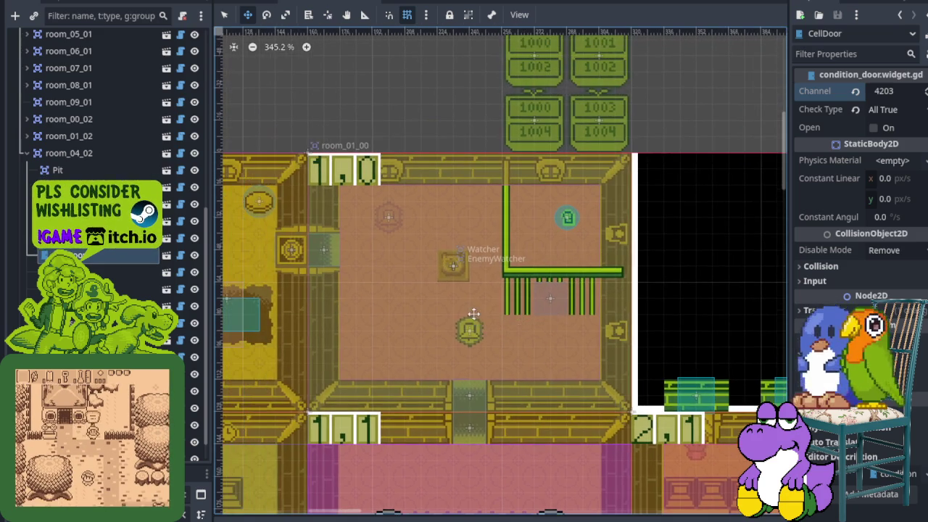
{"action": "scroll", "coordinate": [456, 285], "scroll_direction": "up", "scroll_amount": 3}
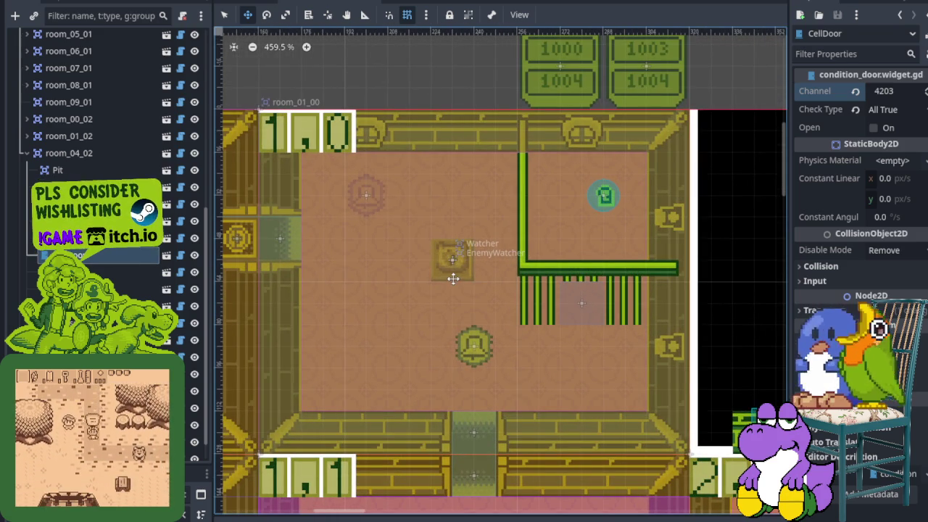
{"action": "scroll", "coordinate": [422, 261], "scroll_direction": "down", "scroll_amount": 6}
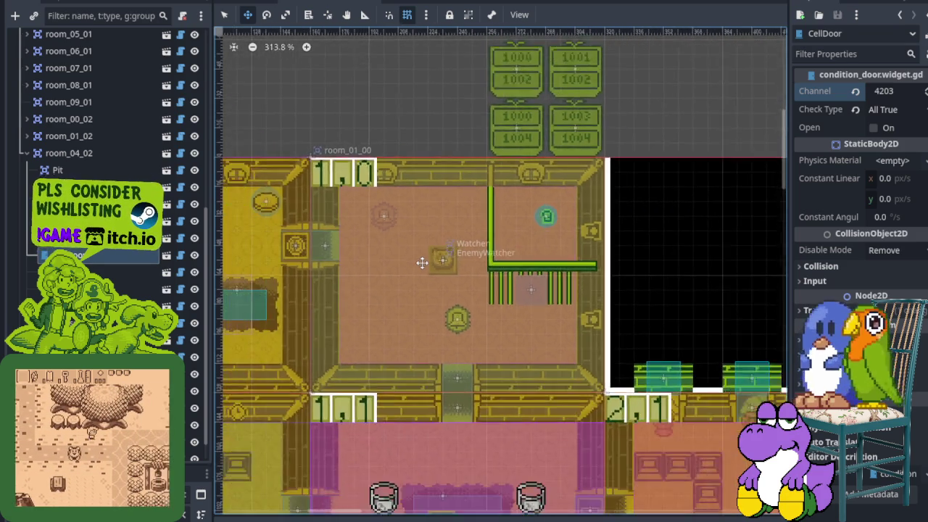
{"action": "scroll", "coordinate": [501, 288], "scroll_direction": "right", "scroll_amount": 10}
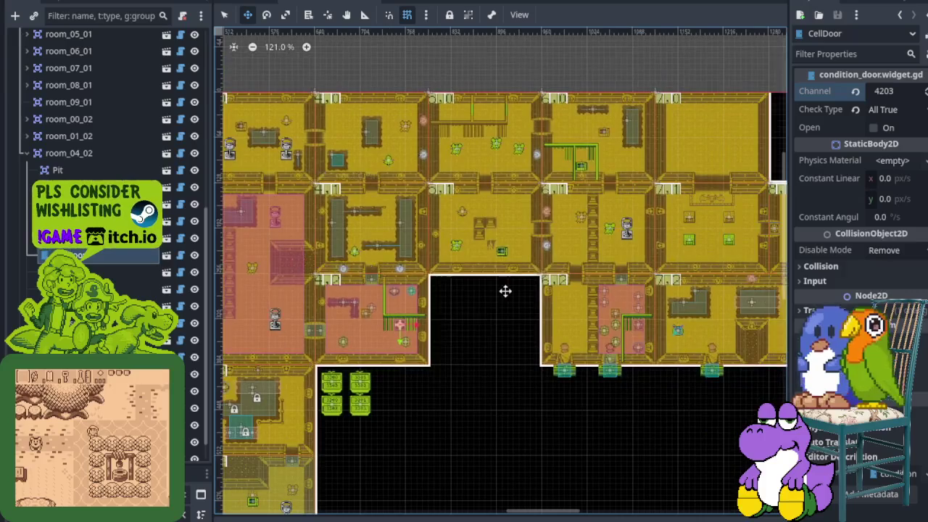
{"action": "scroll", "coordinate": [431, 291], "scroll_direction": "left", "scroll_amount": 5}
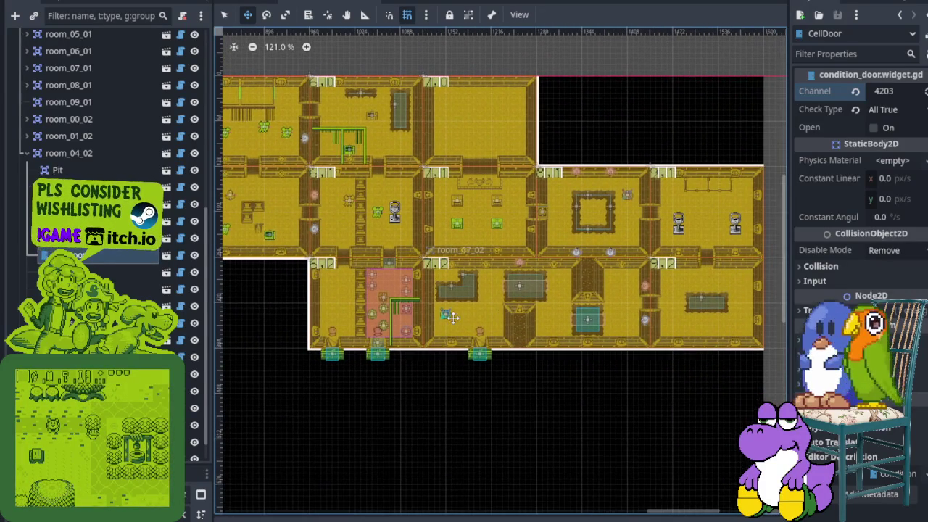
{"action": "scroll", "coordinate": [510, 316], "scroll_direction": "down", "scroll_amount": 2}
{"action": "scroll", "coordinate": [507, 310], "scroll_direction": "left", "scroll_amount": 5}
{"action": "scroll", "coordinate": [505, 305], "scroll_direction": "up", "scroll_amount": 3}
{"action": "scroll", "coordinate": [505, 305], "scroll_direction": "down", "scroll_amount": 2}
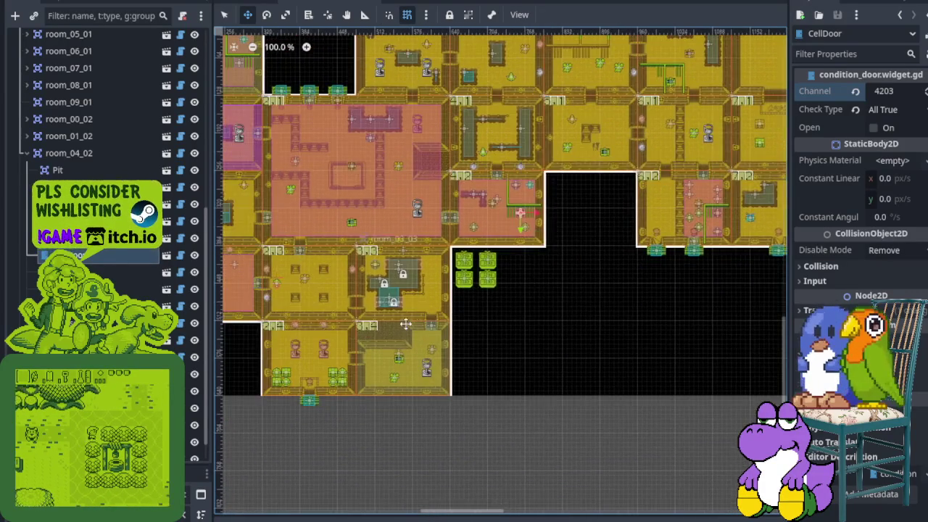
{"action": "scroll", "coordinate": [505, 306], "scroll_direction": "up", "scroll_amount": 2}
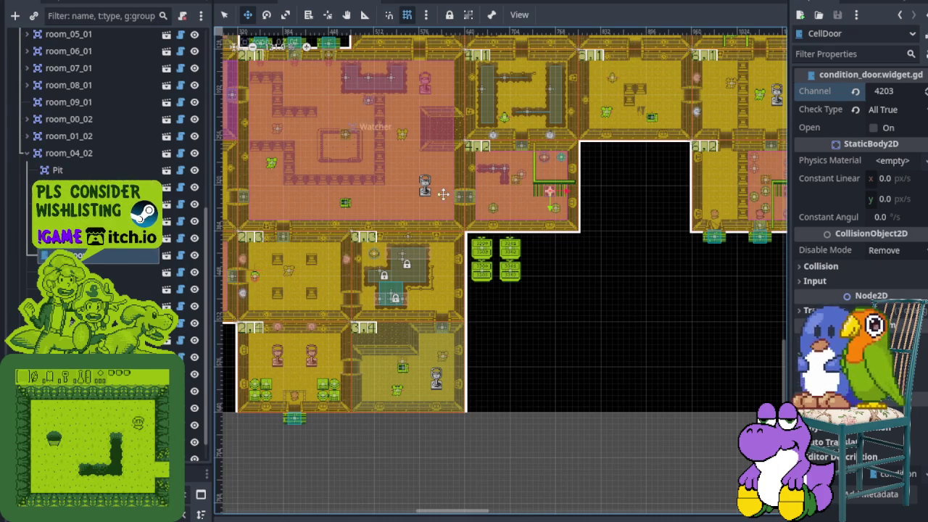
{"action": "left_click_drag", "start_coordinate": [342, 277], "coordinate": [450, 240]}
{"action": "mouse_move", "coordinate": [616, 211]}
{"action": "left_mouse_down"}
{"action": "mouse_move", "coordinate": [471, 327]}
{"action": "mouse_move", "coordinate": [385, 451]}
{"action": "mouse_move", "coordinate": [368, 454]}
{"action": "left_mouse_up"}
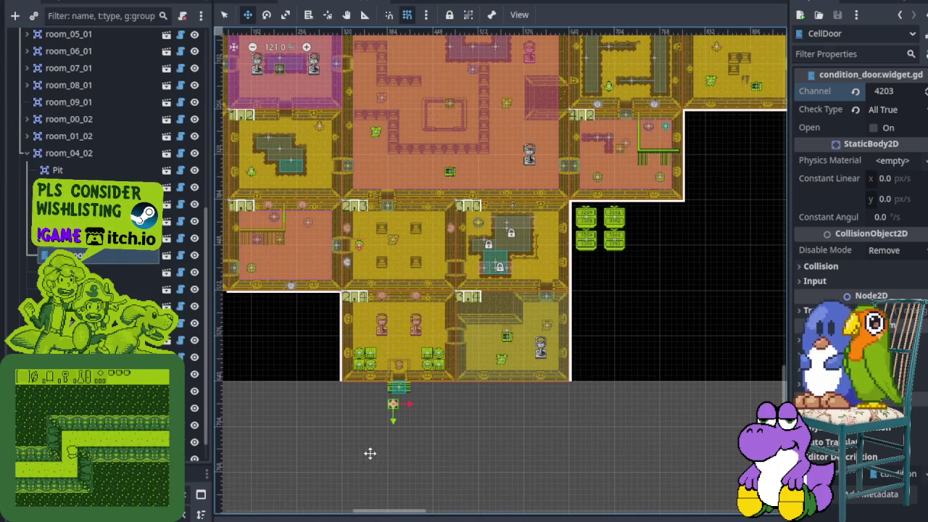
{"action": "key", "text": "ctrl+s"}
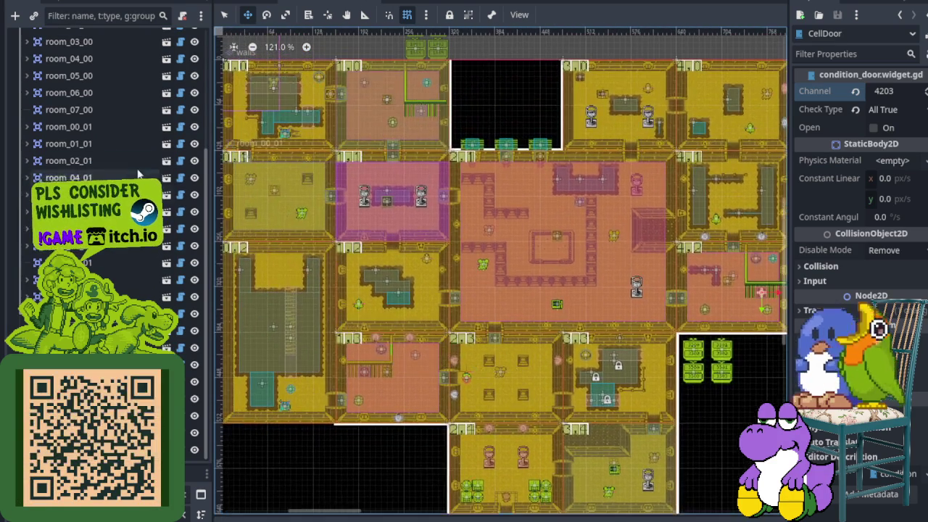
{"action": "scroll", "coordinate": [43, 145], "scroll_direction": "up", "scroll_amount": 5}
{"action": "left_click", "coordinate": [64, 88]}
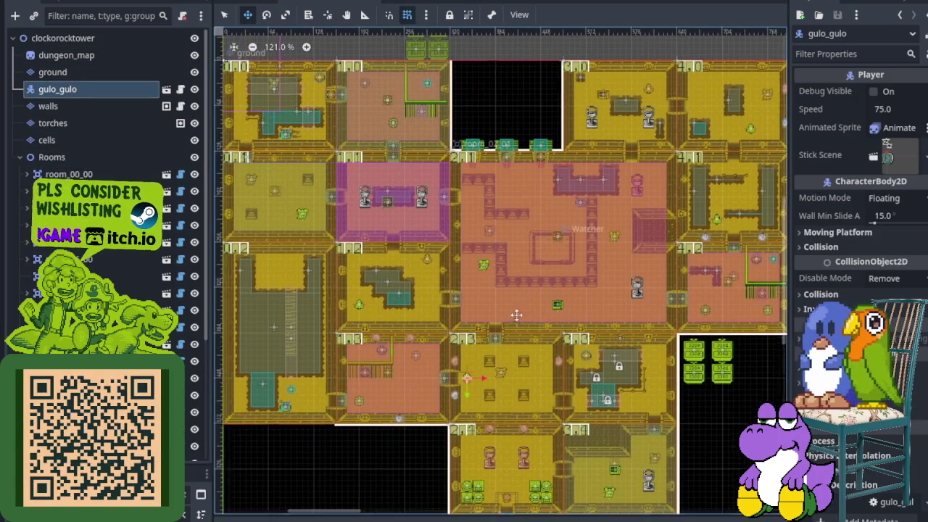
- Move gulo_gulo just below the dungeon's bottom entrance and save
{"action": "key", "text": "f"}
{"action": "left_click_drag", "start_coordinate": [380, 219], "coordinate": [422, 338]}
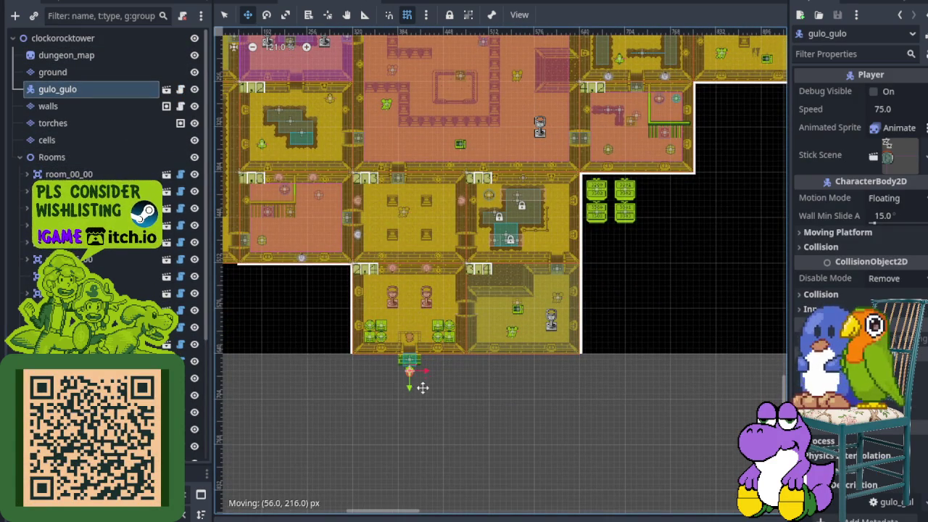
{"action": "key", "text": "ctrl+s"}
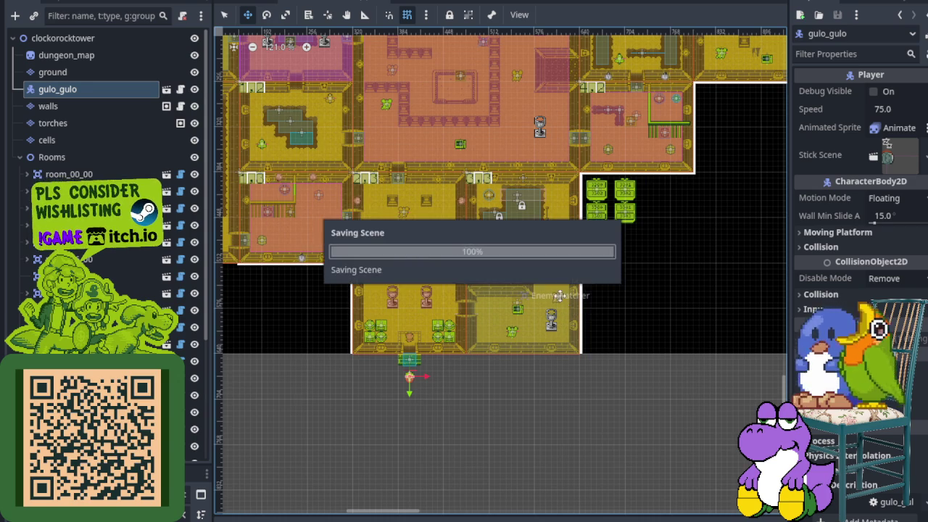
- Bring rooms 7,2 and 8,1 into view and select room_07_02 with the Select tool
{"action": "left_click_drag", "start_coordinate": [613, 216], "coordinate": [467, 332]}
{"action": "scroll", "coordinate": [467, 332], "scroll_direction": "up", "scroll_amount": 3}
{"action": "scroll", "coordinate": [467, 333], "scroll_direction": "right", "scroll_amount": 3}
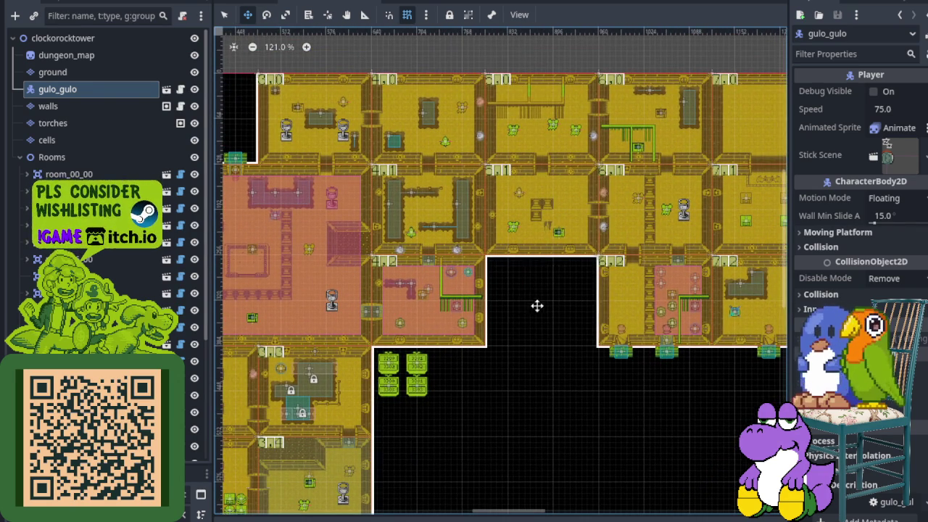
{"action": "scroll", "coordinate": [537, 306], "scroll_direction": "right", "scroll_amount": 5}
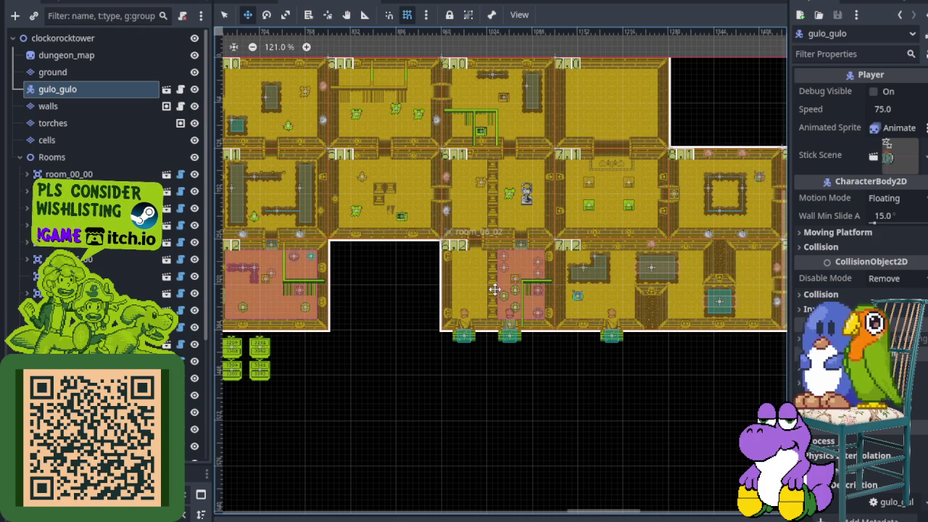
{"action": "scroll", "coordinate": [431, 210], "scroll_direction": "right", "scroll_amount": 3}
{"action": "scroll", "coordinate": [481, 267], "scroll_direction": "down", "scroll_amount": 3}
{"action": "scroll", "coordinate": [481, 267], "scroll_direction": "up", "scroll_amount": 6}
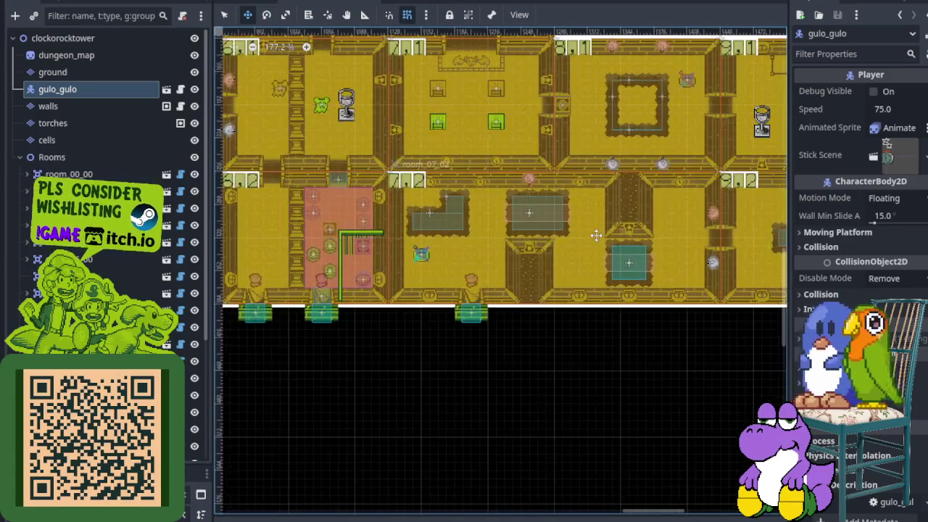
{"action": "left_click_drag", "start_coordinate": [596, 235], "coordinate": [438, 245]}
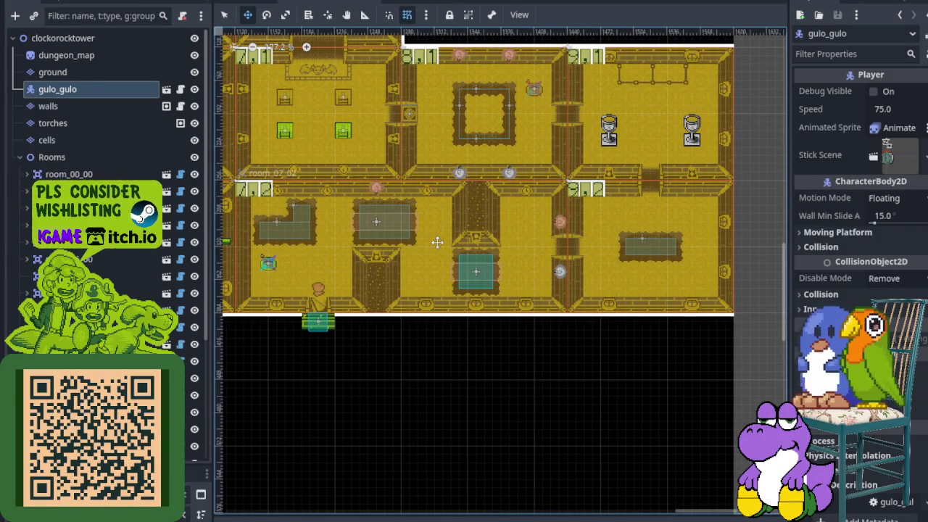
{"action": "scroll", "coordinate": [420, 252], "scroll_direction": "down", "scroll_amount": 2}
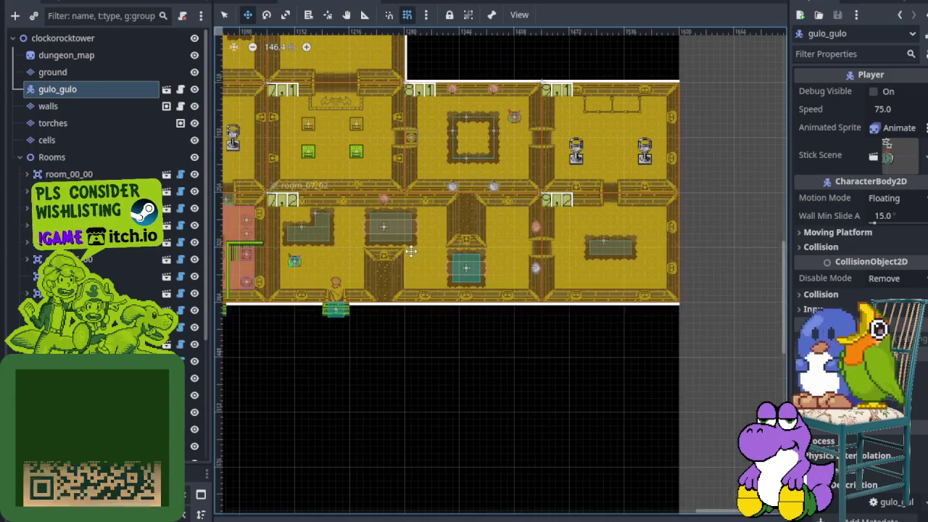
{"action": "scroll", "coordinate": [262, 155], "scroll_direction": "left", "scroll_amount": 2}
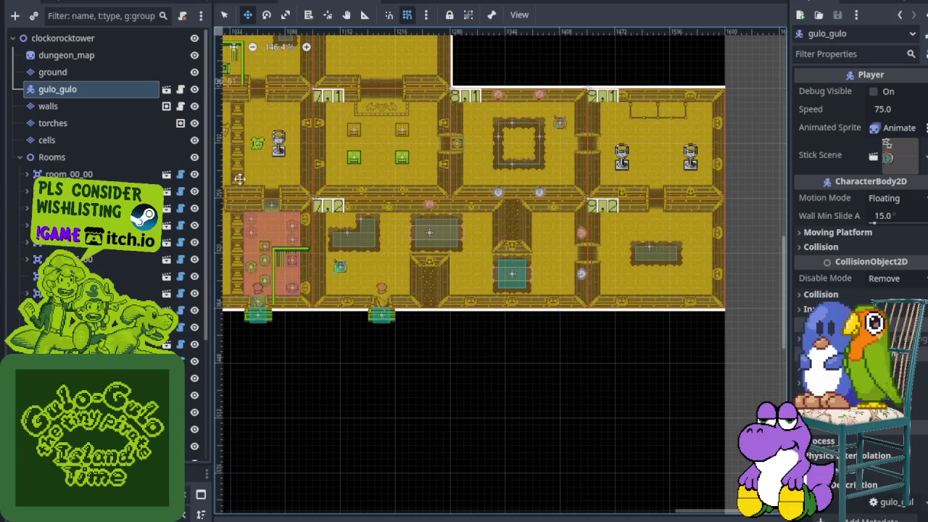
{"action": "left_click", "coordinate": [227, 17]}
{"action": "scroll", "coordinate": [425, 206], "scroll_direction": "up", "scroll_amount": 3}
{"action": "left_click", "coordinate": [425, 206]}
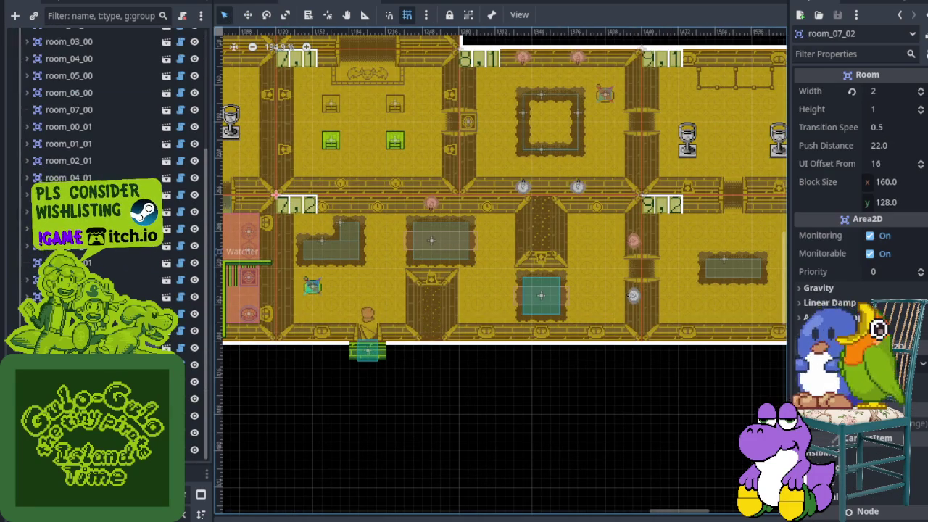
- Instantiate enemy_spawner.tscn under room 7,2 and place it just below the central pit
{"action": "right_click", "coordinate": [68, 48]}
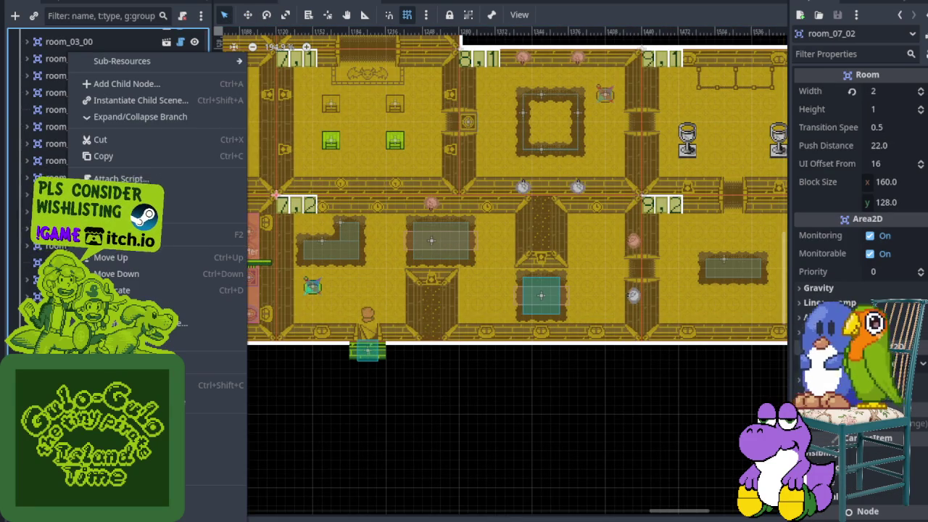
{"action": "right_click", "coordinate": [61, 349]}
{"action": "left_click", "coordinate": [276, 194]}
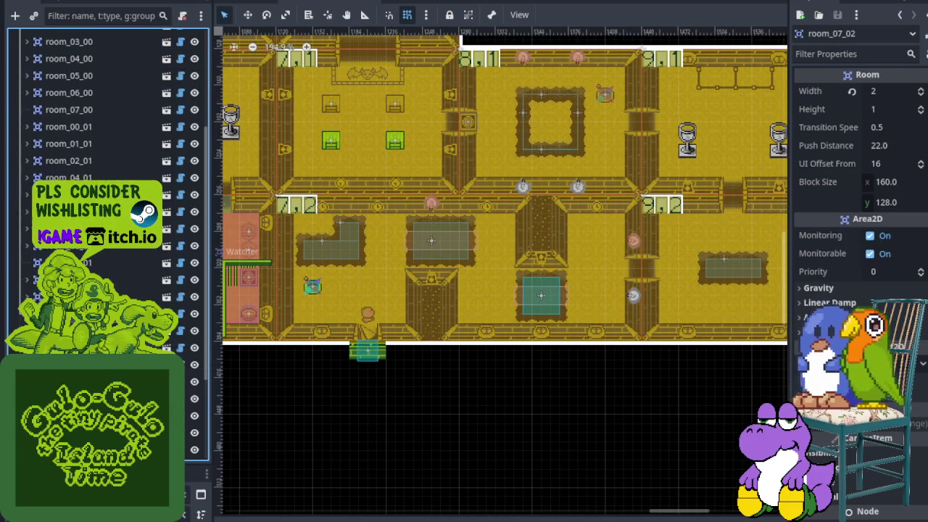
{"action": "right_click", "coordinate": [73, 323]}
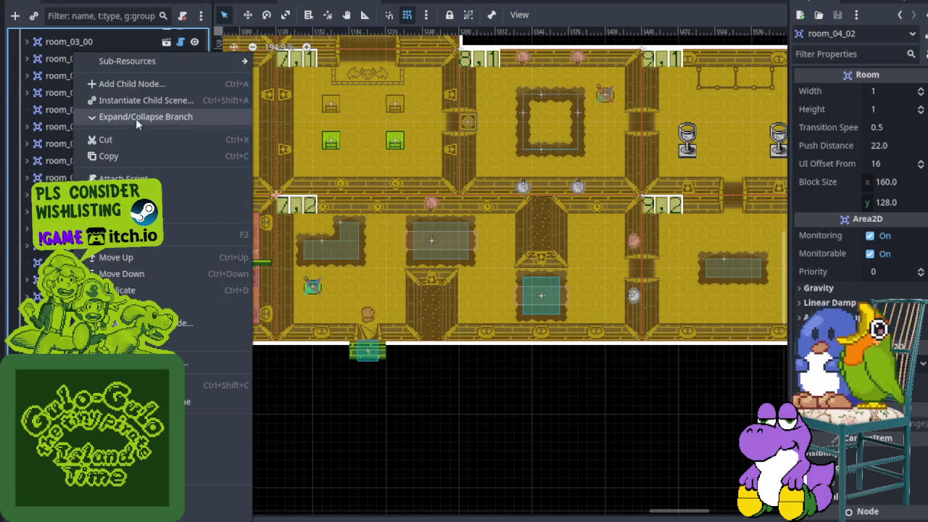
{"action": "left_click", "coordinate": [137, 100]}
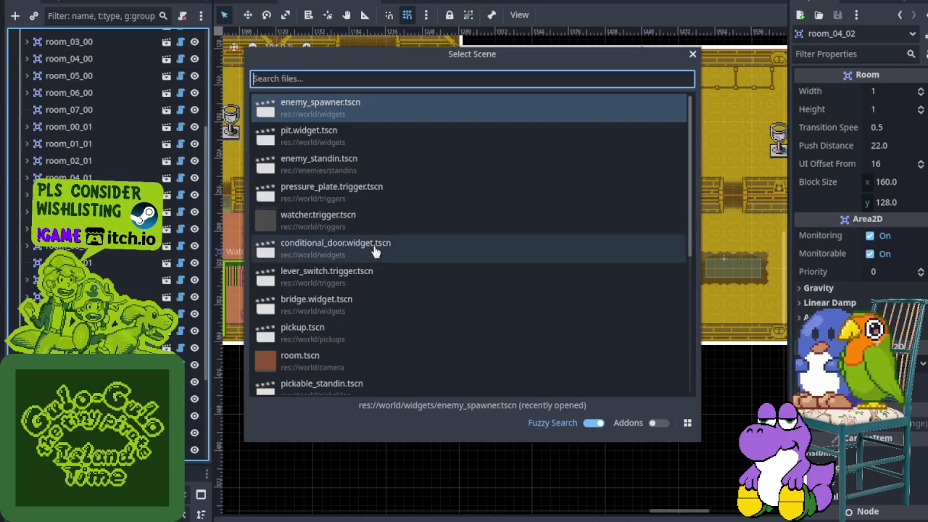
{"action": "double_click", "coordinate": [366, 109]}
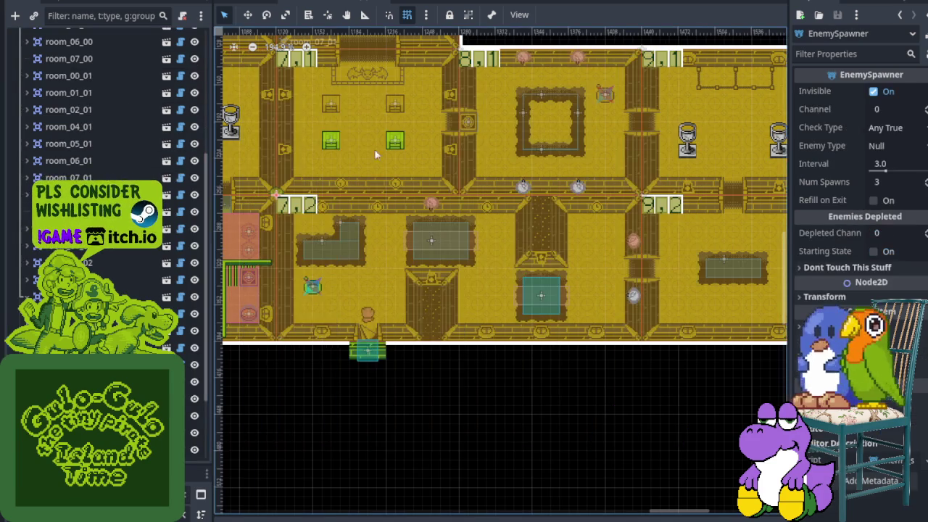
{"action": "scroll", "coordinate": [290, 188], "scroll_direction": "up", "scroll_amount": 3}
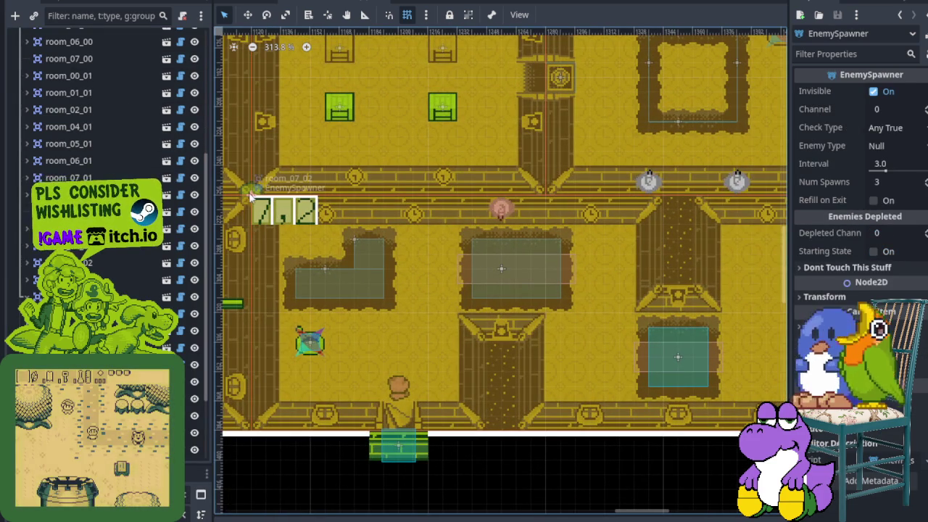
{"action": "left_click_drag", "start_coordinate": [255, 189], "coordinate": [315, 222]}
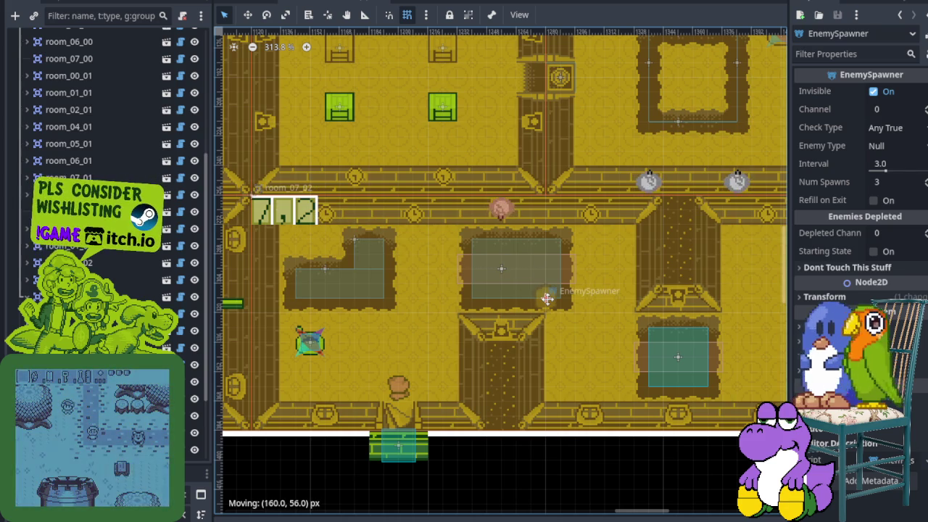
{"action": "left_click", "coordinate": [317, 236]}
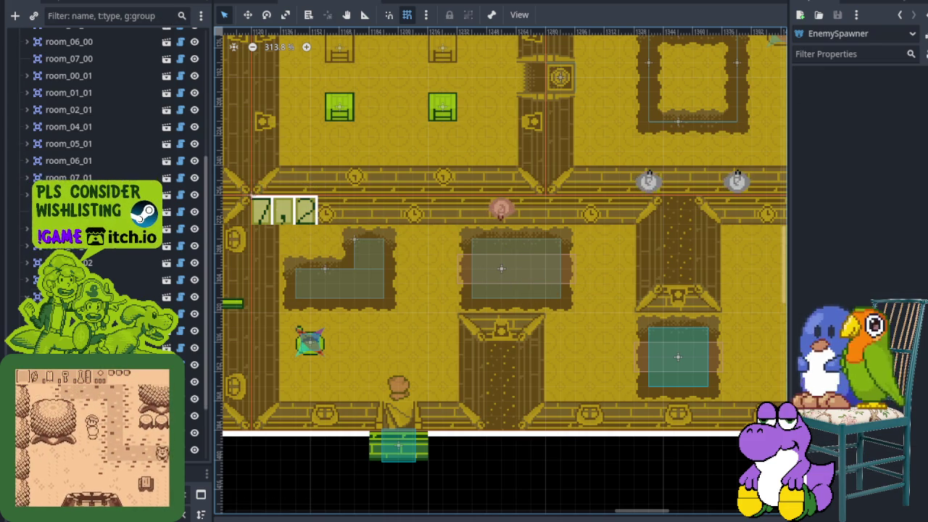
{"action": "right_click", "coordinate": [79, 297]}
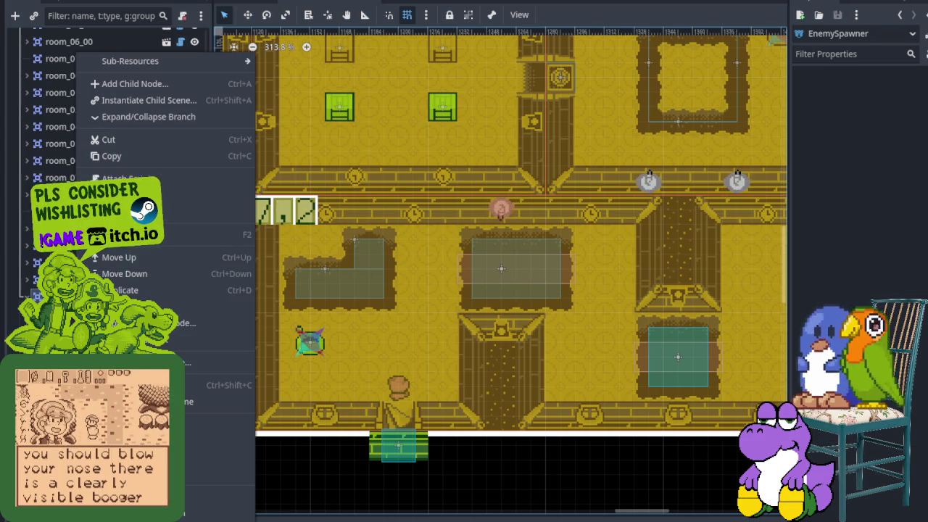
- Instantiate enemy_standin.tscn (Tedi) in room 7,2 and place it beside the lower teal block
{"action": "left_click", "coordinate": [159, 104]}
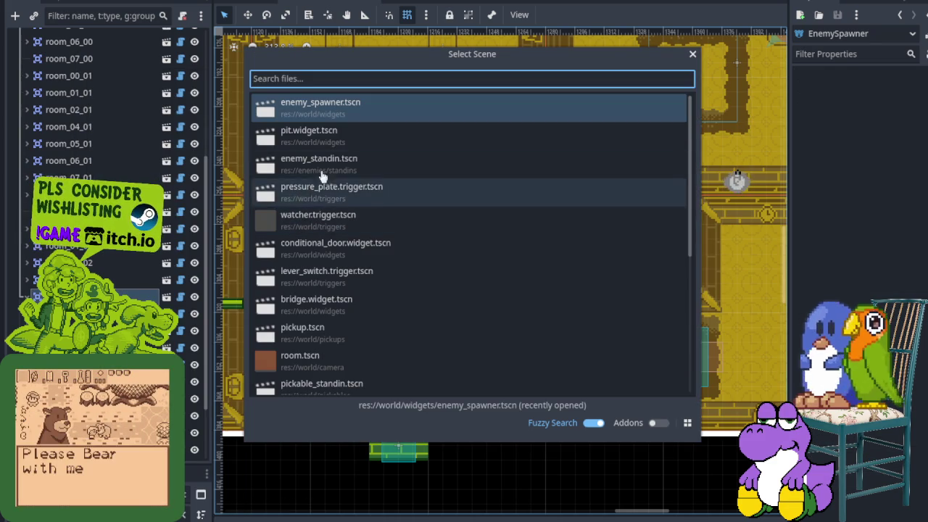
{"action": "double_click", "coordinate": [330, 168]}
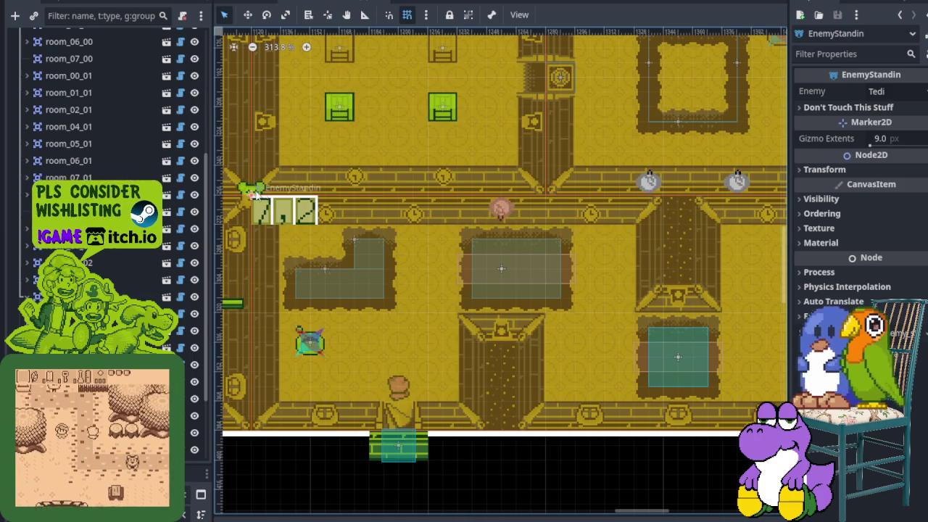
{"action": "left_click_drag", "start_coordinate": [253, 194], "coordinate": [585, 277]}
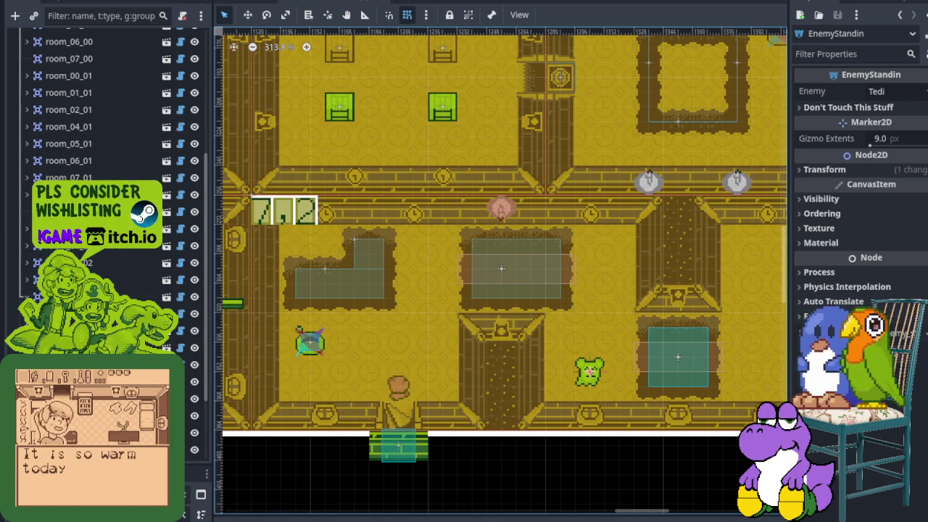
{"action": "scroll", "coordinate": [453, 335], "scroll_direction": "down", "scroll_amount": 2}
{"action": "scroll", "coordinate": [453, 335], "scroll_direction": "right", "scroll_amount": 3}
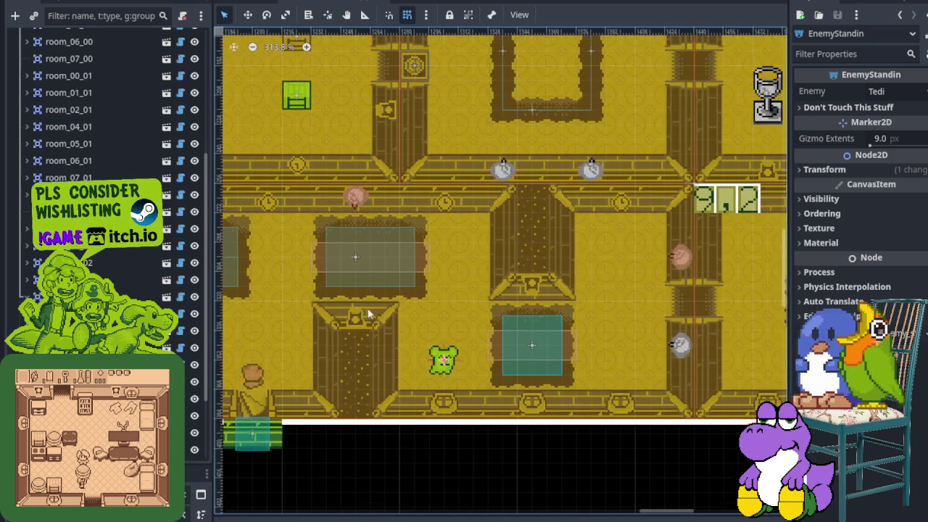
{"action": "scroll", "coordinate": [582, 313], "scroll_direction": "left", "scroll_amount": 2}
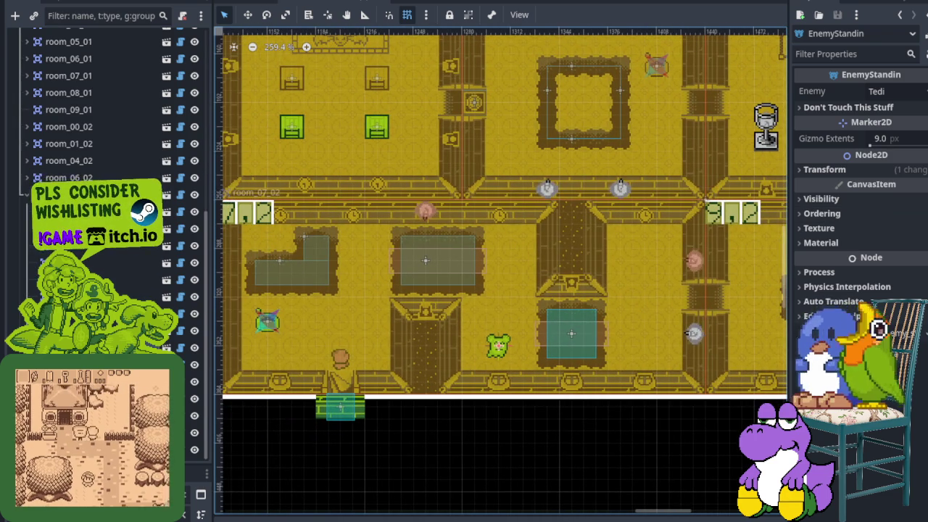
- Add a second enemy_standin in room 8,2's lower right, set its Enemy to Inaklat, and save
{"action": "right_click", "coordinate": [70, 52]}
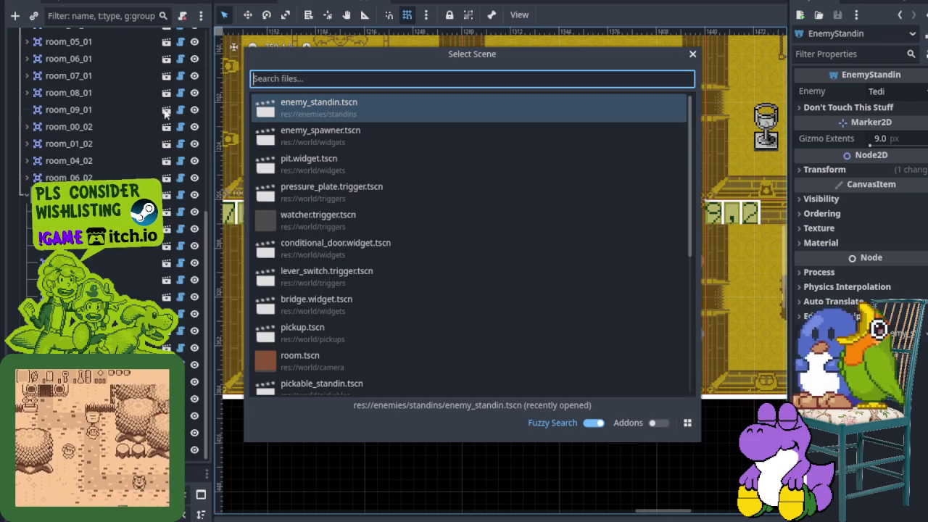
{"action": "left_click", "coordinate": [164, 100]}
{"action": "double_click", "coordinate": [329, 114]}
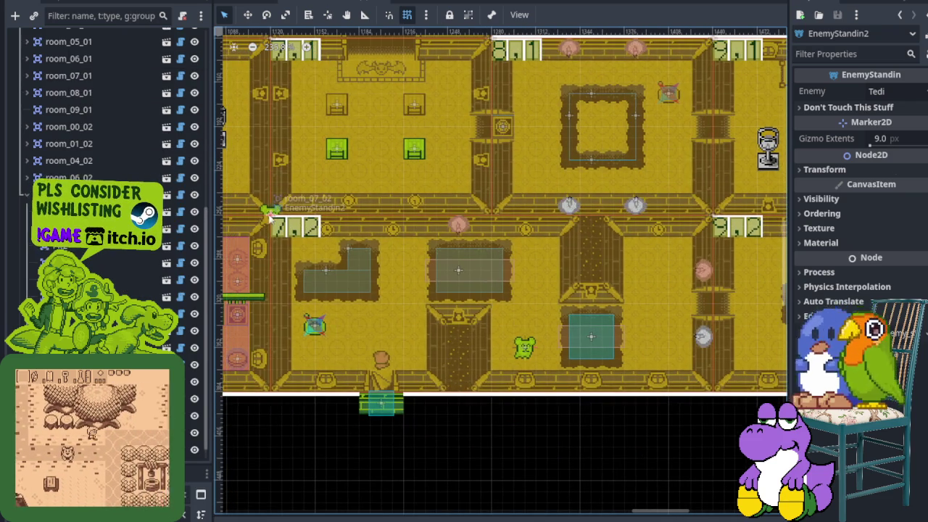
{"action": "mouse_move", "coordinate": [270, 212]}
{"action": "left_mouse_down"}
{"action": "mouse_move", "coordinate": [645, 261]}
{"action": "mouse_move", "coordinate": [668, 278]}
{"action": "left_mouse_up"}
{"action": "left_click", "coordinate": [897, 93]}
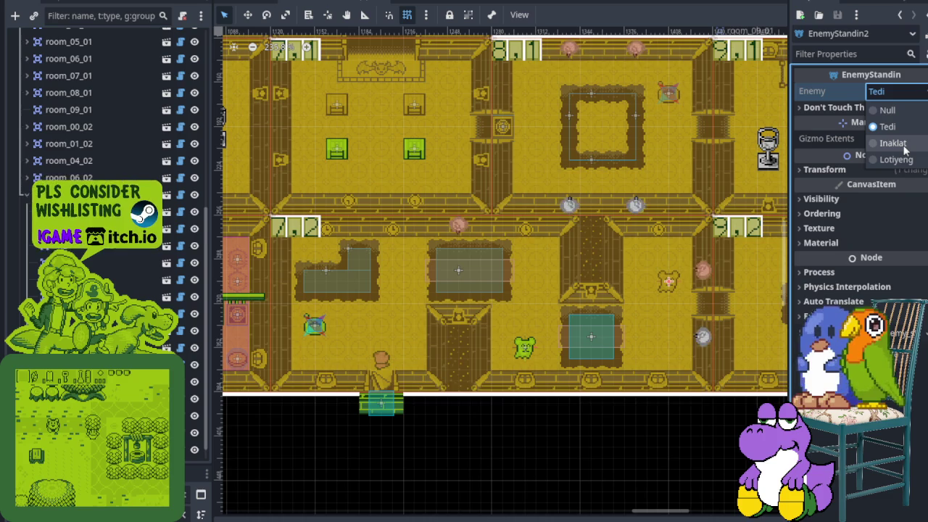
{"action": "left_click", "coordinate": [892, 144]}
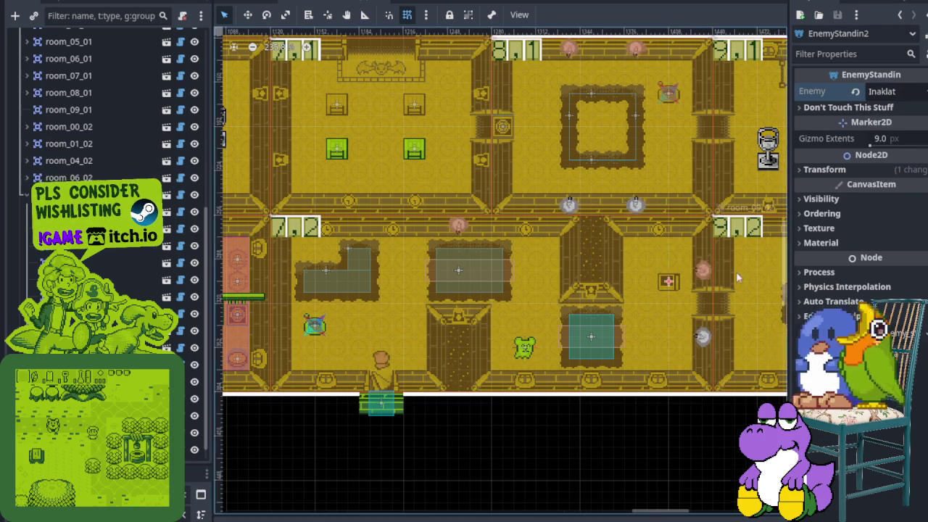
{"action": "scroll", "coordinate": [649, 288], "scroll_direction": "up", "scroll_amount": 3}
{"action": "mouse_move", "coordinate": [651, 296]}
{"action": "left_mouse_down"}
{"action": "mouse_move", "coordinate": [623, 305]}
{"action": "mouse_move", "coordinate": [648, 309]}
{"action": "mouse_move", "coordinate": [642, 322]}
{"action": "mouse_move", "coordinate": [628, 322]}
{"action": "mouse_move", "coordinate": [631, 278]}
{"action": "mouse_move", "coordinate": [594, 378]}
{"action": "mouse_move", "coordinate": [612, 411]}
{"action": "mouse_move", "coordinate": [627, 412]}
{"action": "left_mouse_up"}
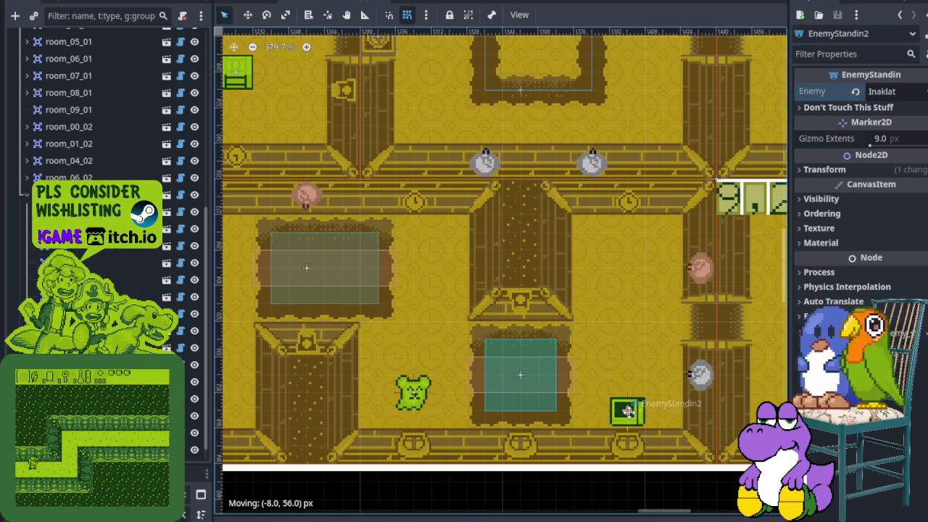
{"action": "key", "text": "ctrl+s"}
{"action": "scroll", "coordinate": [623, 359], "scroll_direction": "down", "scroll_amount": 5}
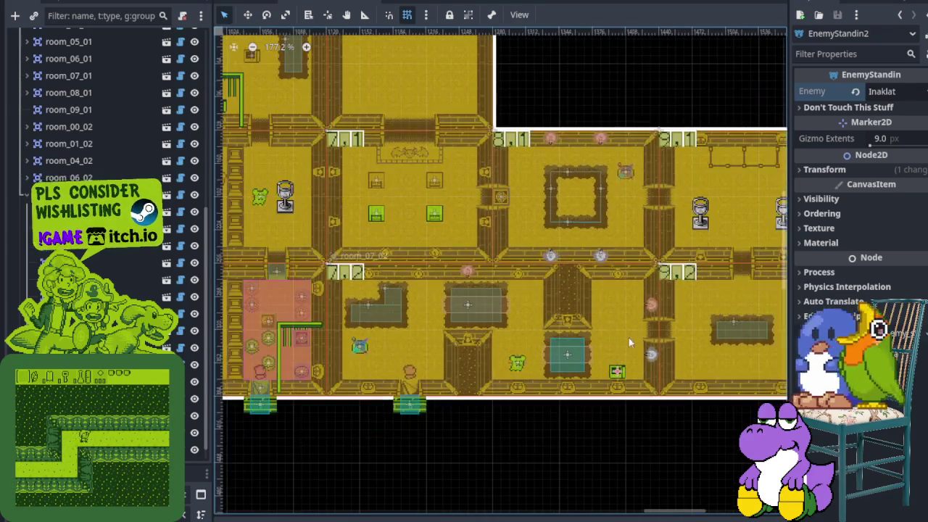
{"action": "scroll", "coordinate": [570, 301], "scroll_direction": "up", "scroll_amount": 3}
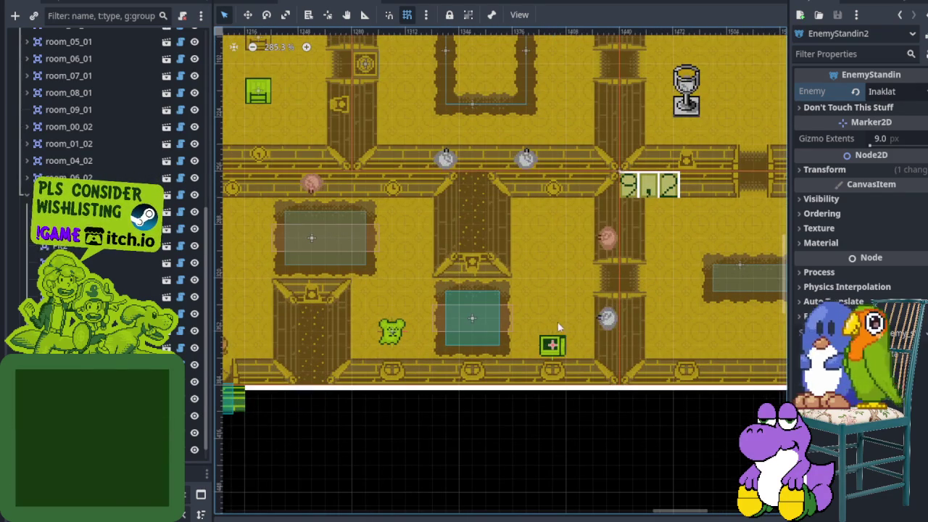
- Pan around the dungeon room map, then save and run the project with F5
{"action": "scroll", "coordinate": [580, 312], "scroll_direction": "right", "scroll_amount": 3}
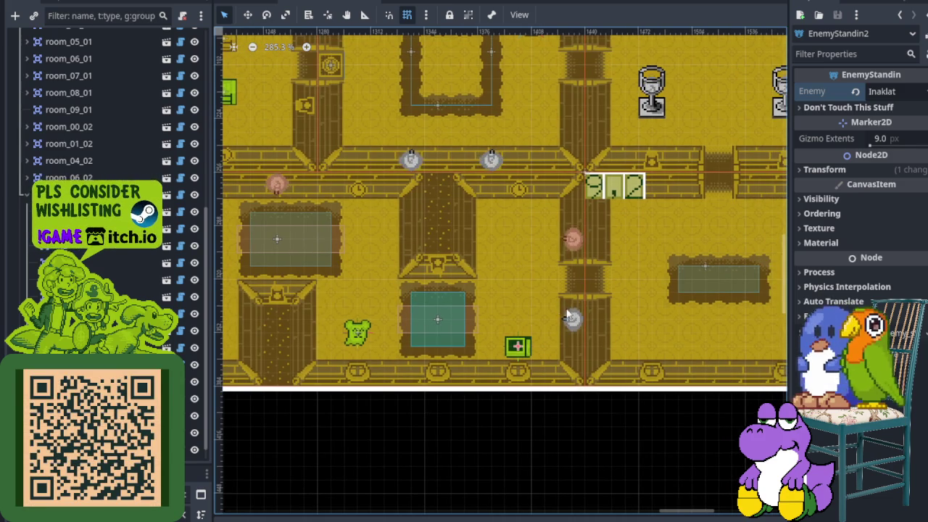
{"action": "scroll", "coordinate": [548, 294], "scroll_direction": "down", "scroll_amount": 2}
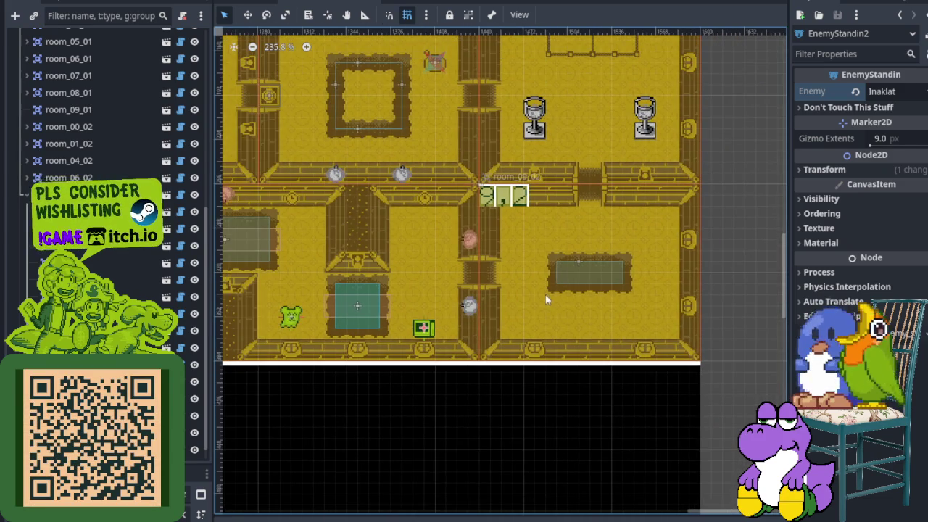
{"action": "scroll", "coordinate": [547, 287], "scroll_direction": "left", "scroll_amount": 5}
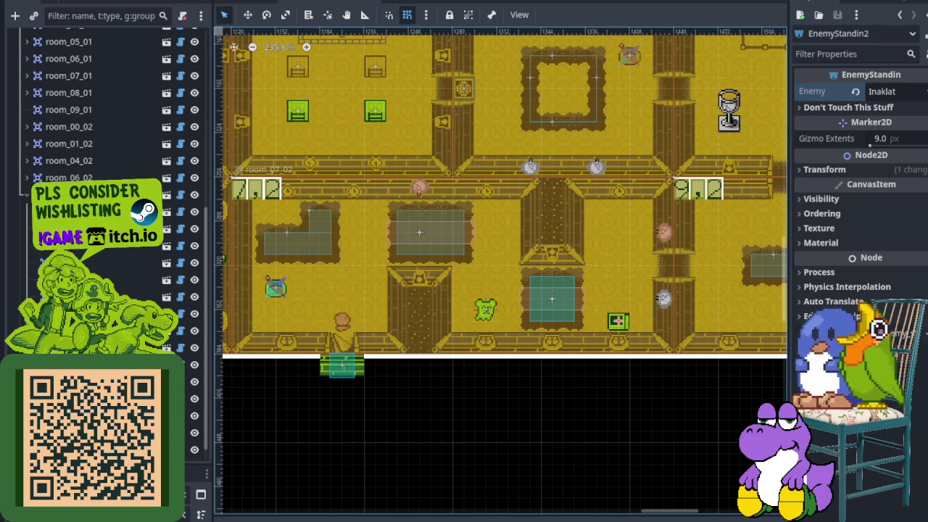
{"action": "scroll", "coordinate": [377, 366], "scroll_direction": "down", "scroll_amount": 5}
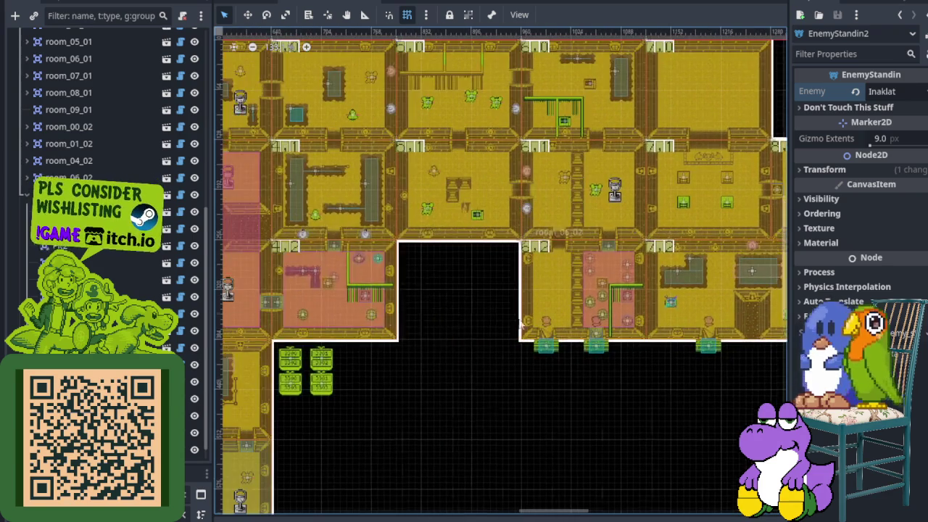
{"action": "mouse_move", "coordinate": [379, 357]}
{"action": "left_mouse_down"}
{"action": "mouse_move", "coordinate": [540, 244]}
{"action": "mouse_move", "coordinate": [638, 199]}
{"action": "left_mouse_up"}
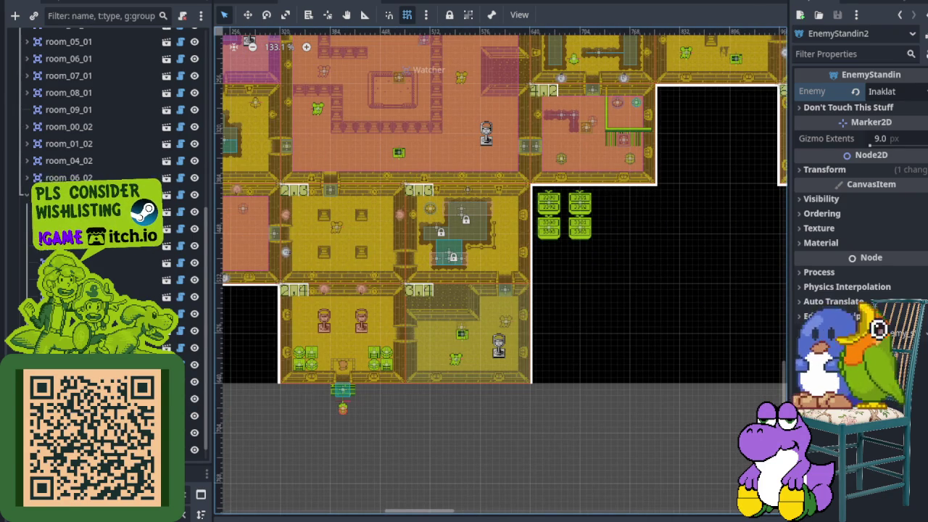
{"action": "left_click_drag", "start_coordinate": [433, 235], "coordinate": [533, 231]}
{"action": "scroll", "coordinate": [371, 244], "scroll_direction": "down", "scroll_amount": 3}
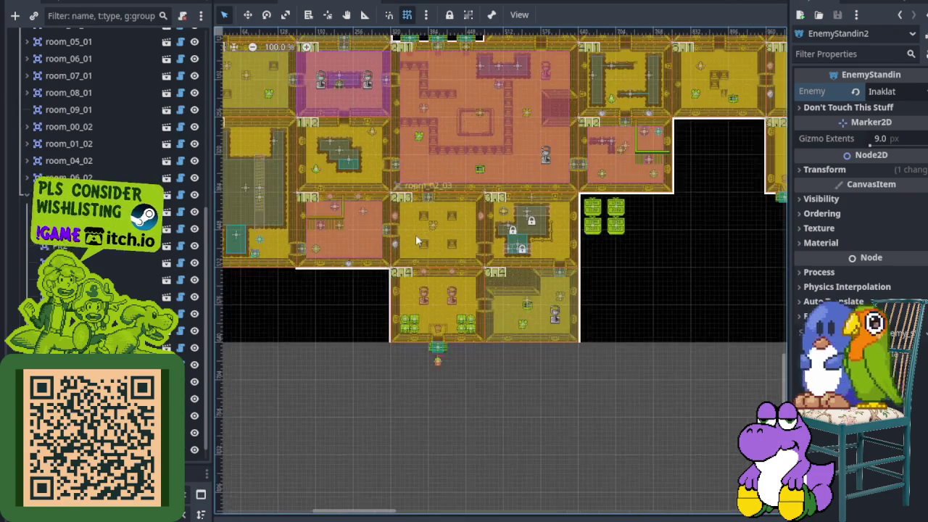
{"action": "left_click_drag", "start_coordinate": [416, 234], "coordinate": [457, 307]}
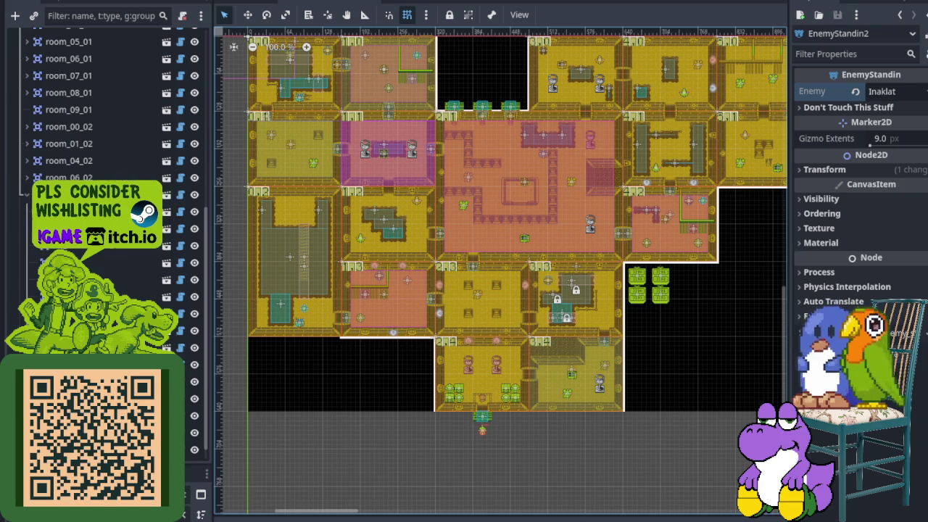
{"action": "key", "text": "F5"}
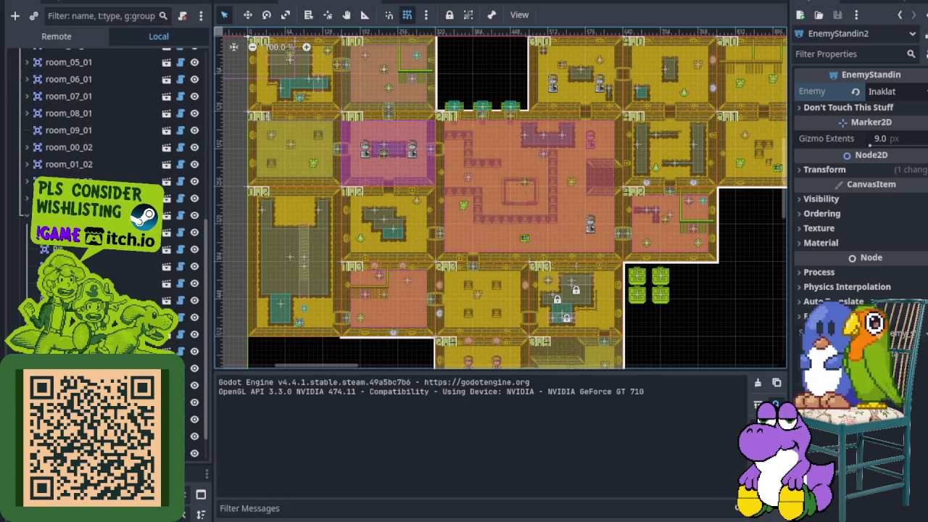
- Walk the player up and through the cave door into the next area
{"action": "key", "text": "Up"}
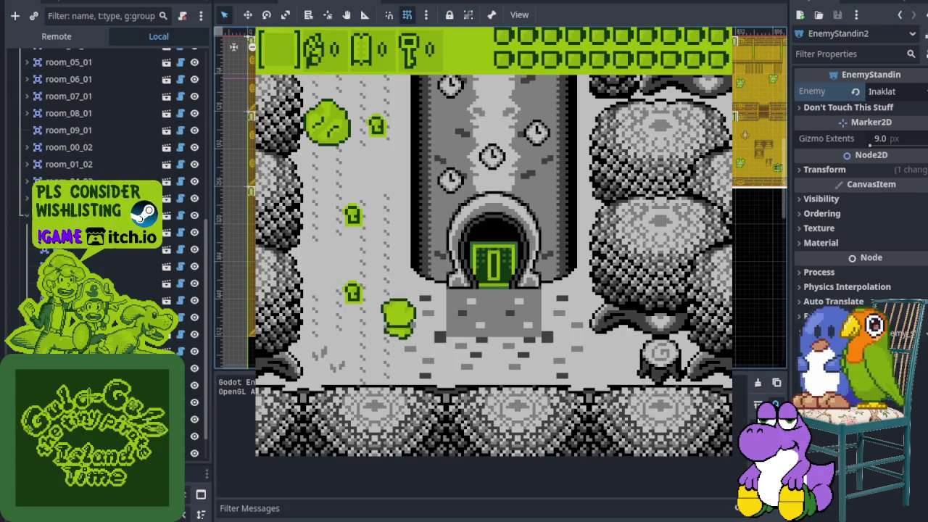
{"action": "key", "text": "Up"}
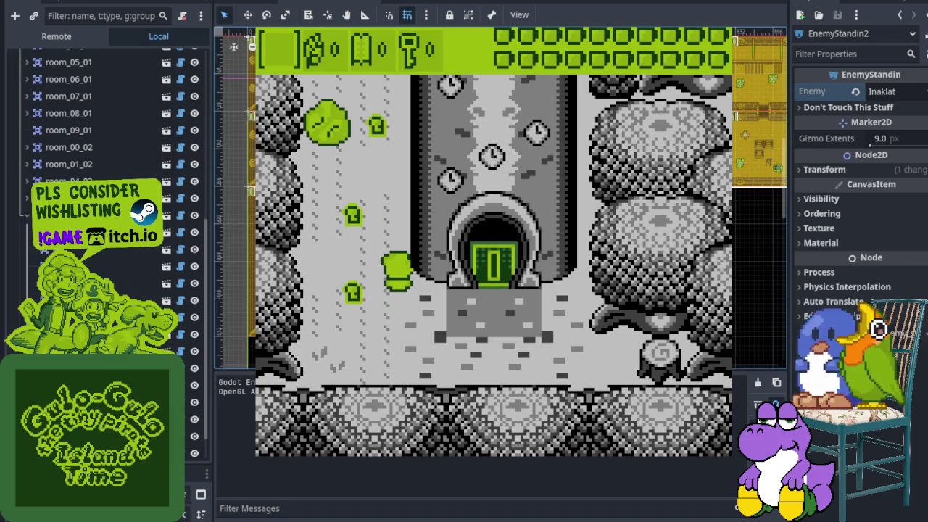
{"action": "key", "text": "Left"}
{"action": "key", "text": "Right"}
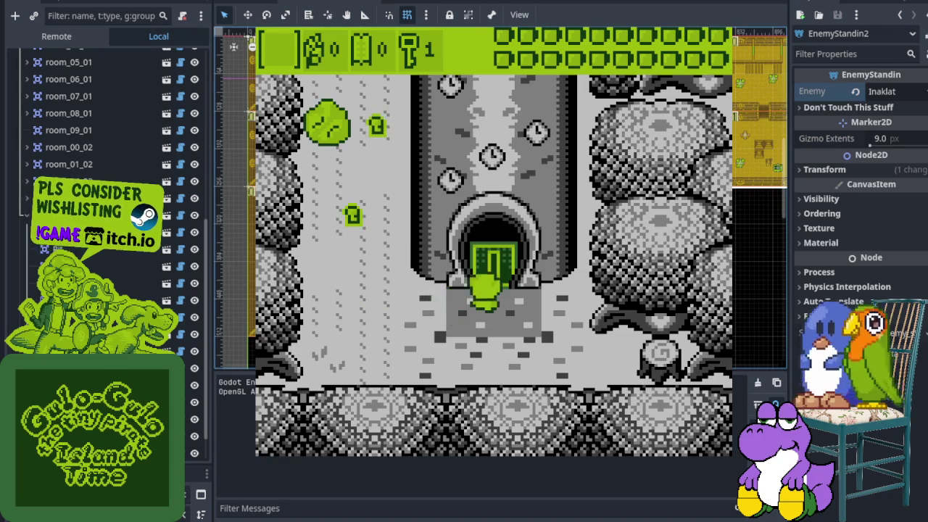
{"action": "key", "text": "Up"}
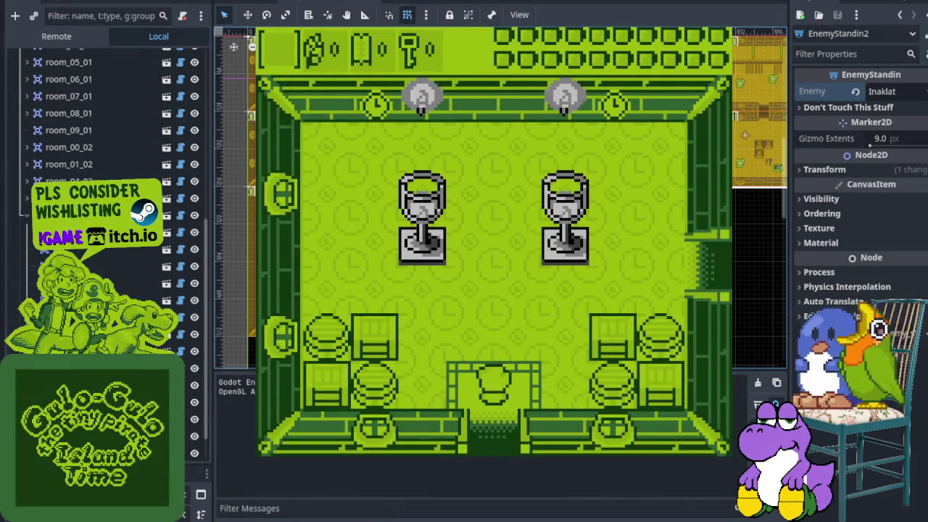
- Walk up through the room and right into the goblet room
{"action": "key", "text": "Up"}
{"action": "key", "text": "Right"}
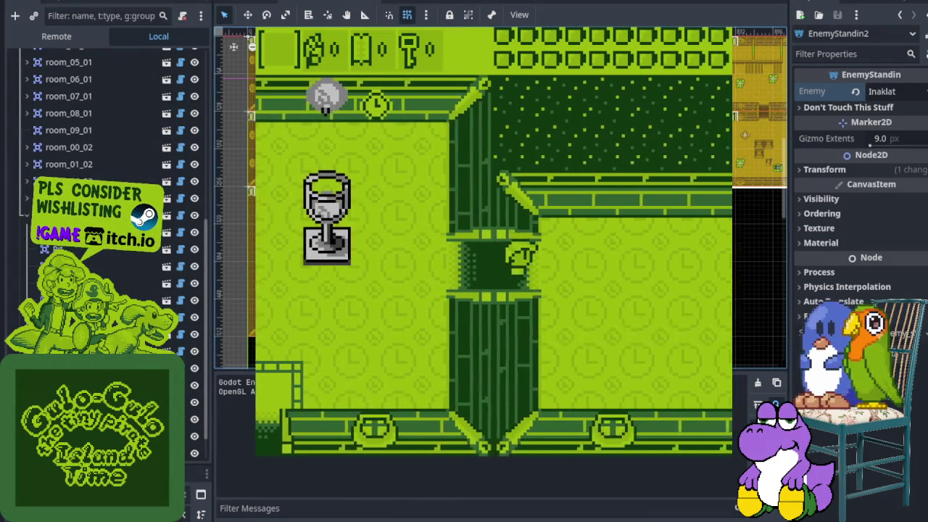
{"action": "key", "text": "Right"}
{"action": "key", "text": "Right"}
{"action": "key", "text": "Left"}
{"action": "key", "text": "Right"}
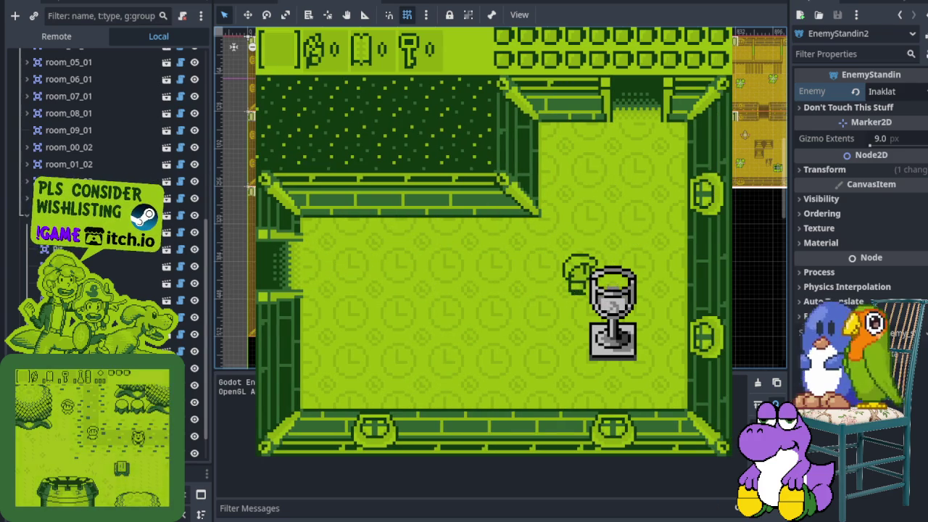
- Walk up into the room above, trigger the dialogue and dismiss it with Space
{"action": "key", "text": "Up"}
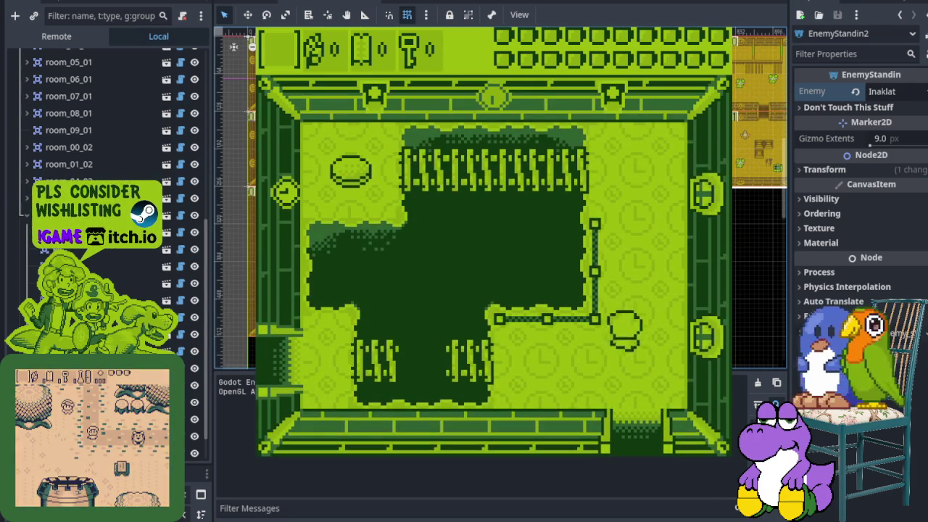
{"action": "key", "text": "Left"}
{"action": "key", "text": "Up"}
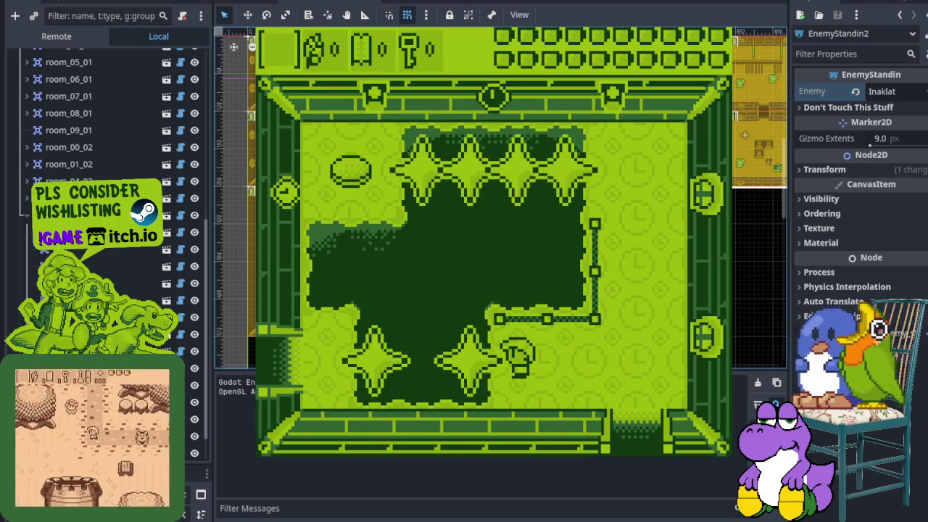
{"action": "key", "text": "Up"}
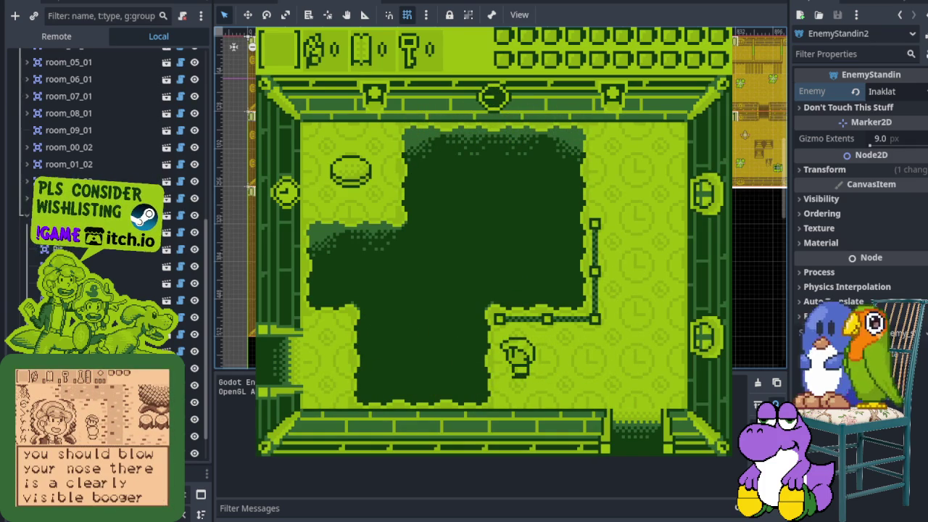
{"action": "key", "text": "space"}
- Cross the grass room and walk left into the room with four square blocks
{"action": "key", "text": "Right"}
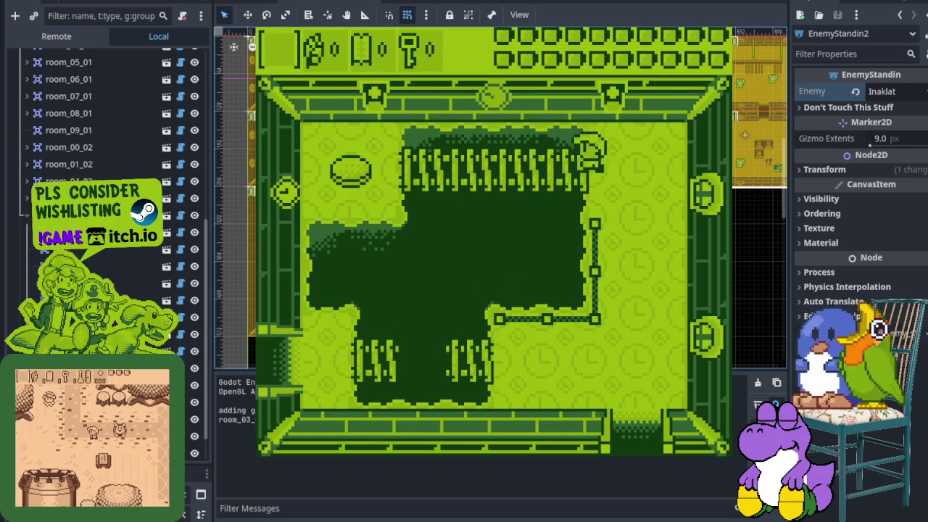
{"action": "key", "text": "Left"}
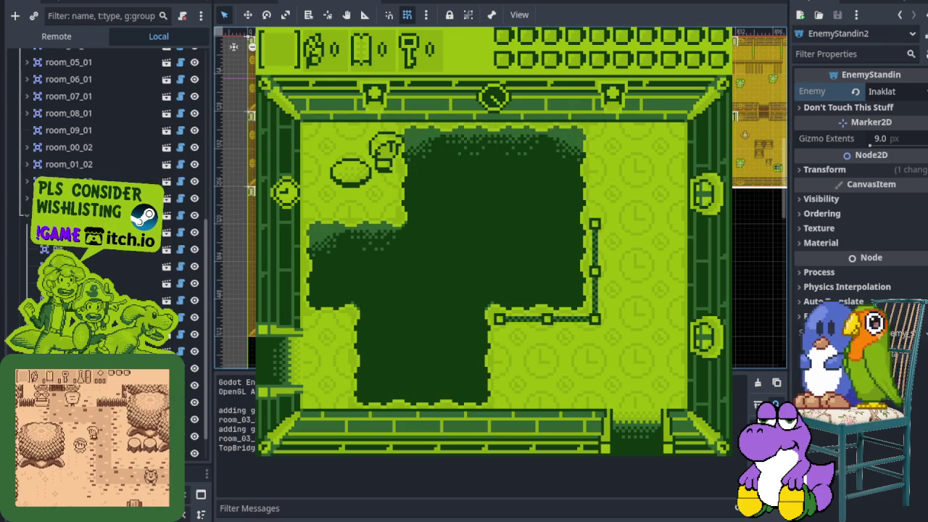
{"action": "key", "text": "Right"}
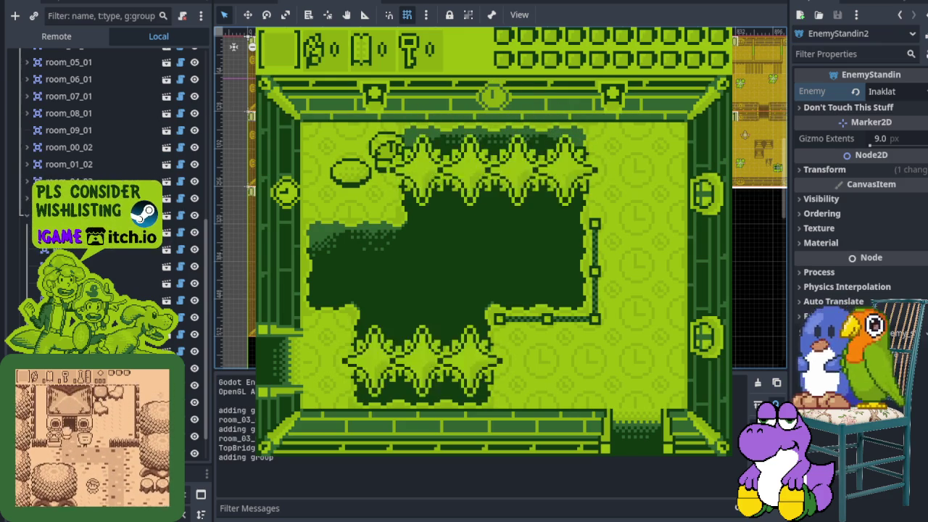
{"action": "key", "text": "Down"}
{"action": "key", "text": "Down"}
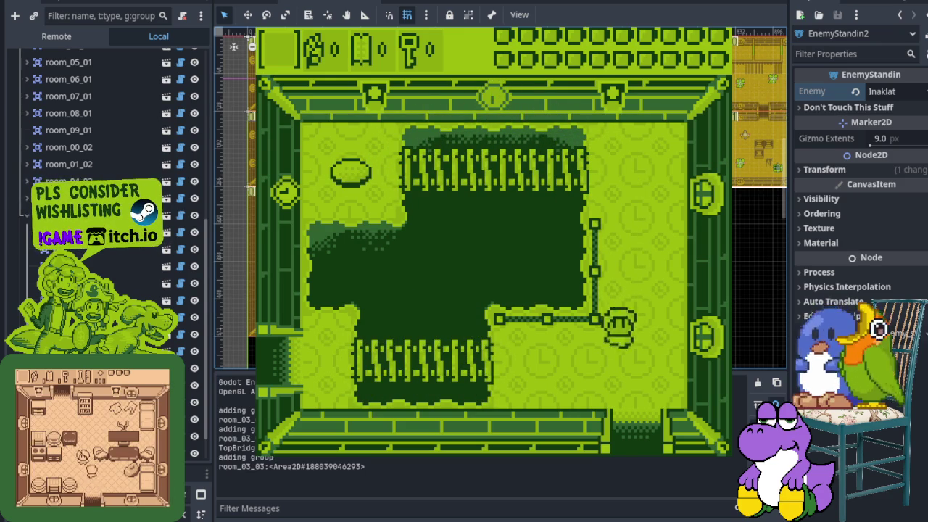
{"action": "key", "text": "Left"}
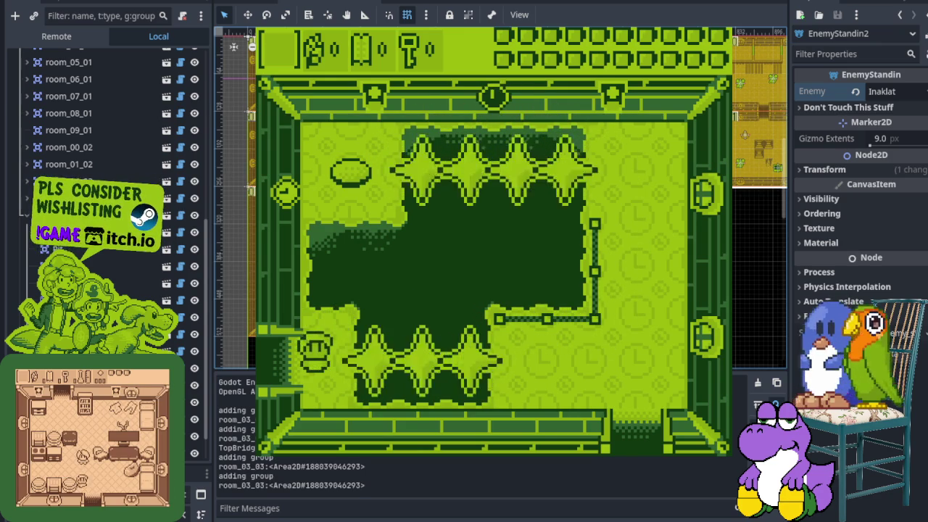
{"action": "key", "text": "Left"}
{"action": "key", "text": "Up"}
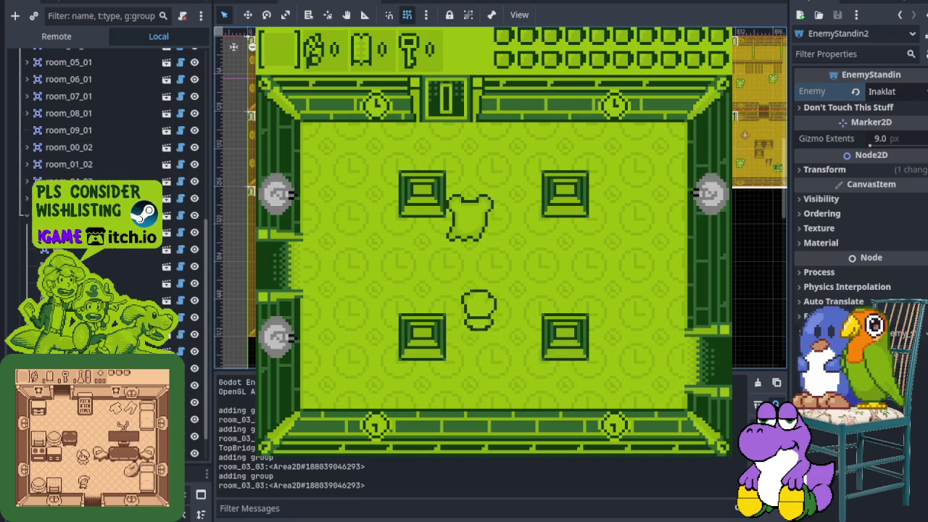
- Leave through the west door and strike the enemy in the next room with the sword
{"action": "key", "text": "Down"}
{"action": "key", "text": "Left"}
{"action": "key", "text": "Down"}
{"action": "key", "text": "Left"}
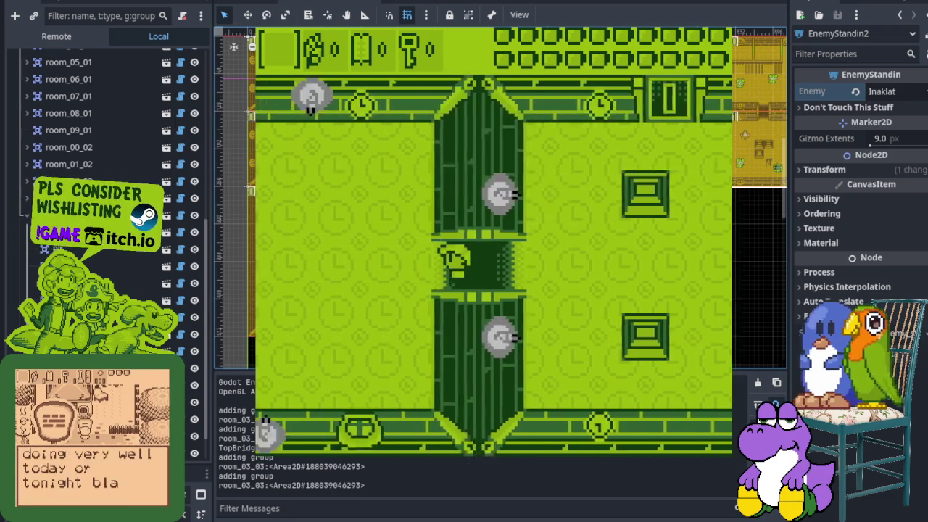
{"action": "key", "text": "Up"}
{"action": "key", "text": "x"}
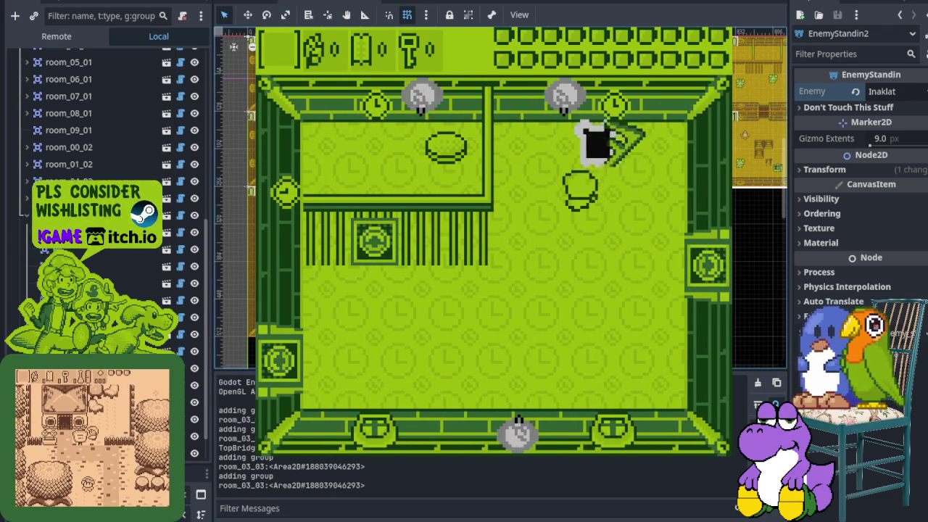
- Swing the sword, then walk up and left through the opened gate
{"action": "key", "text": "Down"}
{"action": "key", "text": "Left"}
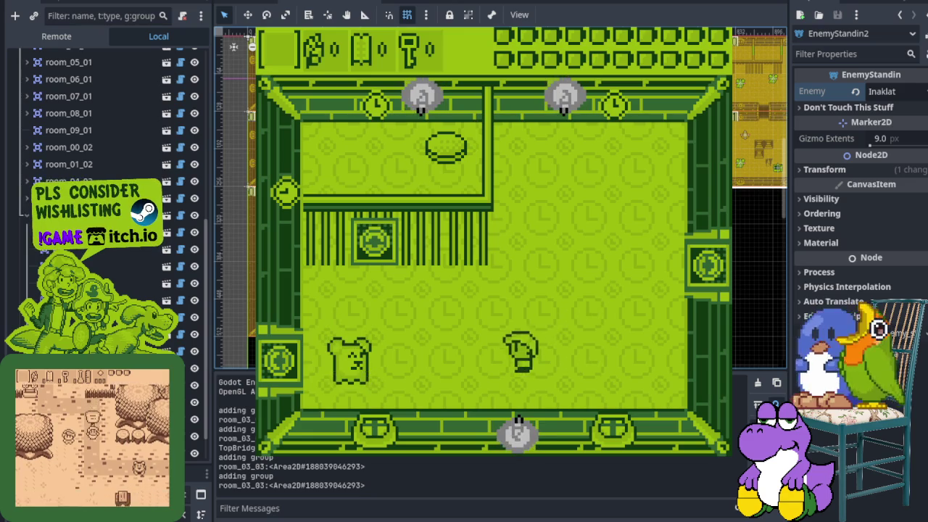
{"action": "key", "text": "x"}
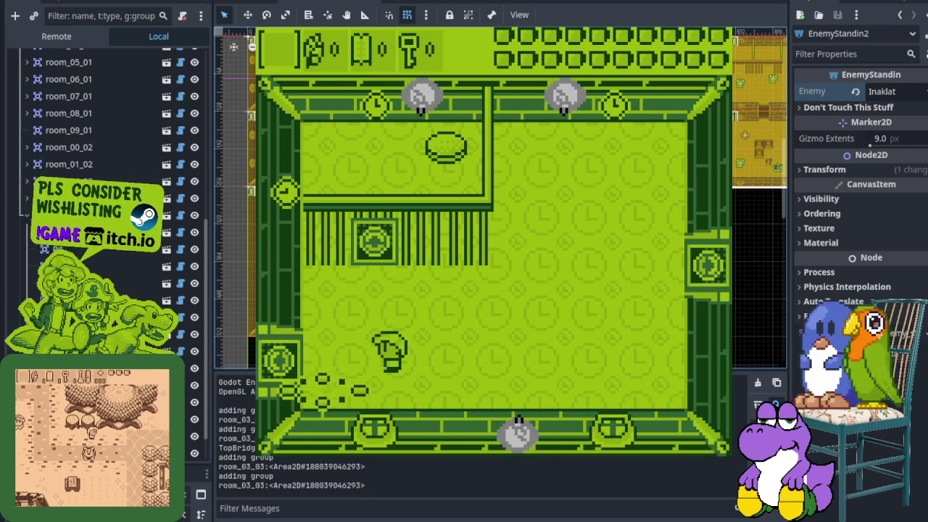
{"action": "key", "text": "Up"}
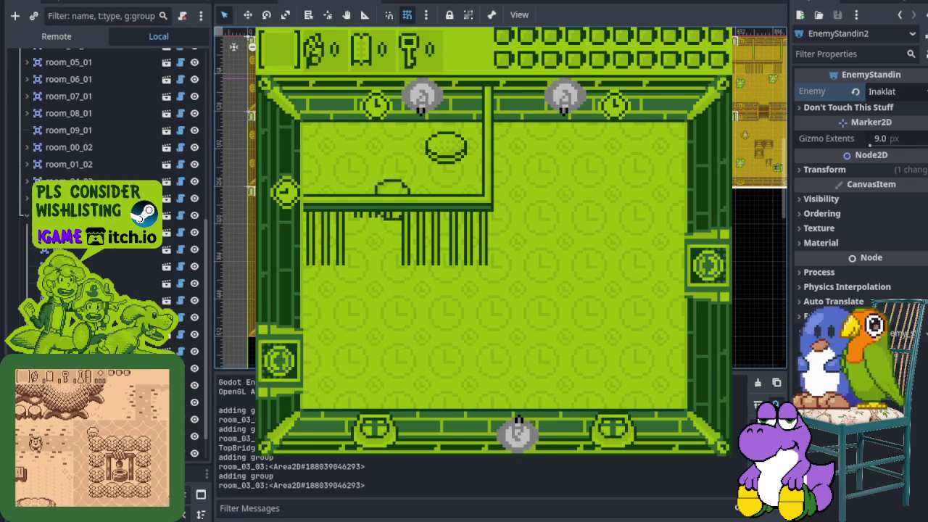
{"action": "key", "text": "Left"}
{"action": "key", "text": "Left"}
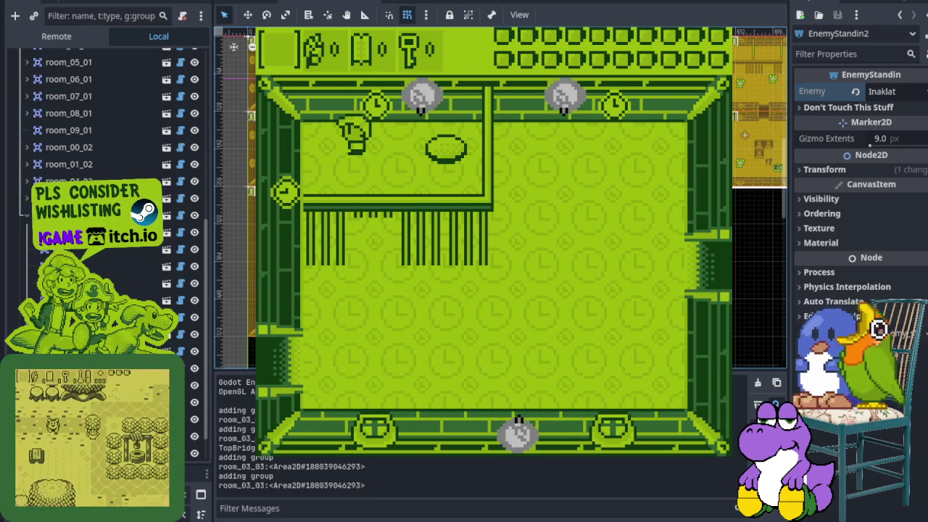
{"action": "key", "text": "Down"}
{"action": "key", "text": "Down"}
{"action": "key", "text": "Left"}
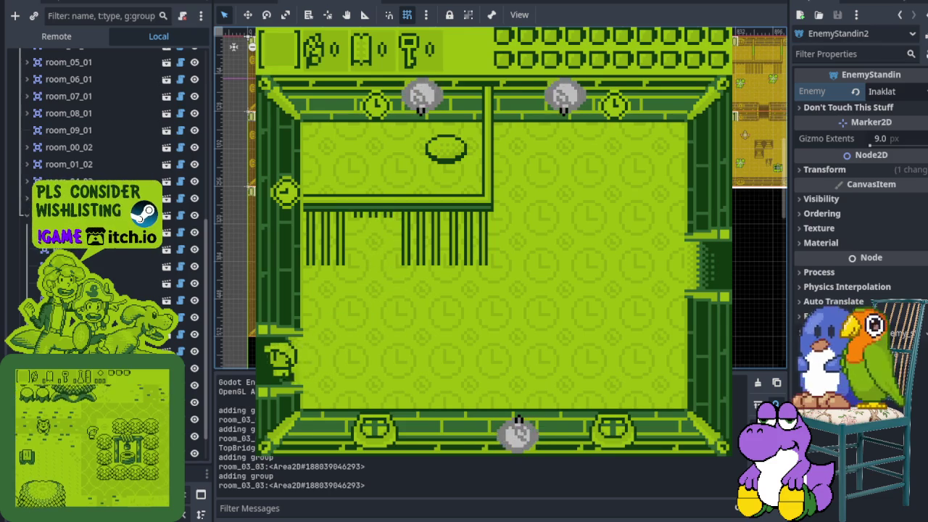
- Enter the next room, pick up the key and walk down the stairs
{"action": "key", "text": "Left"}
{"action": "key", "text": "Up"}
{"action": "key", "text": "Left"}
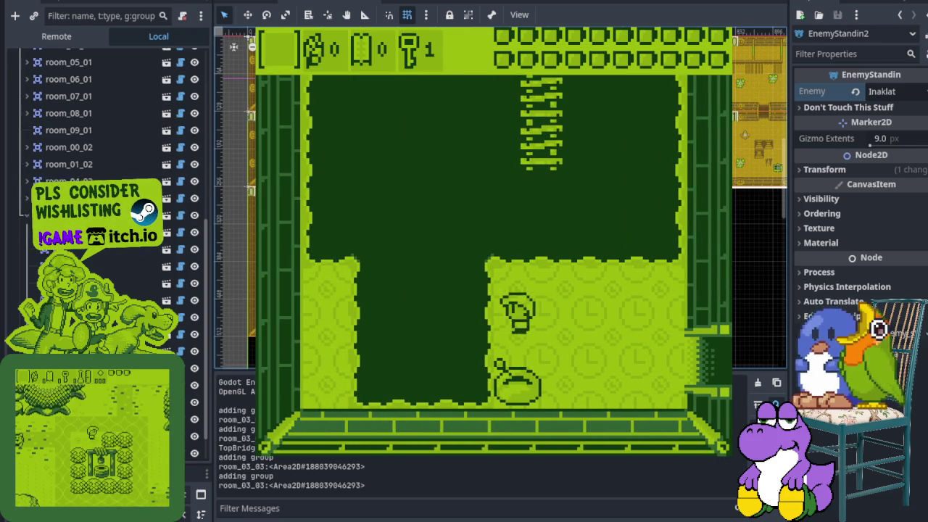
{"action": "key", "text": "Down"}
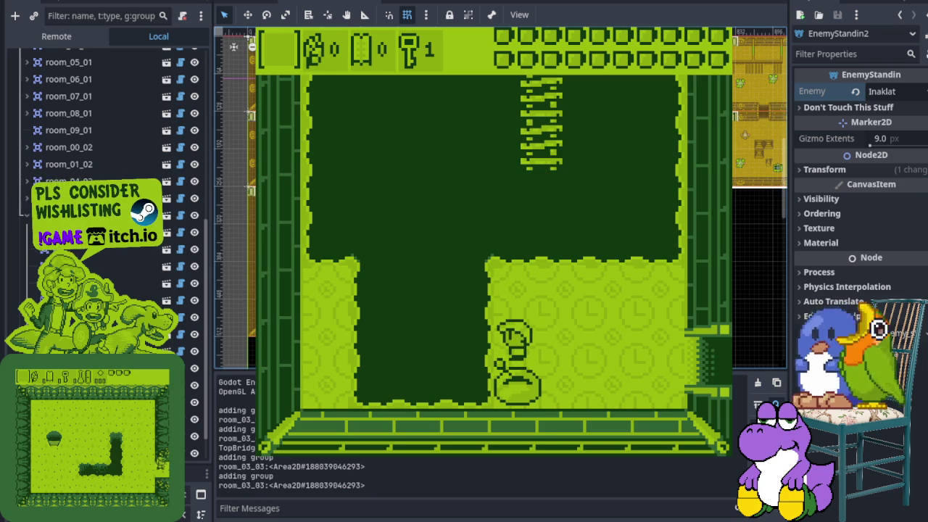
- Walk right along the corridor, climbing up and back down the ladder
{"action": "key", "text": "Right"}
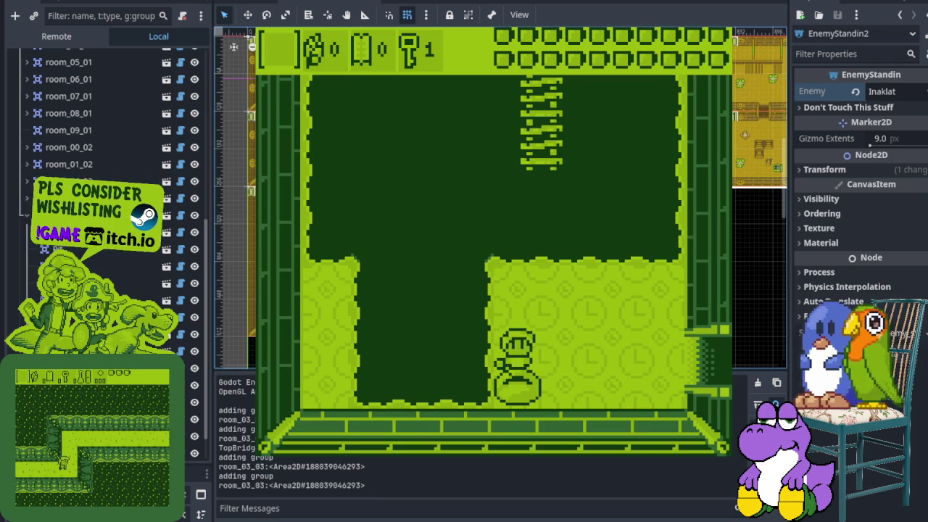
{"action": "key", "text": "Right"}
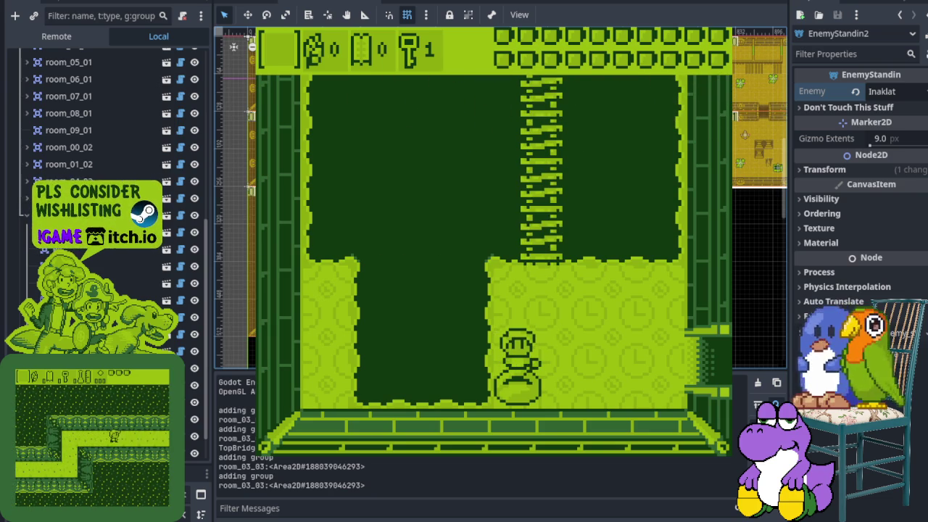
{"action": "key", "text": "Up"}
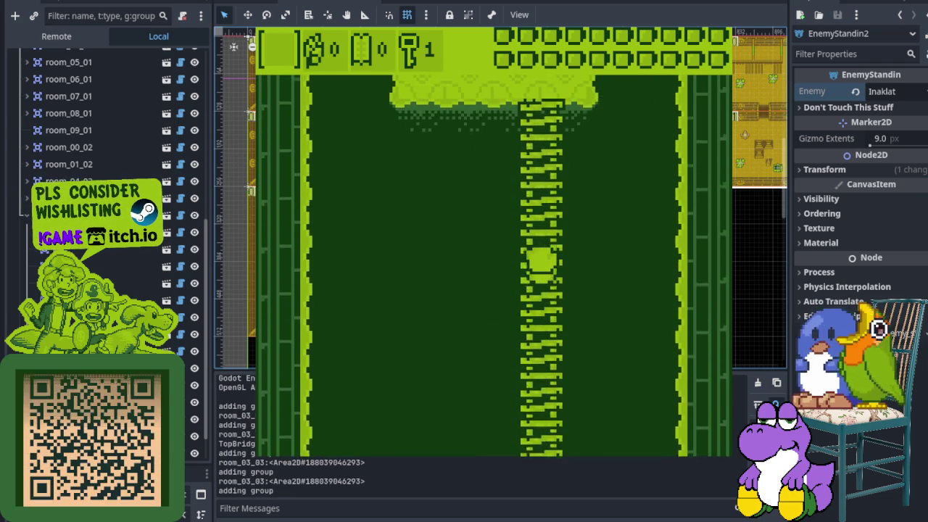
{"action": "key", "text": "Down"}
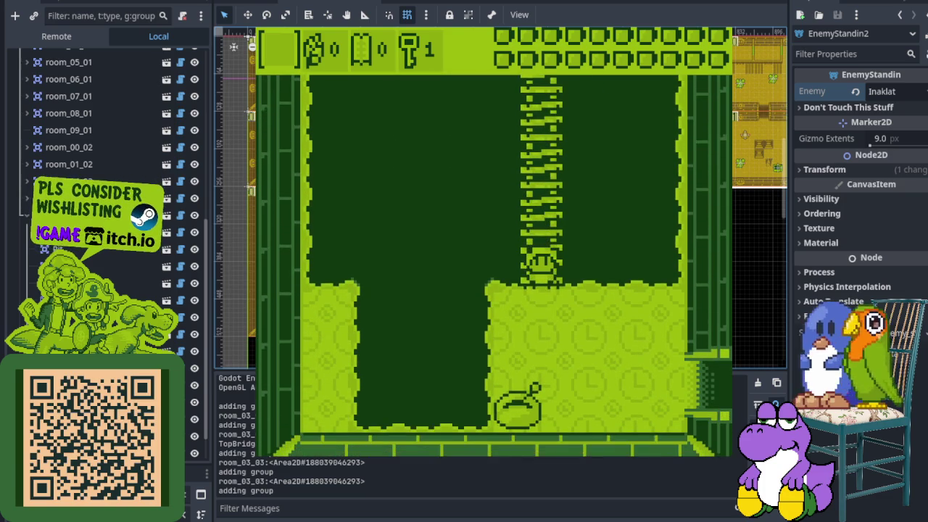
{"action": "key", "text": "Right"}
- Walk right into the next room and swing the sword at the enemy
{"action": "key", "text": "Up"}
{"action": "key", "text": "Right"}
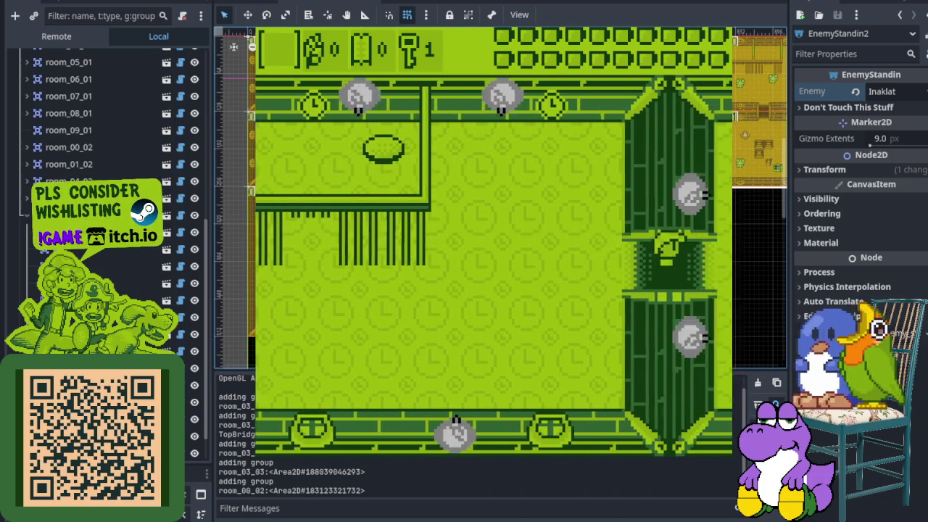
{"action": "key", "text": "Up"}
{"action": "key", "text": "Right"}
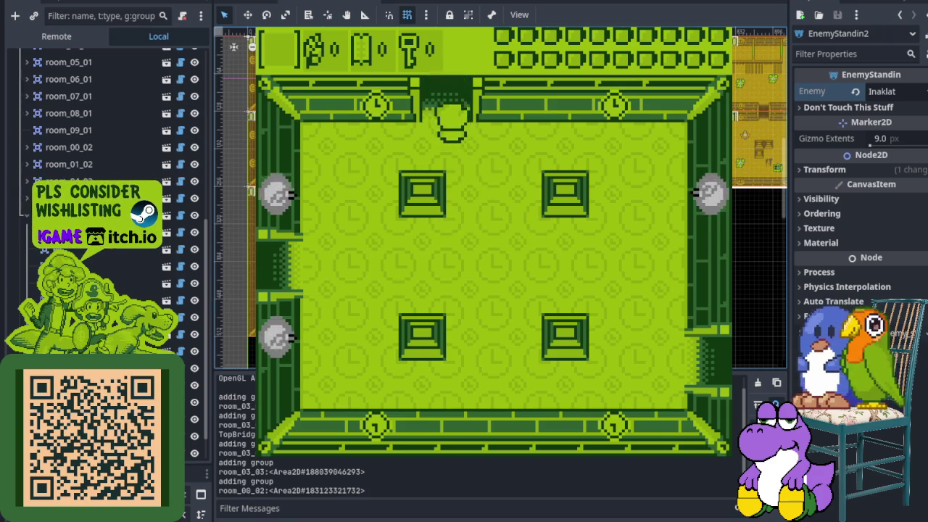
- Go up through the top door, cross the trophy room and exit through its top door
{"action": "key", "text": "Up"}
{"action": "key", "text": "Left"}
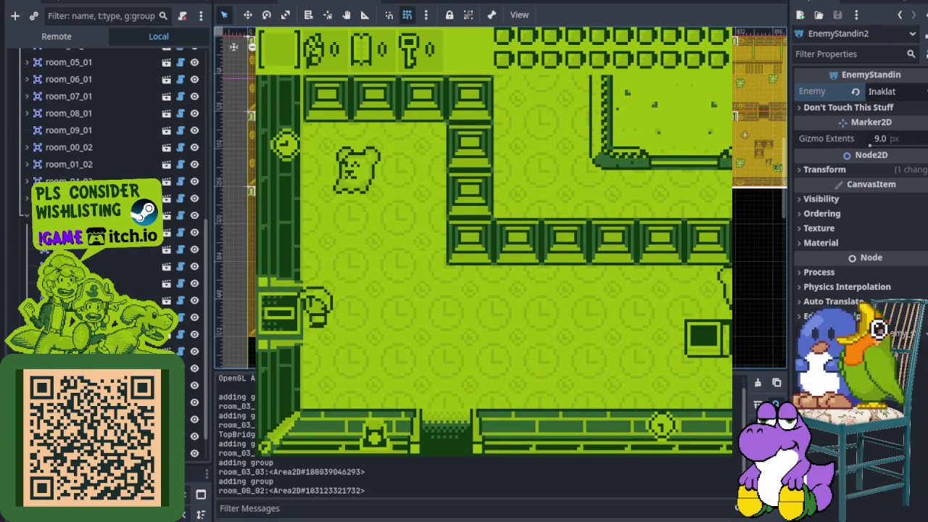
{"action": "key", "text": "Up"}
{"action": "key", "text": "Right"}
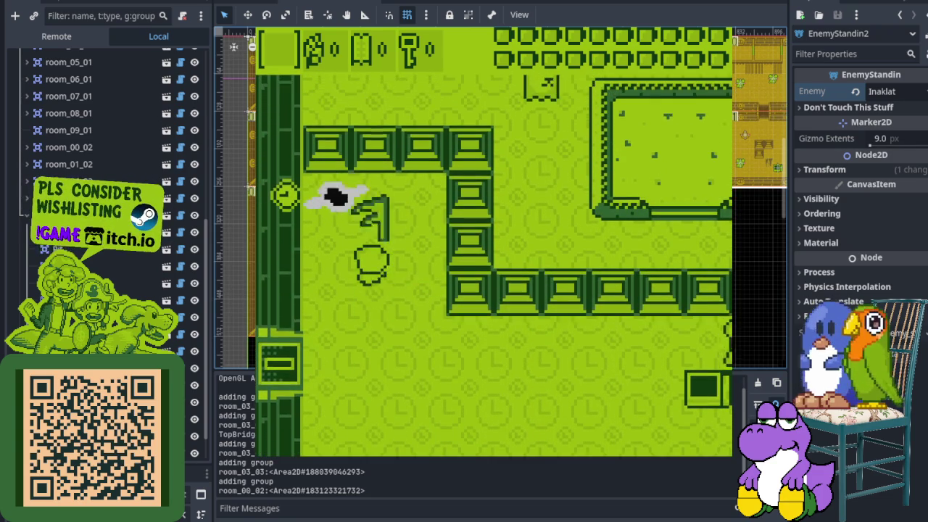
{"action": "key", "text": "Right"}
{"action": "key", "text": "Down"}
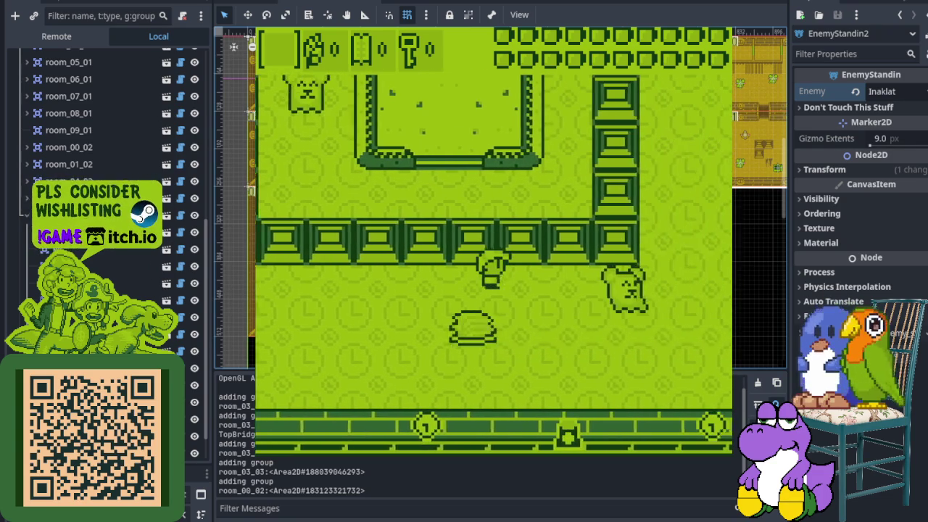
{"action": "key", "text": "Right"}
{"action": "key", "text": "Up"}
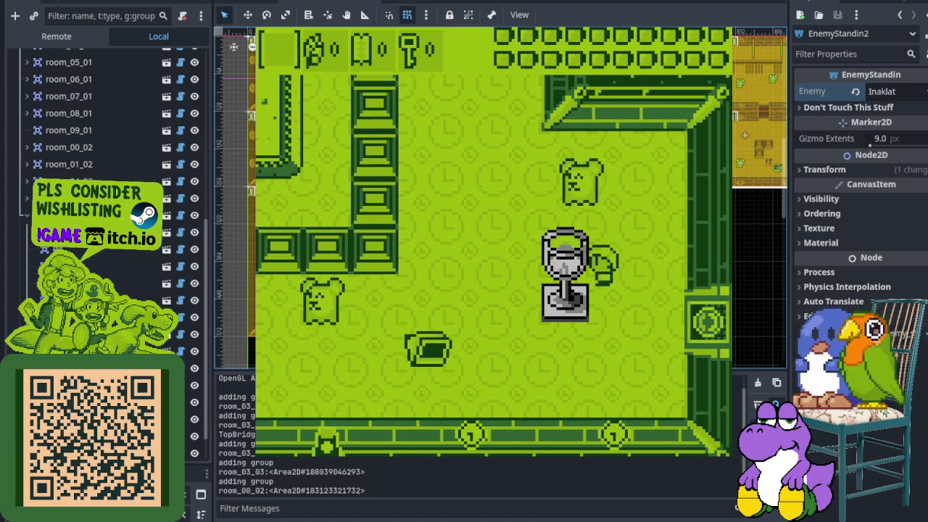
{"action": "key", "text": "Left"}
{"action": "key", "text": "Up"}
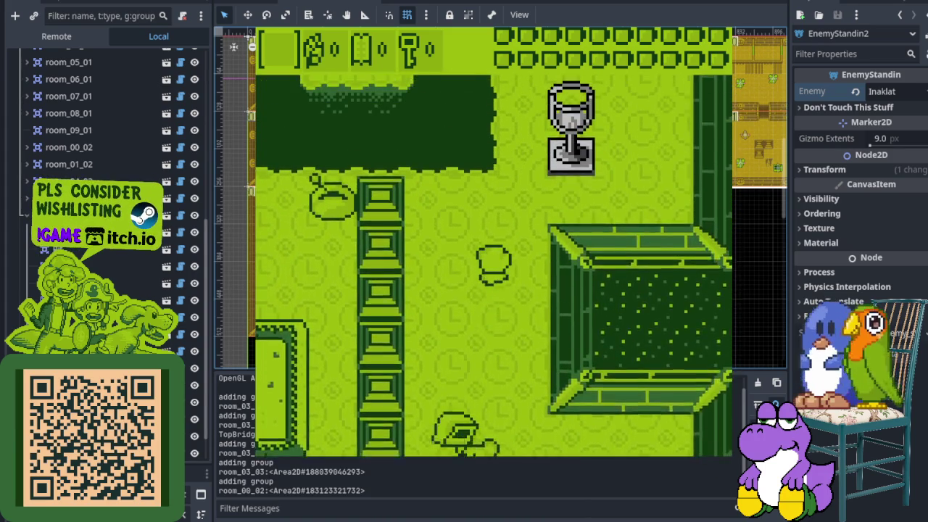
{"action": "key", "text": "Up"}
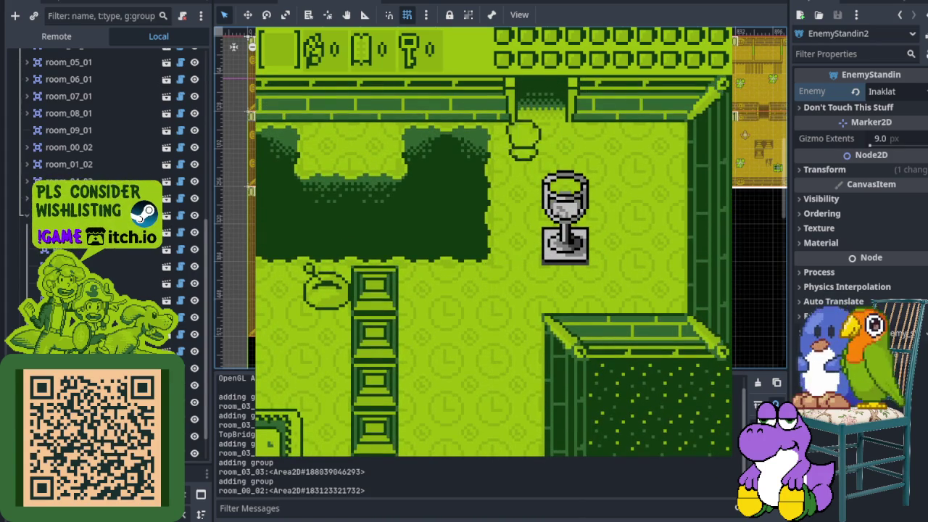
{"action": "key", "text": "Up"}
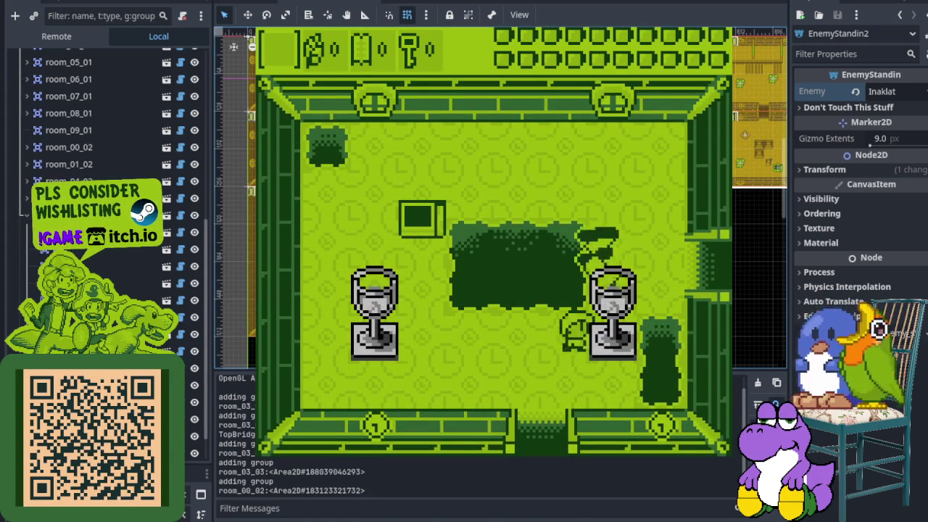
- Bump into the bell enemy to test contact, then walk out the right and bottom doors
{"action": "key", "text": "Up"}
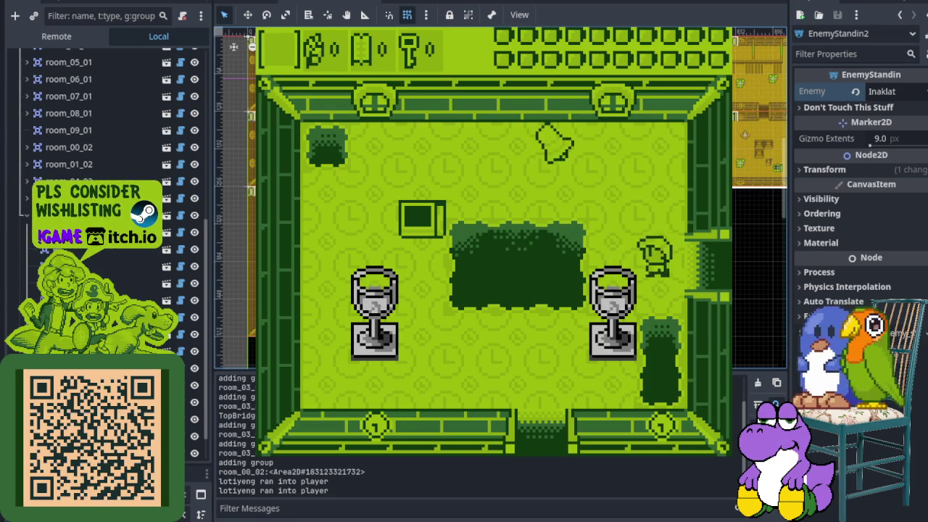
{"action": "key", "text": "Down"}
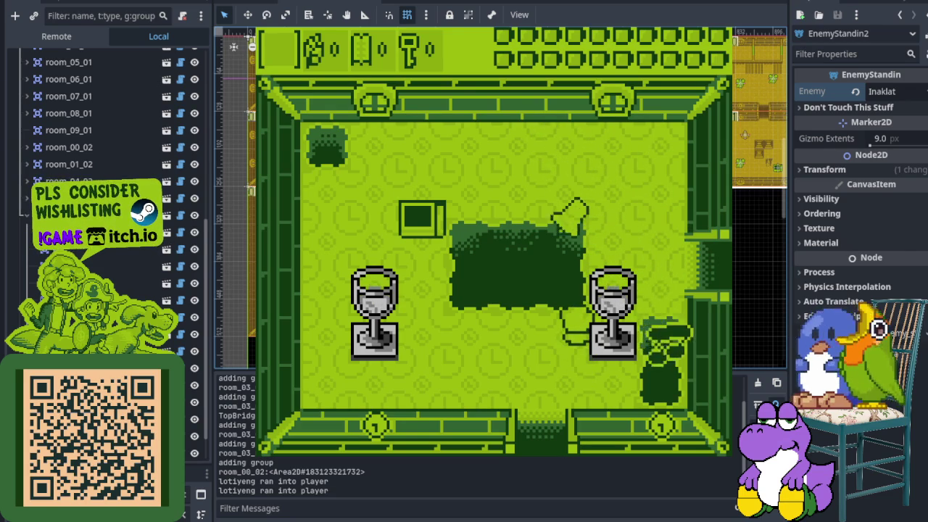
{"action": "key", "text": "Left"}
{"action": "key", "text": "Up"}
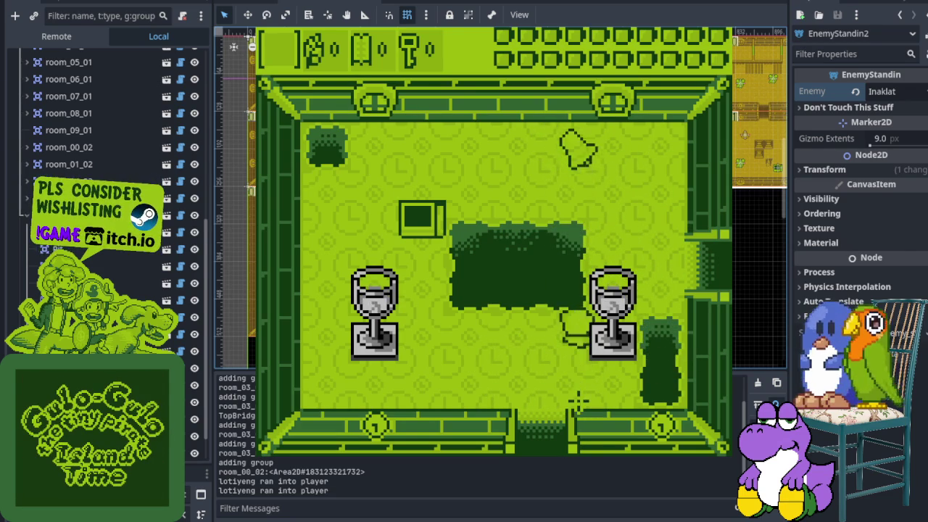
{"action": "key", "text": "Right"}
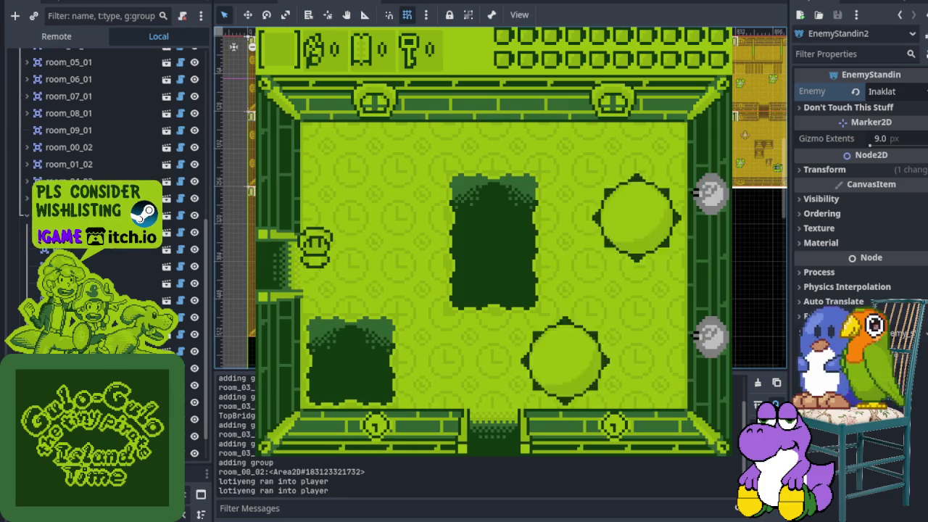
{"action": "key", "text": "Down"}
{"action": "key", "text": "Right"}
{"action": "key", "text": "Down"}
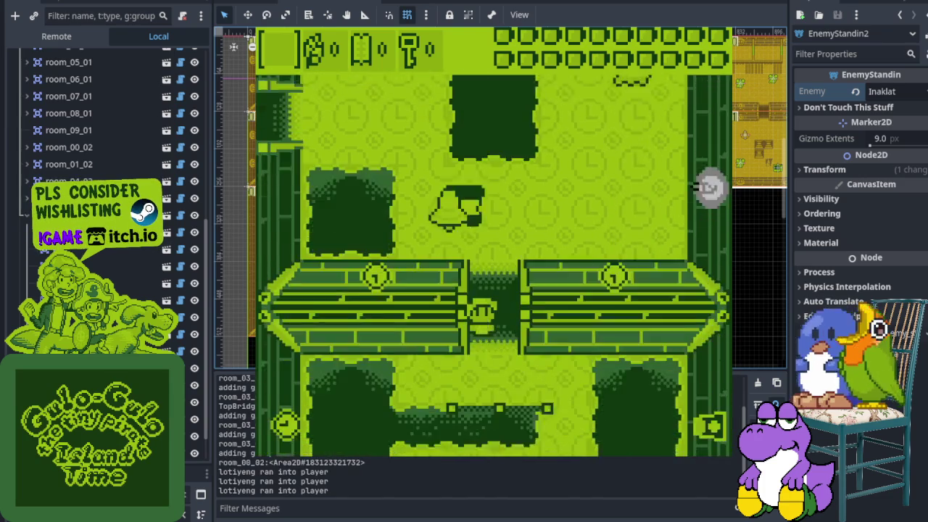
{"action": "key", "text": "Right"}
- Step off the pit edge to test falling, then walk the respawned player out the bottom door
{"action": "key", "text": "Down"}
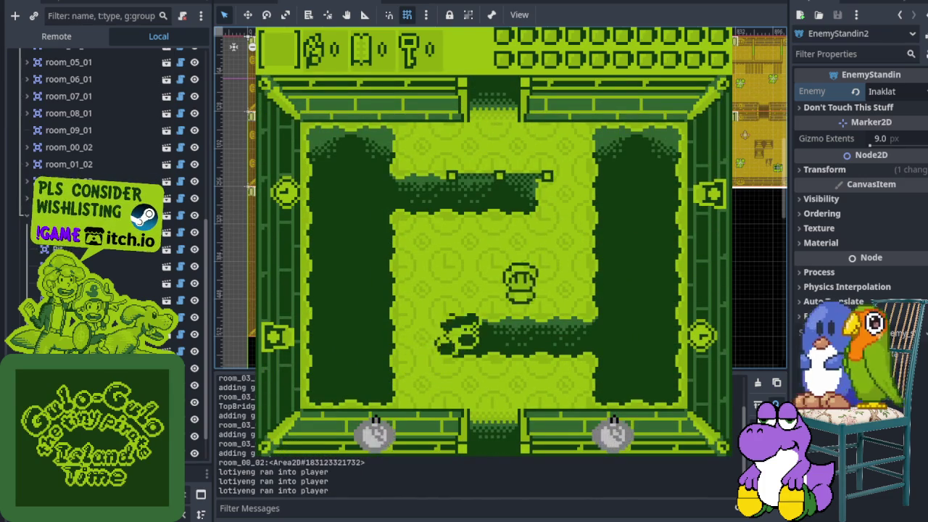
{"action": "key", "text": "Down"}
{"action": "key", "text": "Left"}
{"action": "key", "text": "Down"}
{"action": "key", "text": "Right"}
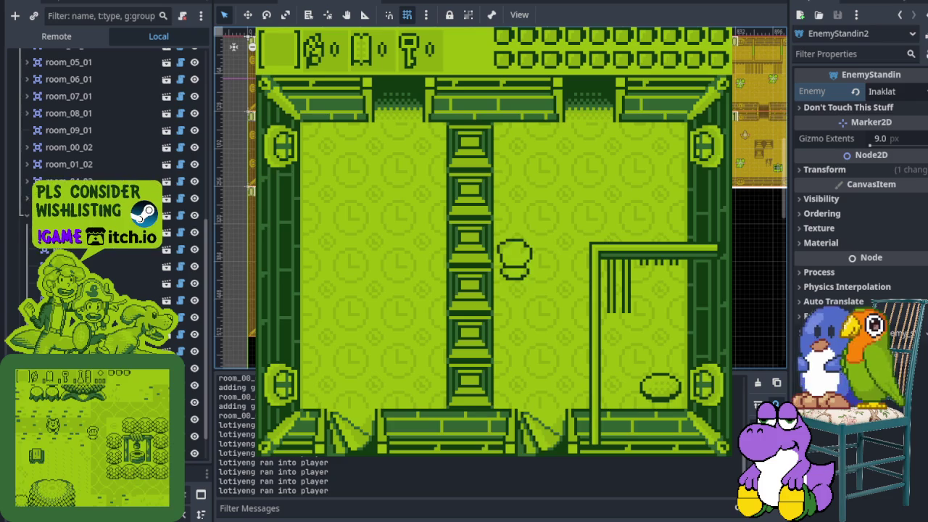
- Move the player right in the pillar room and bring up the Todo board with Ctrl+F5
{"action": "key", "text": "Right"}
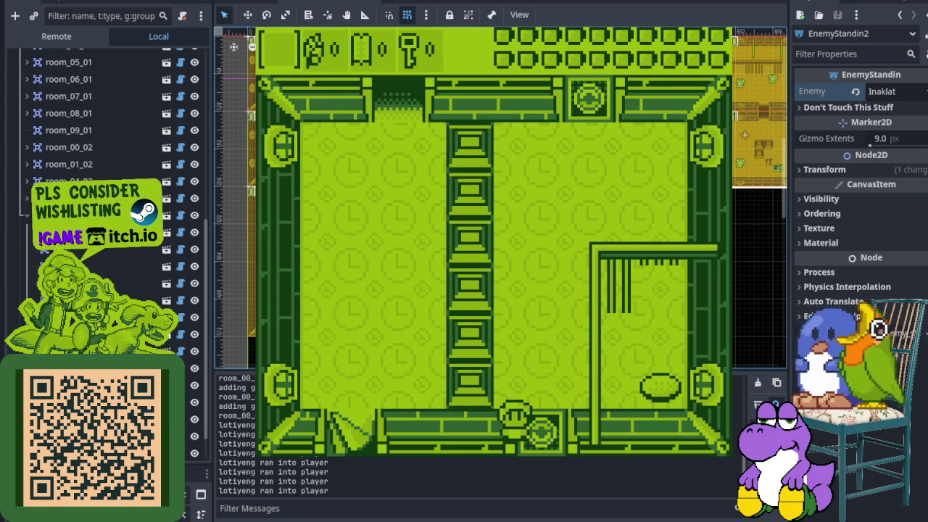
{"action": "key", "text": "ctrl+F5"}
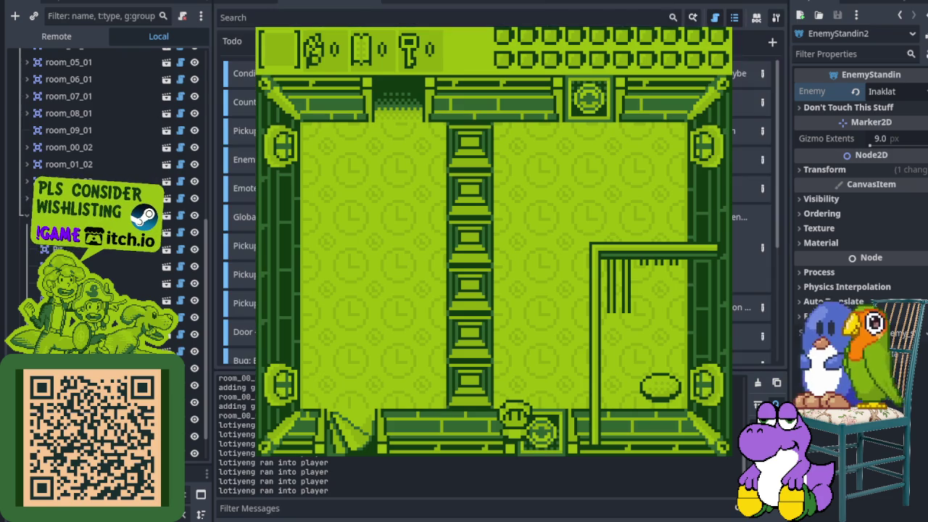
- Hide the Output log and add a new task renamed 'Bug: Door Malfunciton'
{"action": "scroll", "coordinate": [493, 218], "scroll_direction": "down", "scroll_amount": 5}
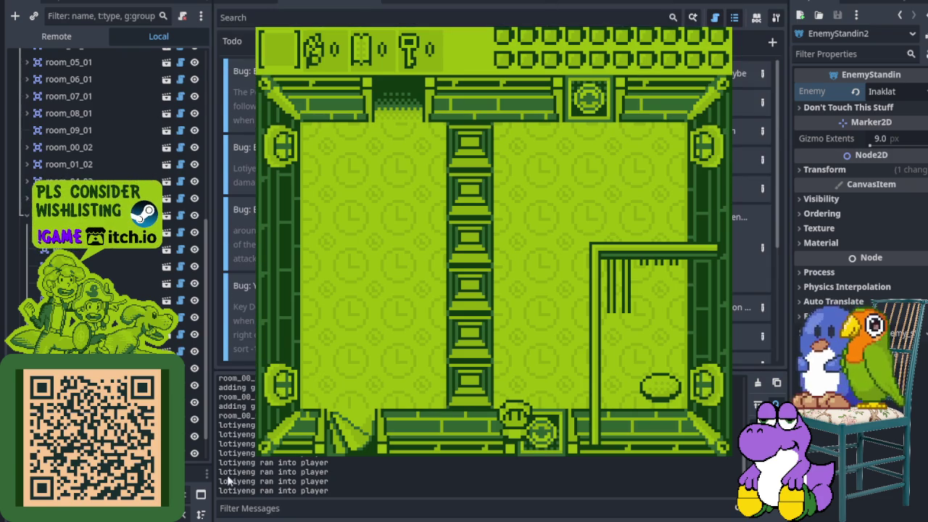
{"action": "left_click", "coordinate": [248, 516]}
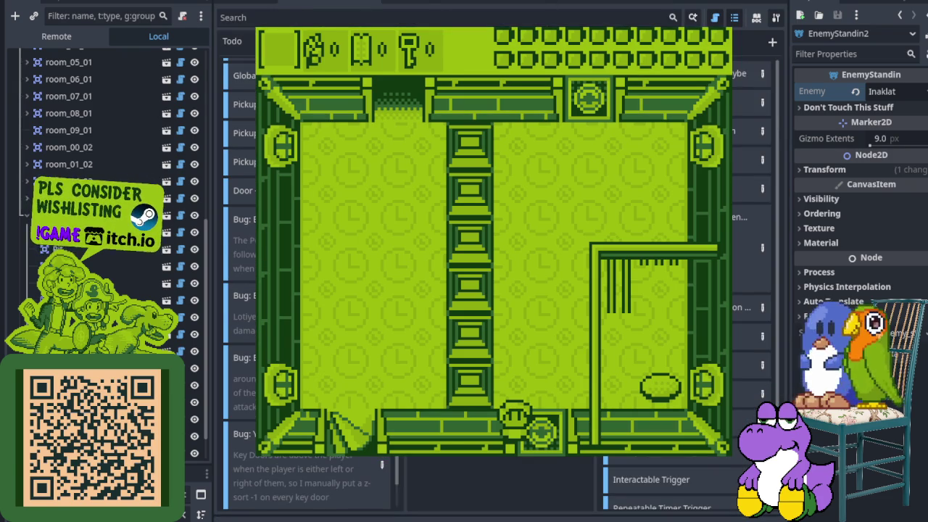
{"action": "double_click", "coordinate": [304, 490]}
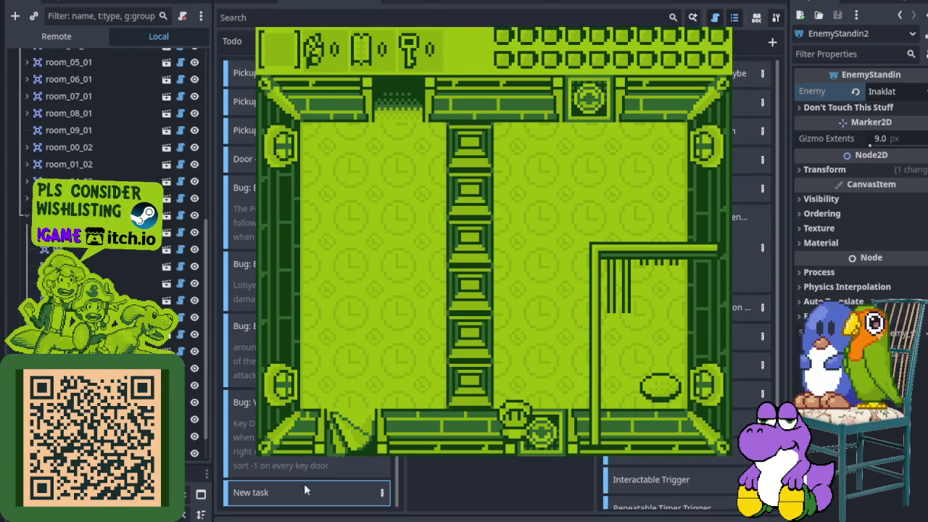
{"action": "left_click", "coordinate": [382, 494]}
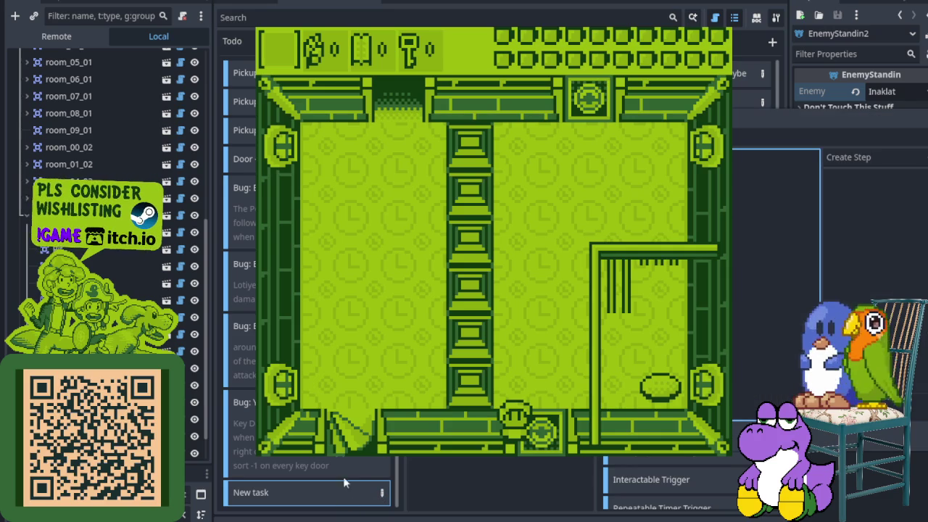
{"action": "left_click", "coordinate": [283, 494]}
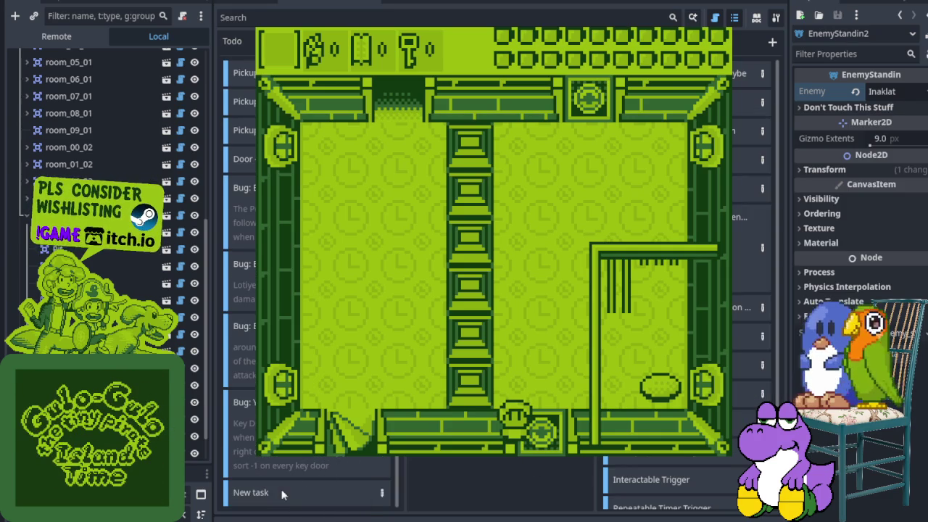
{"action": "left_click", "coordinate": [306, 503]}
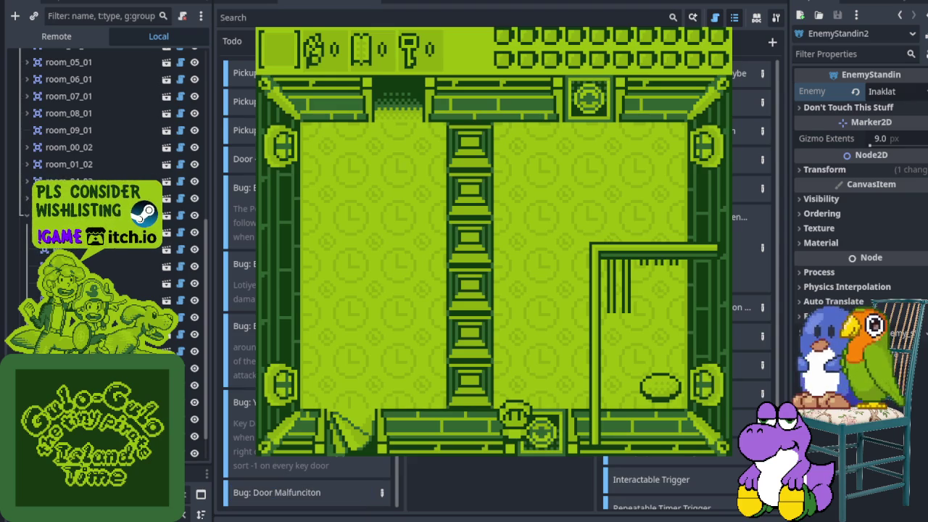
{"action": "left_click", "coordinate": [381, 495]}
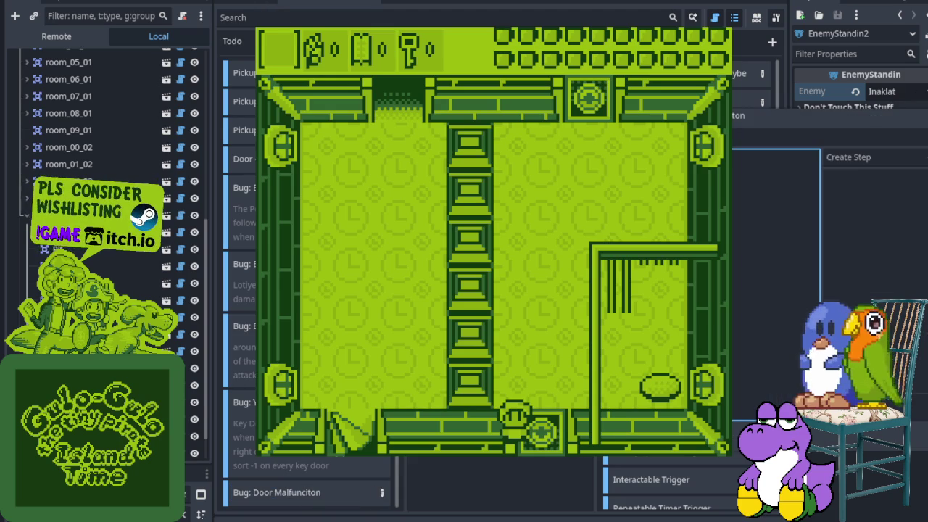
{"action": "key", "text": "Escape"}
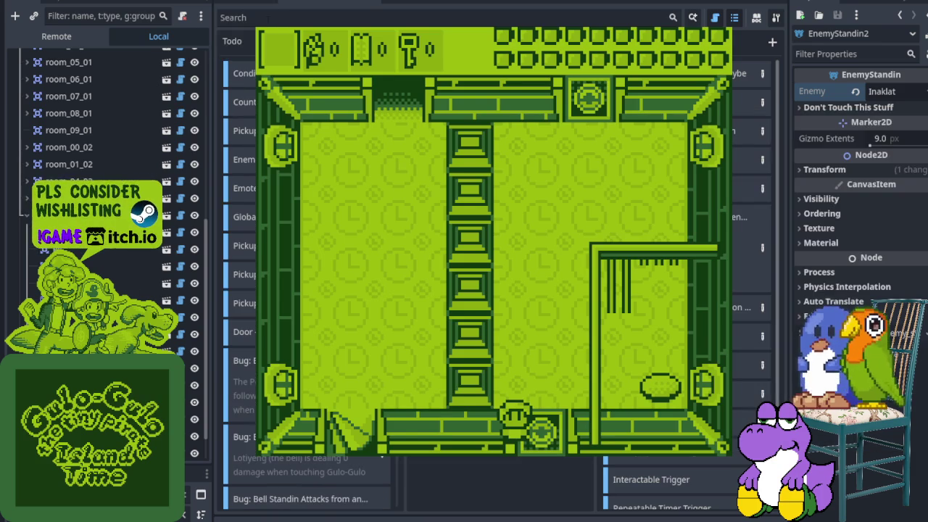
- Switch to the overworld scene and back, then reopen the door bug task on the Todo board
{"action": "left_click", "coordinate": [255, 1]}
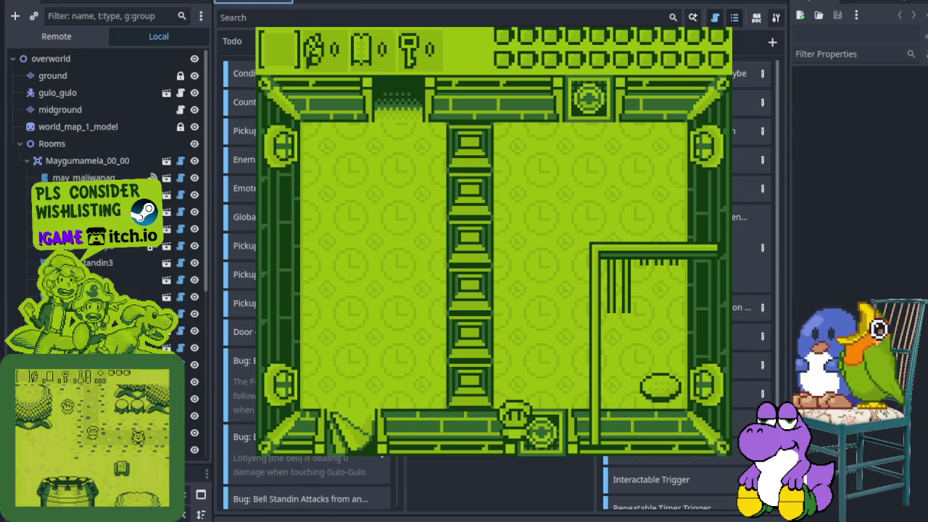
{"action": "left_click", "coordinate": [326, 2]}
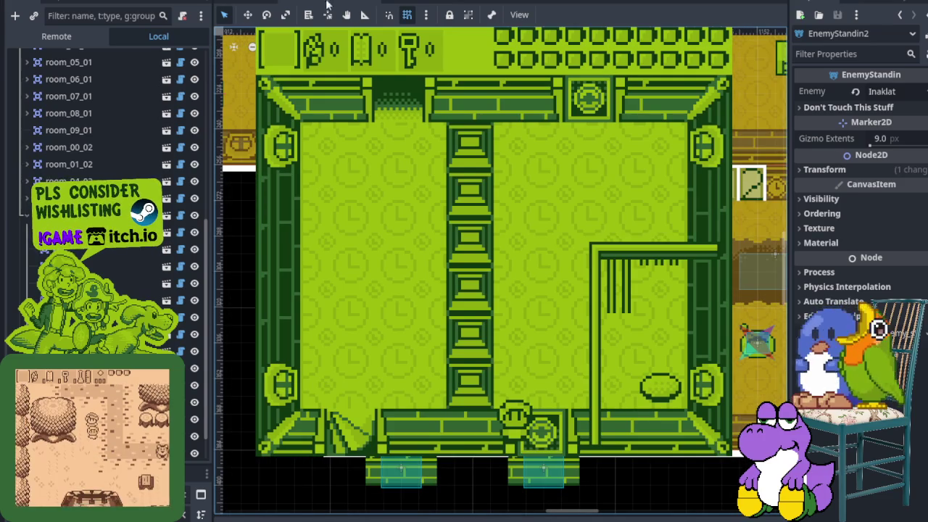
{"action": "key", "text": "ctrl+F5"}
{"action": "scroll", "coordinate": [319, 470], "scroll_direction": "down", "scroll_amount": 5}
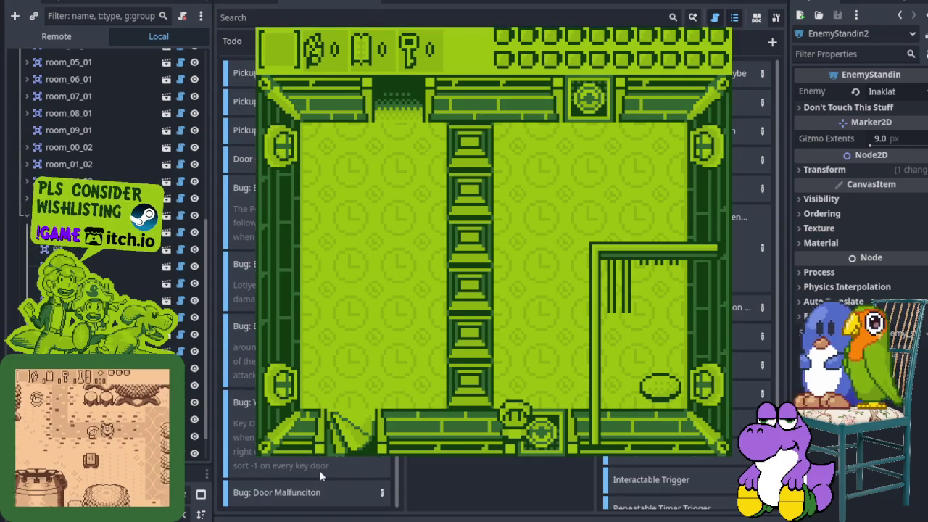
{"action": "left_click", "coordinate": [382, 493]}
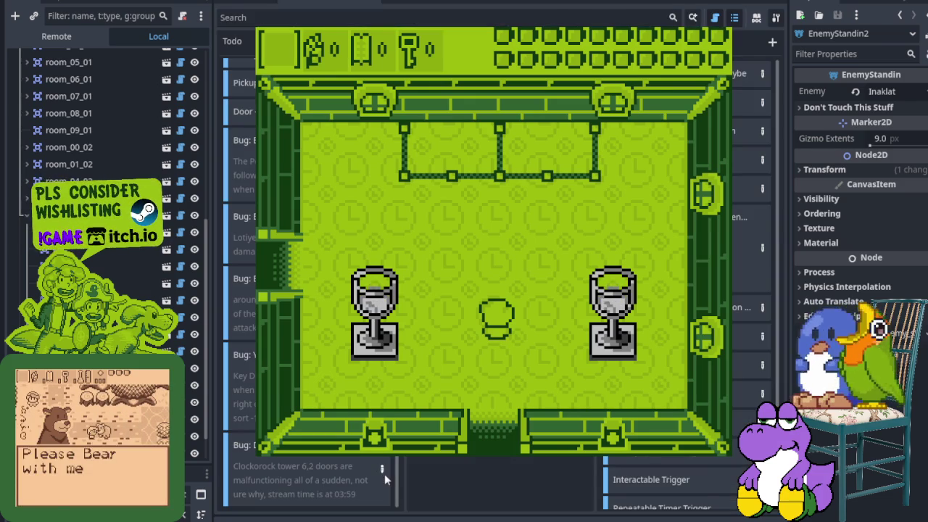
- Reopen the door bug card to check its note about the Clockrock tower 6,2 doors at 03:59
{"action": "left_click", "coordinate": [382, 470]}
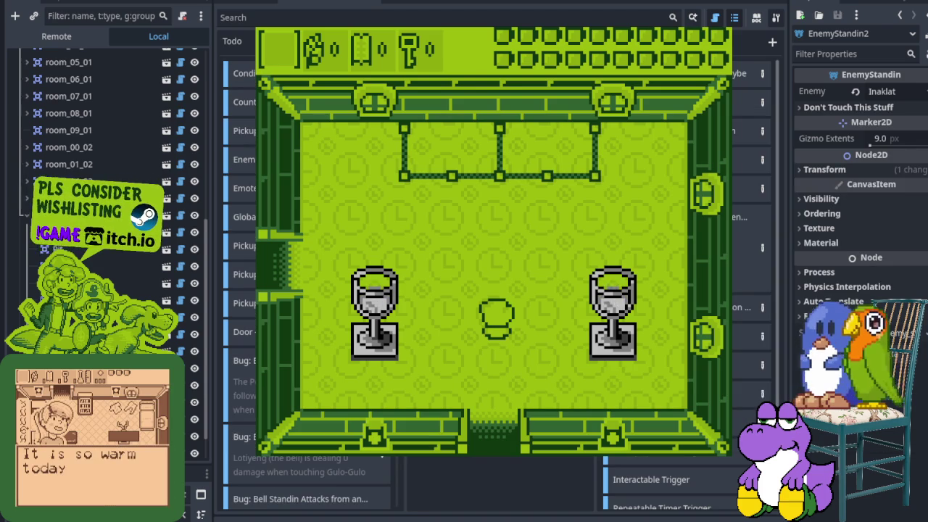
- Walk the player around the central block and out through the left door
{"action": "key", "text": "Left"}
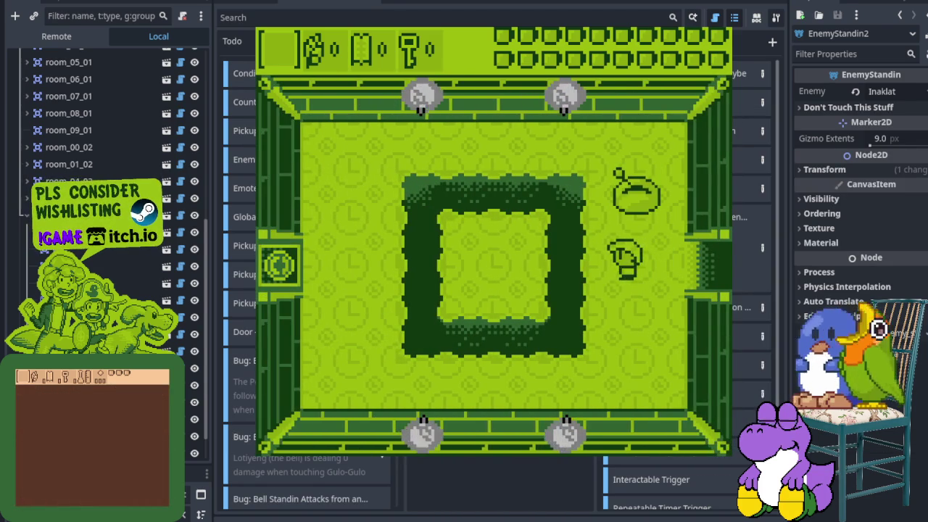
{"action": "key", "text": "Down"}
{"action": "key", "text": "Left"}
{"action": "key", "text": "Up"}
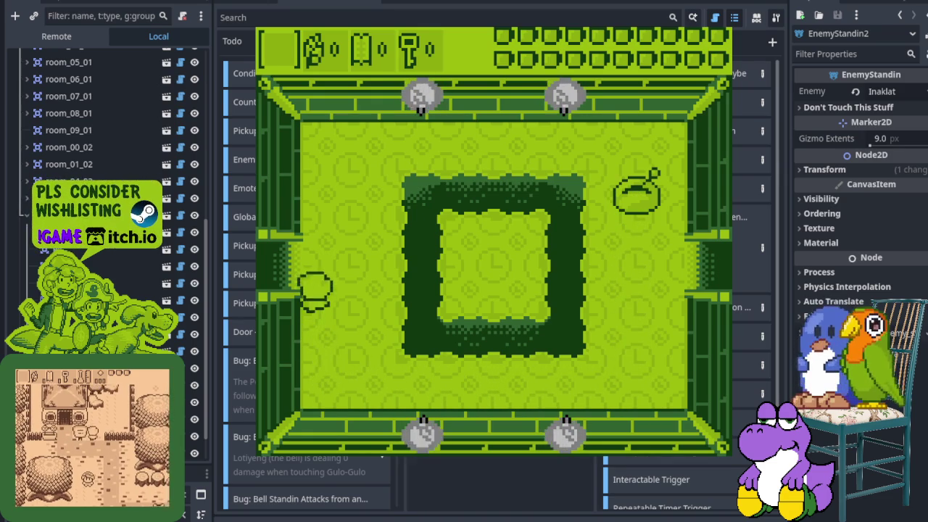
{"action": "key", "text": "Left"}
{"action": "key", "text": "Up"}
{"action": "key", "text": "Up"}
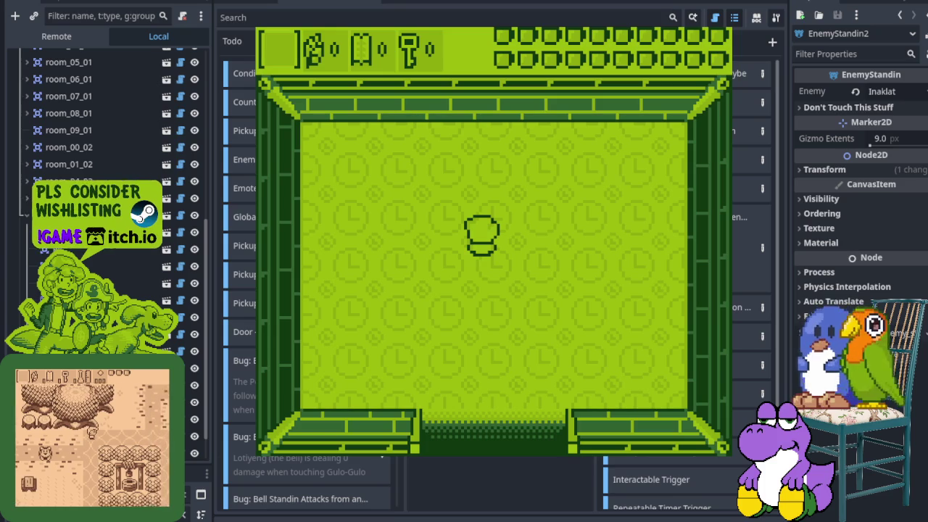
- Stop the game with F8 and switch from the Todo board back to the 2D room map
{"action": "key", "text": "F8"}
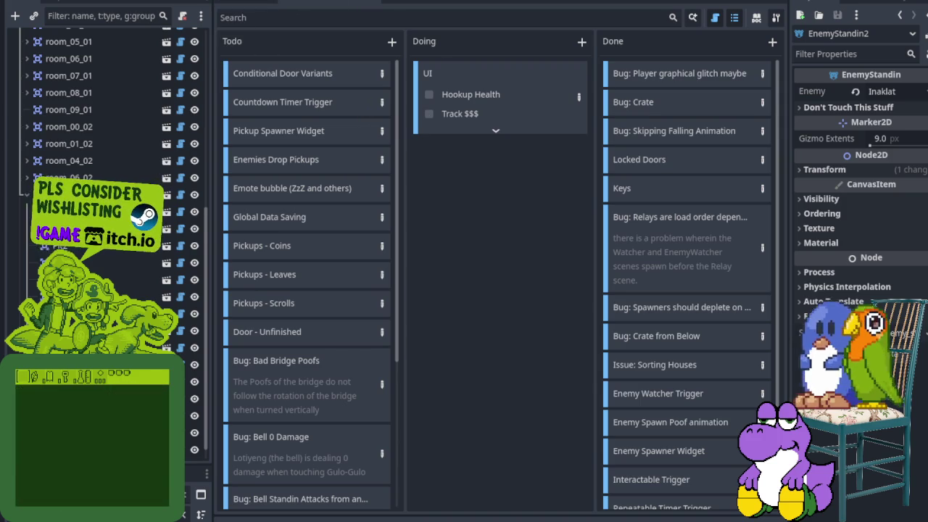
{"action": "key", "text": "ctrl+F1"}
{"action": "scroll", "coordinate": [487, 225], "scroll_direction": "down", "scroll_amount": 3}
- Zoom into room 6,2 and inspect the LeverSwitch (channel 7200) and the room_06_02 settings
{"action": "scroll", "coordinate": [482, 357], "scroll_direction": "up", "scroll_amount": 1}
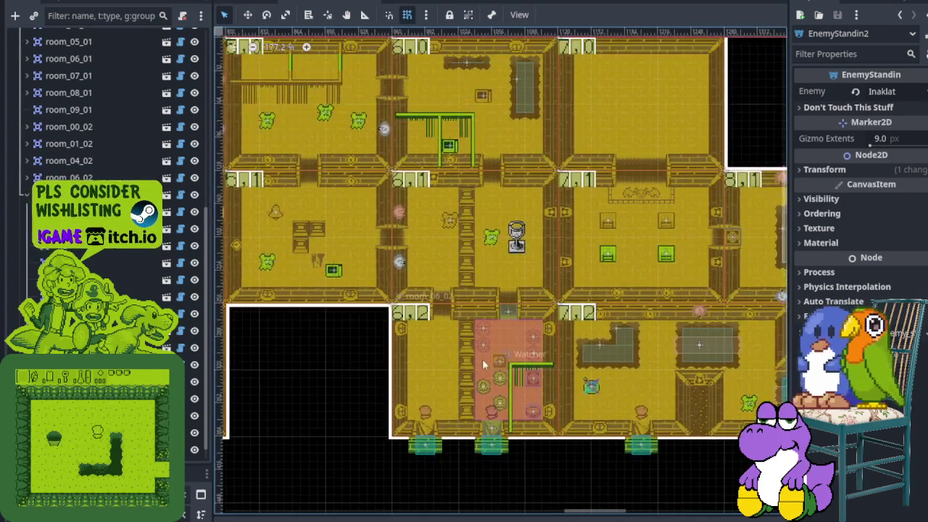
{"action": "scroll", "coordinate": [489, 312], "scroll_direction": "up", "scroll_amount": 5}
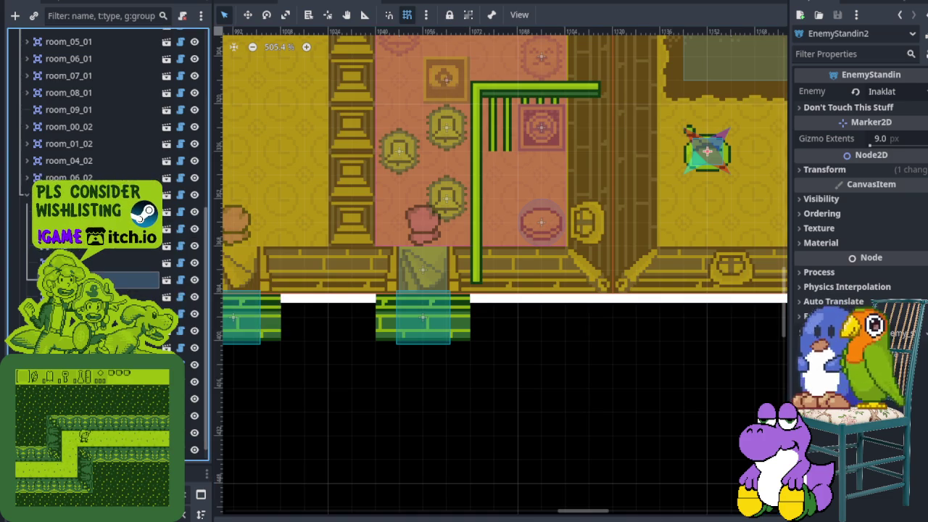
{"action": "left_click", "coordinate": [108, 280]}
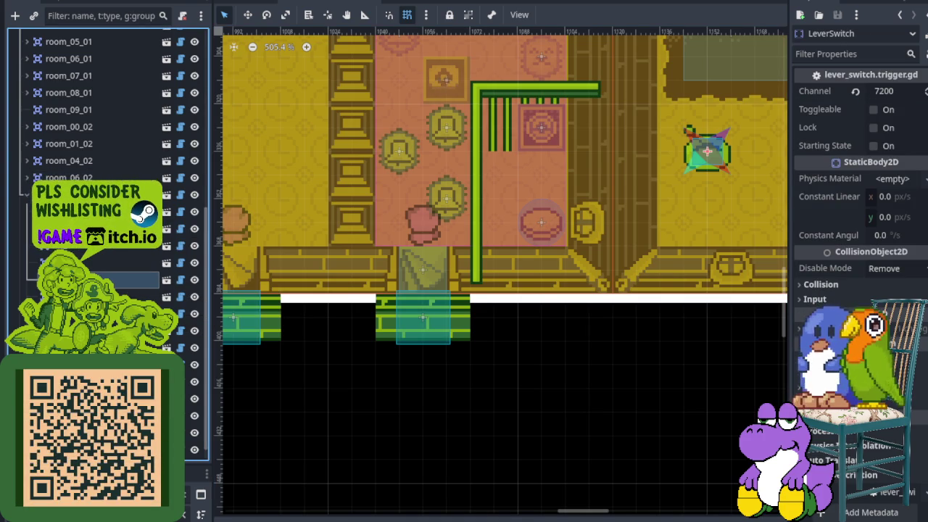
{"action": "scroll", "coordinate": [401, 155], "scroll_direction": "down", "scroll_amount": 4}
{"action": "scroll", "coordinate": [353, 251], "scroll_direction": "up", "scroll_amount": 3}
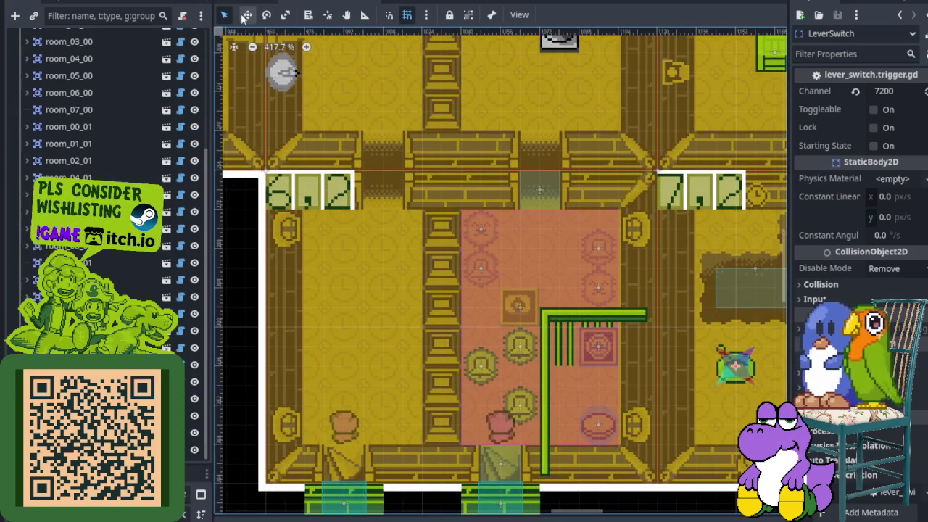
{"action": "left_click", "coordinate": [296, 198]}
{"action": "scroll", "coordinate": [382, 262], "scroll_direction": "down", "scroll_amount": 10}
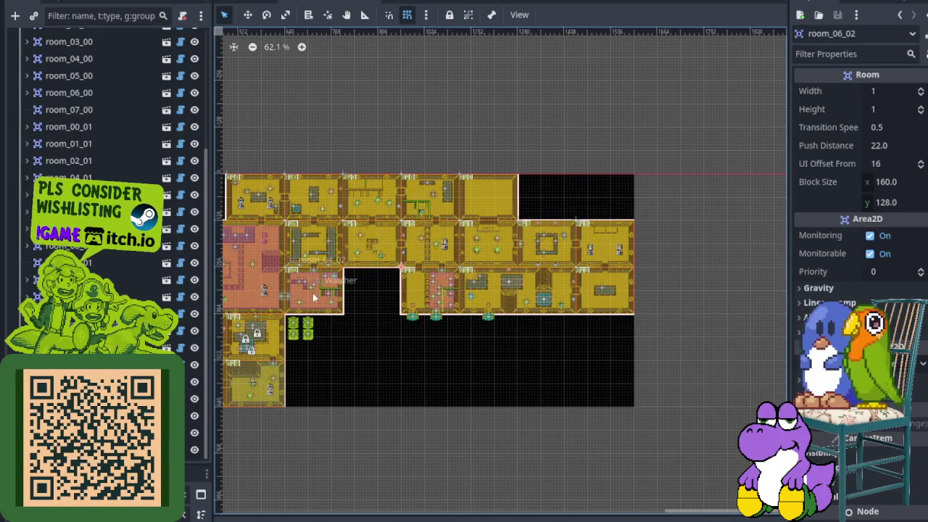
{"action": "scroll", "coordinate": [313, 294], "scroll_direction": "up", "scroll_amount": 5}
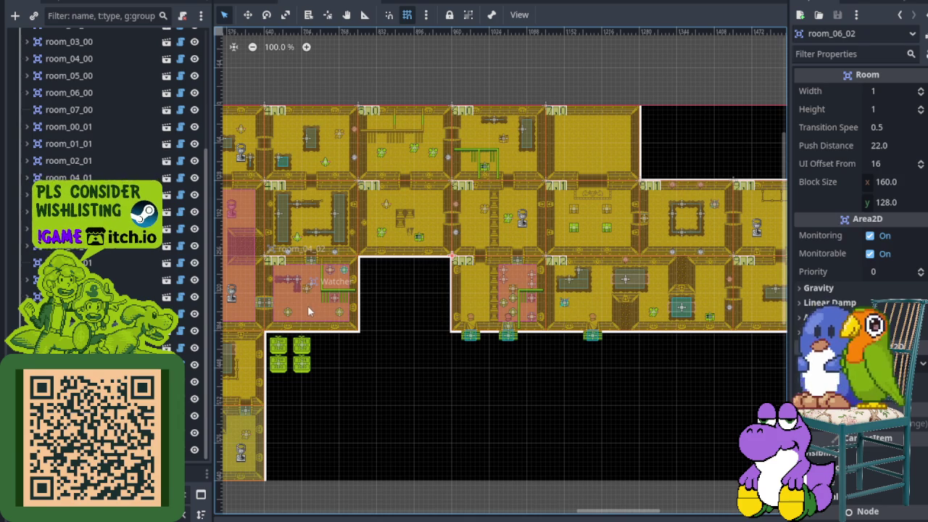
{"action": "scroll", "coordinate": [221, 269], "scroll_direction": "up", "scroll_amount": 4}
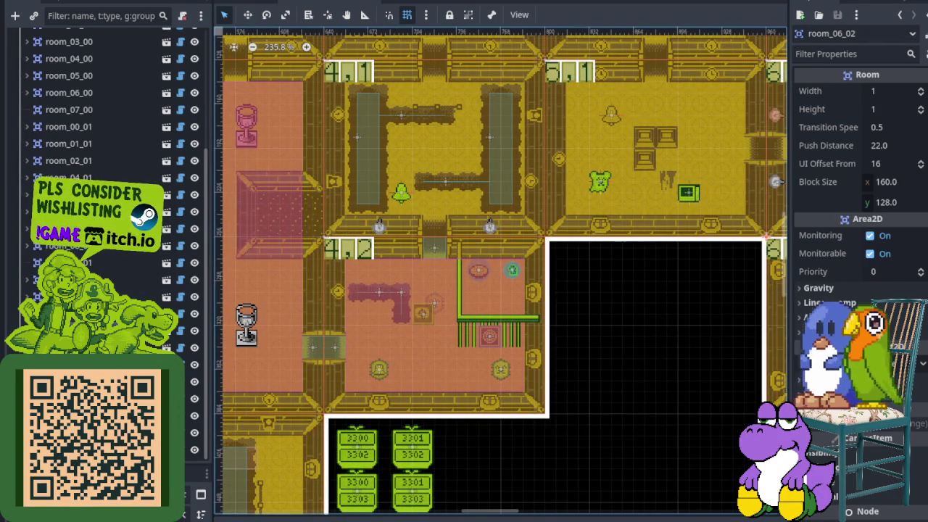
{"action": "left_click", "coordinate": [69, 313]}
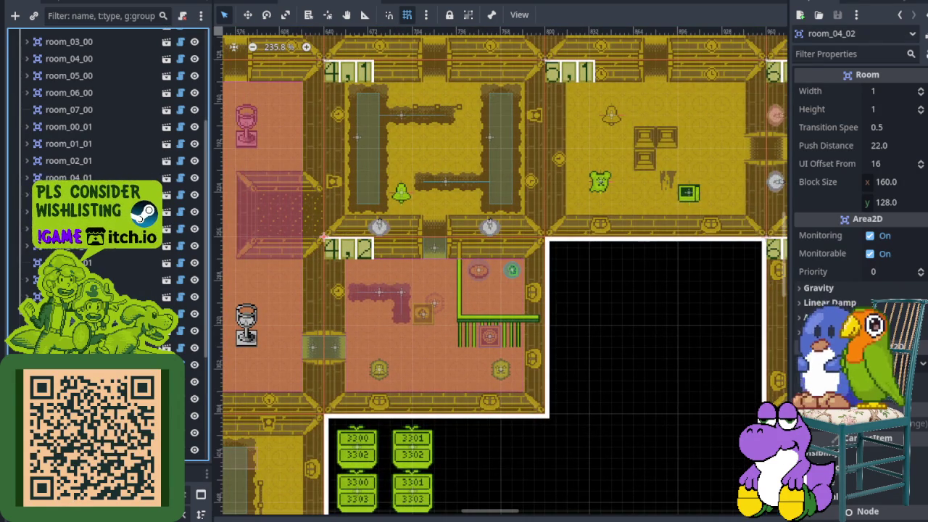
{"action": "scroll", "coordinate": [367, 325], "scroll_direction": "down", "scroll_amount": 1}
{"action": "scroll", "coordinate": [365, 324], "scroll_direction": "up", "scroll_amount": 4}
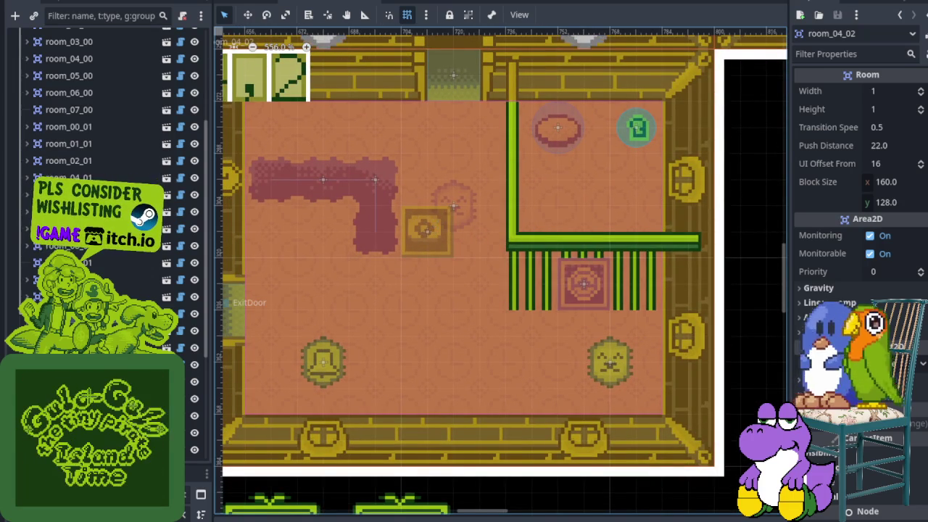
{"action": "left_click", "coordinate": [323, 180]}
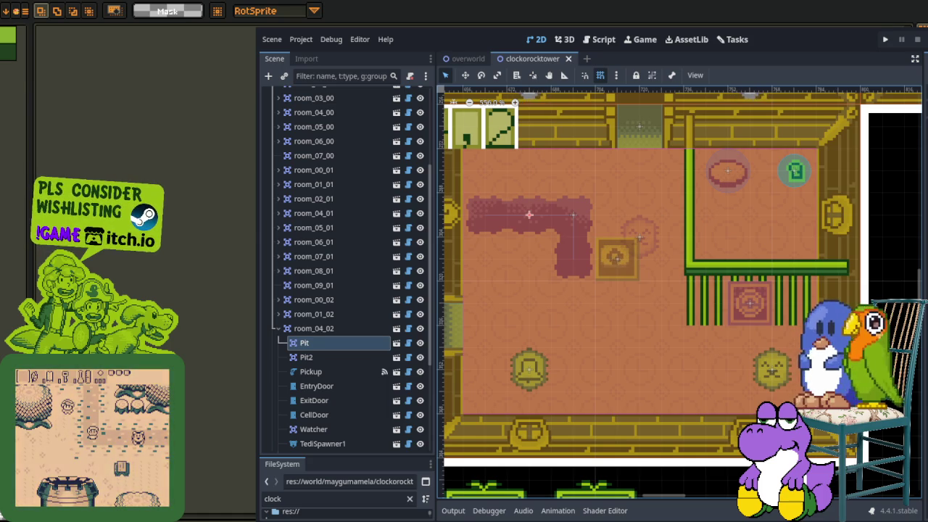
{"action": "key", "text": "alt+Tab"}
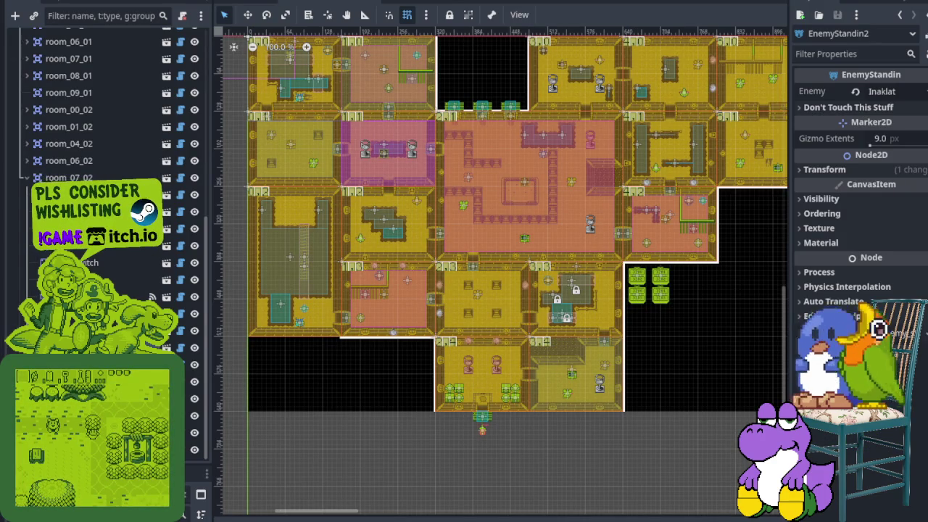
{"action": "key", "text": "F5"}
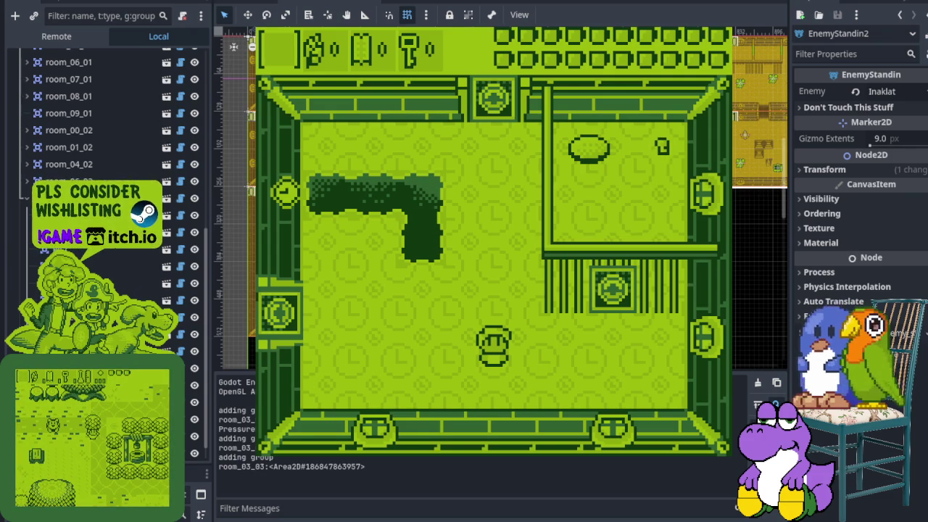
- Add a new Todo entry starting with 'Bug:' at the bottom of the board
{"action": "key", "text": "ctrl+F5"}
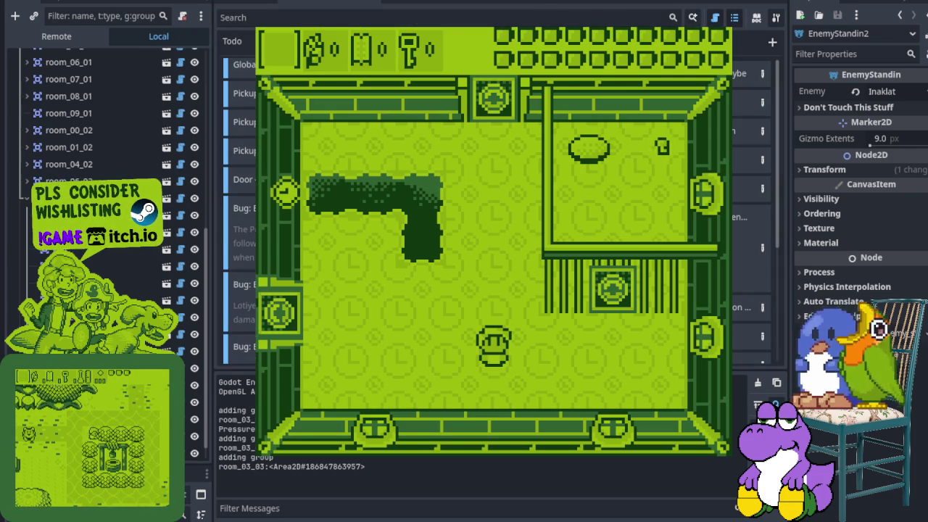
{"action": "scroll", "coordinate": [240, 210], "scroll_direction": "down", "scroll_amount": 5}
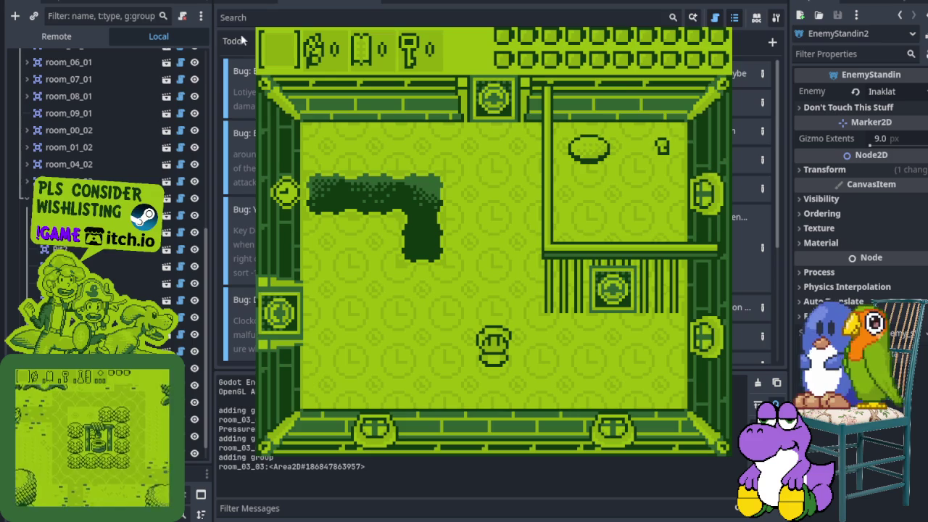
{"action": "scroll", "coordinate": [239, 218], "scroll_direction": "down", "scroll_amount": 2}
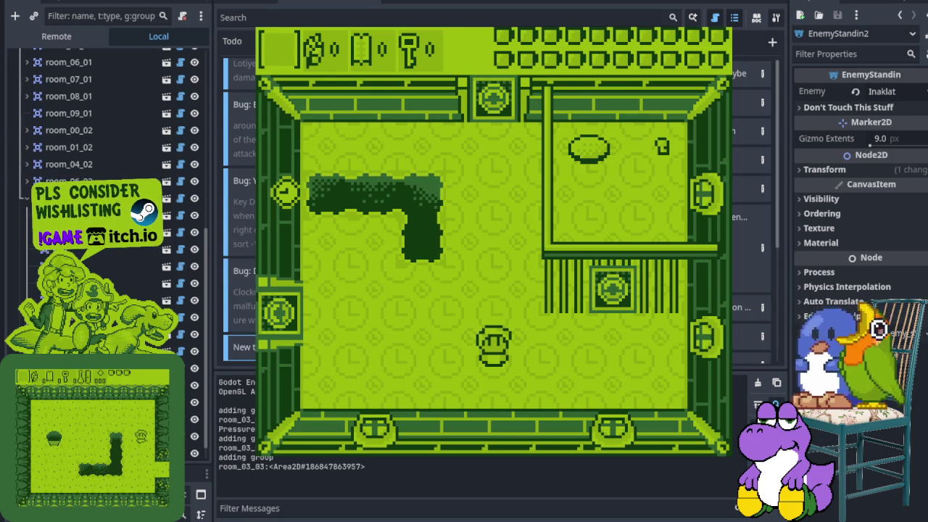
{"action": "left_click", "coordinate": [243, 347]}
{"action": "type", "text": "Bug:"}
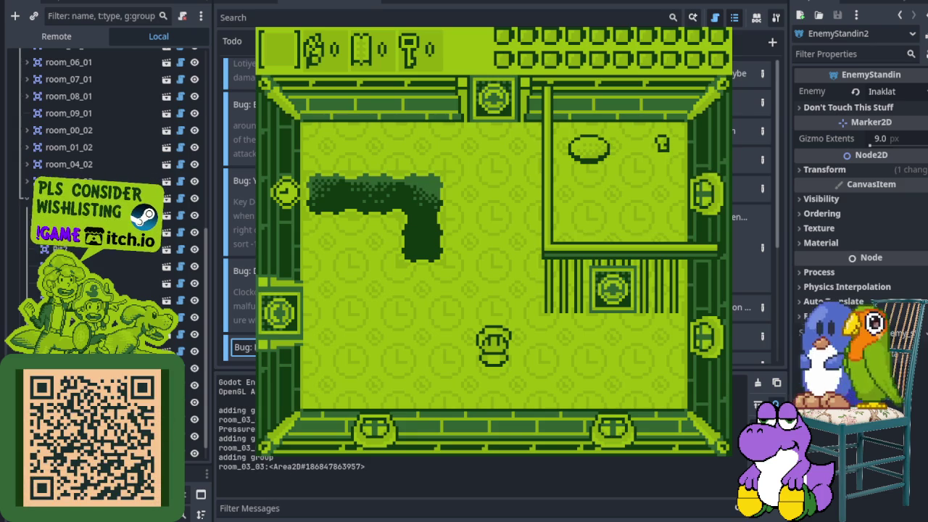
{"action": "key", "text": "Return"}
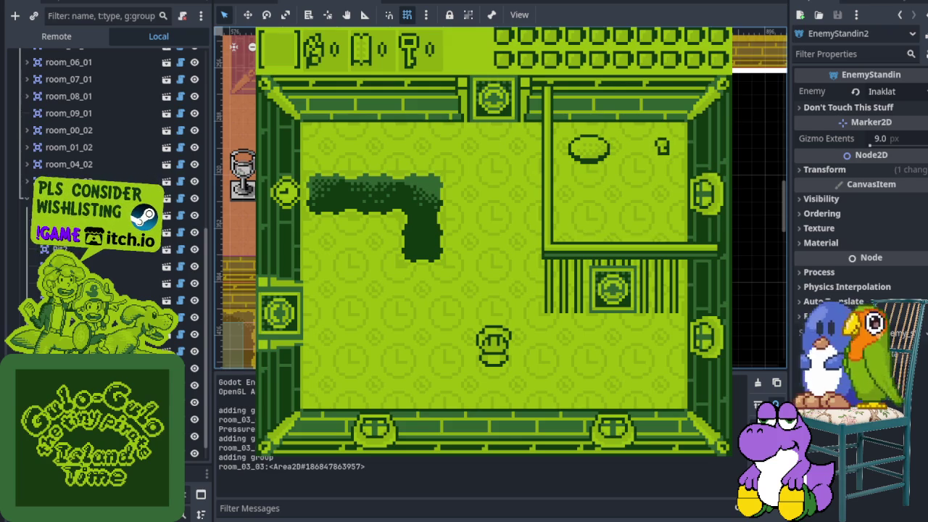
- Stop the game, open Debugger Errors, expand both door.tscn warnings and narrow the scene dock
{"action": "key", "text": "F8"}
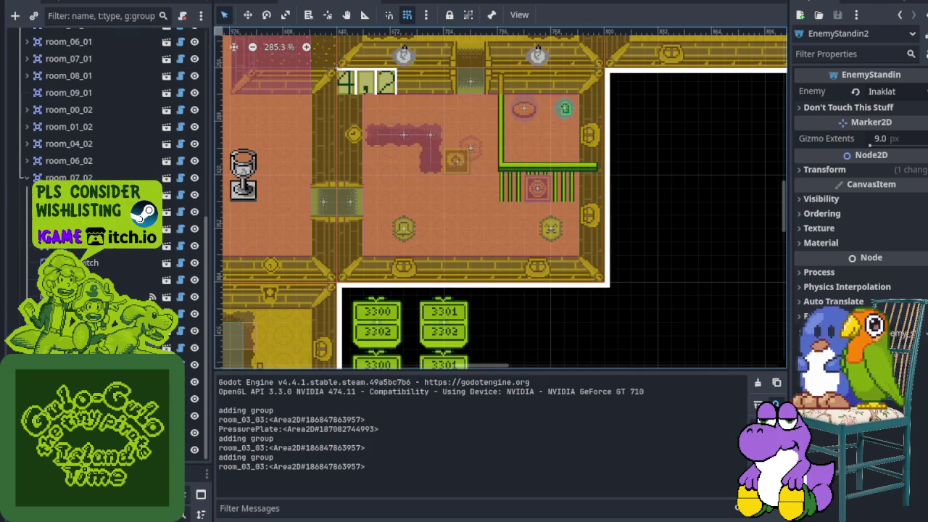
{"action": "left_click", "coordinate": [283, 518]}
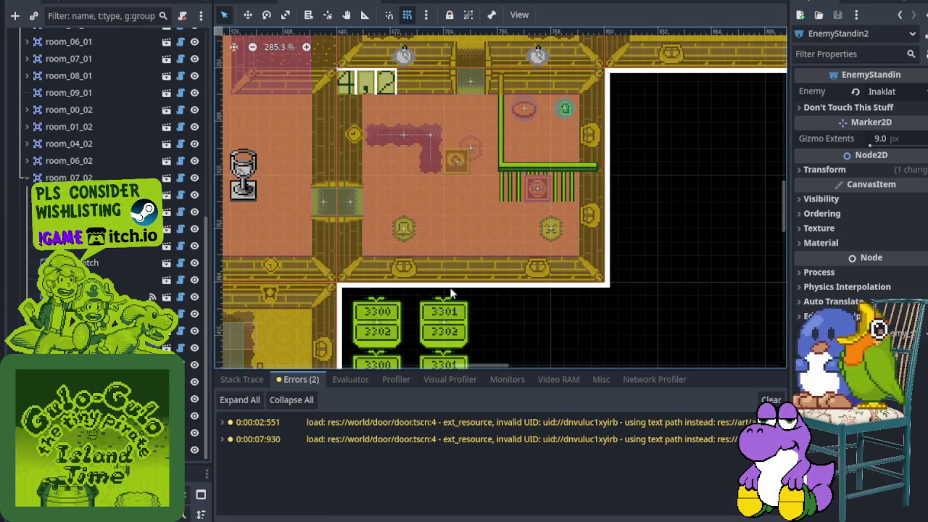
{"action": "left_click", "coordinate": [435, 468]}
{"action": "left_click", "coordinate": [283, 400]}
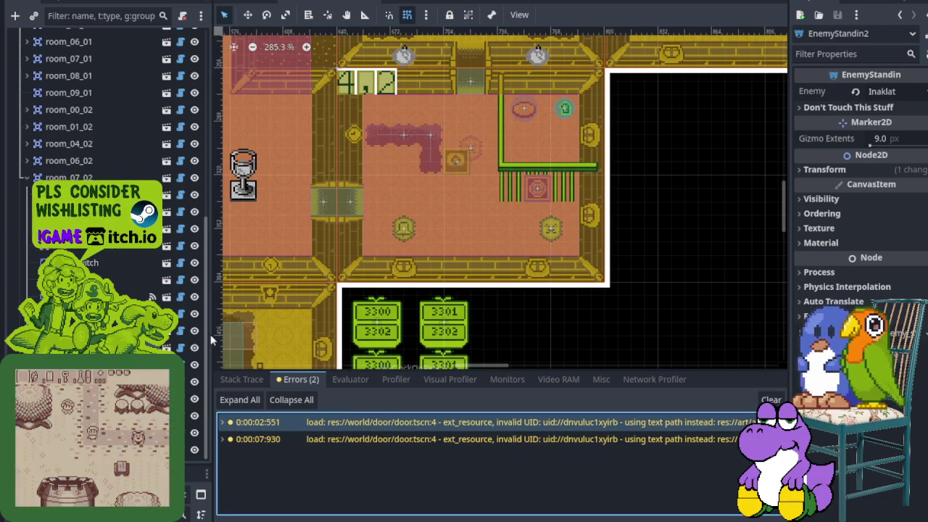
{"action": "double_click", "coordinate": [323, 422]}
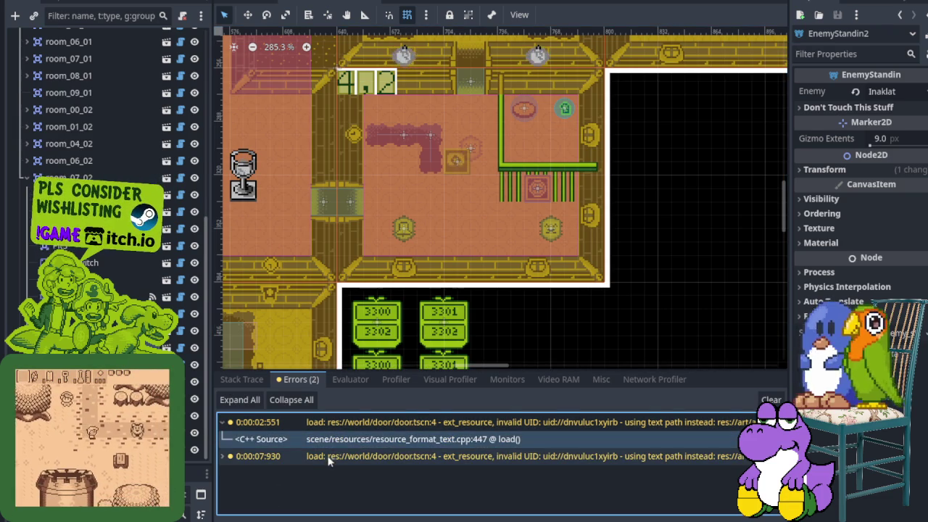
{"action": "double_click", "coordinate": [323, 457]}
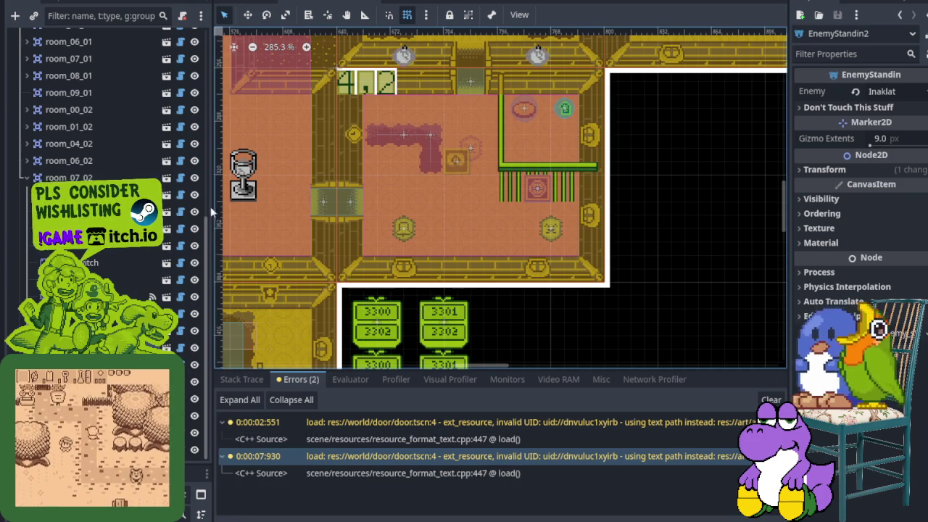
{"action": "left_click_drag", "start_coordinate": [212, 205], "coordinate": [109, 205]}
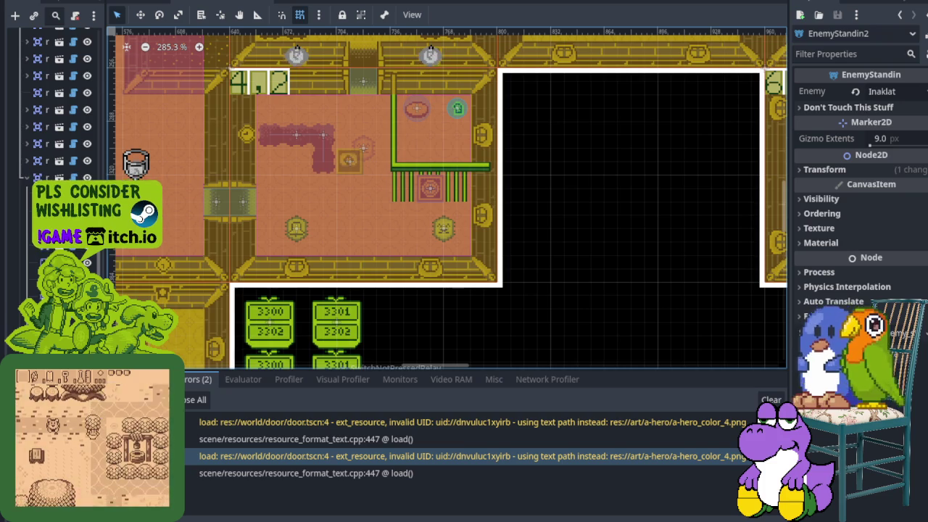
- Collapse the bottom errors panel to return to the dungeon map
{"action": "scroll", "coordinate": [278, 210], "scroll_direction": "up", "scroll_amount": 2}
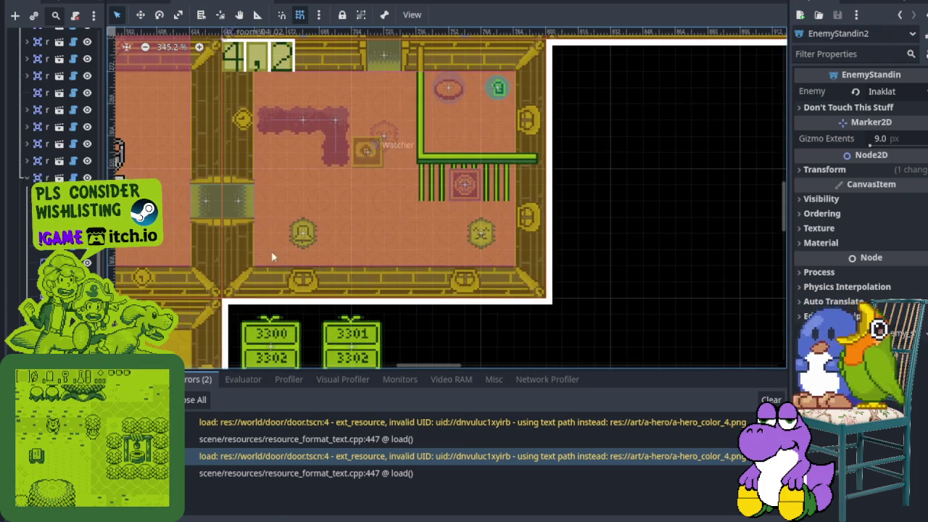
{"action": "key", "text": "ctrl+j"}
{"action": "scroll", "coordinate": [317, 193], "scroll_direction": "up", "scroll_amount": 3}
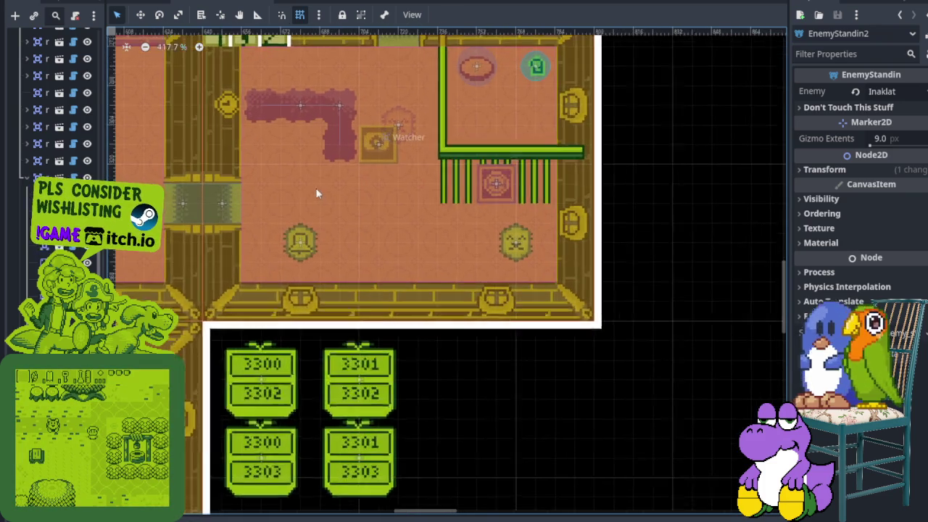
{"action": "scroll", "coordinate": [348, 261], "scroll_direction": "up", "scroll_amount": 2}
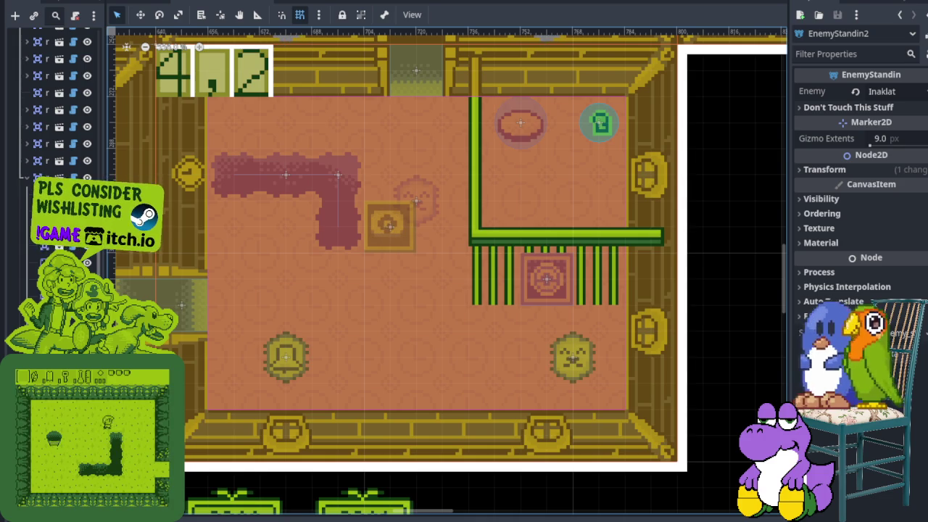
{"action": "scroll", "coordinate": [359, 326], "scroll_direction": "down", "scroll_amount": 5}
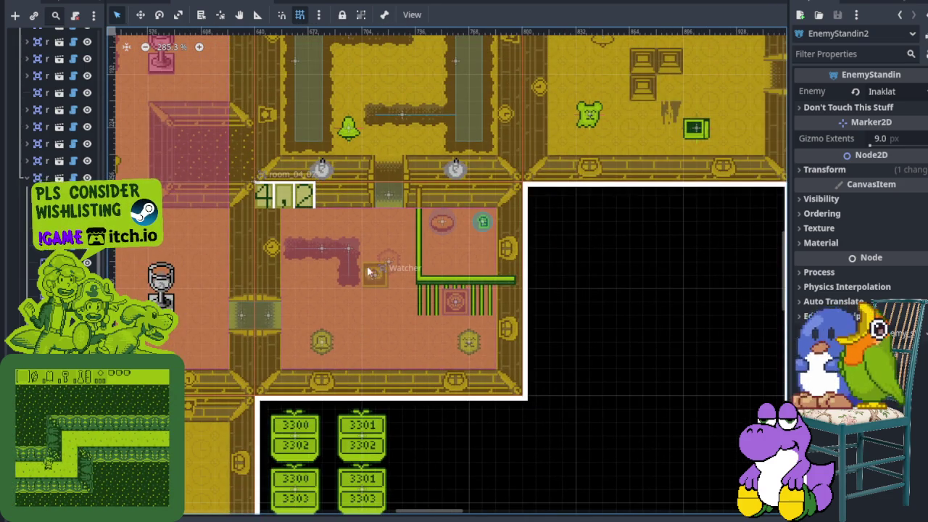
{"action": "scroll", "coordinate": [362, 257], "scroll_direction": "up", "scroll_amount": 4}
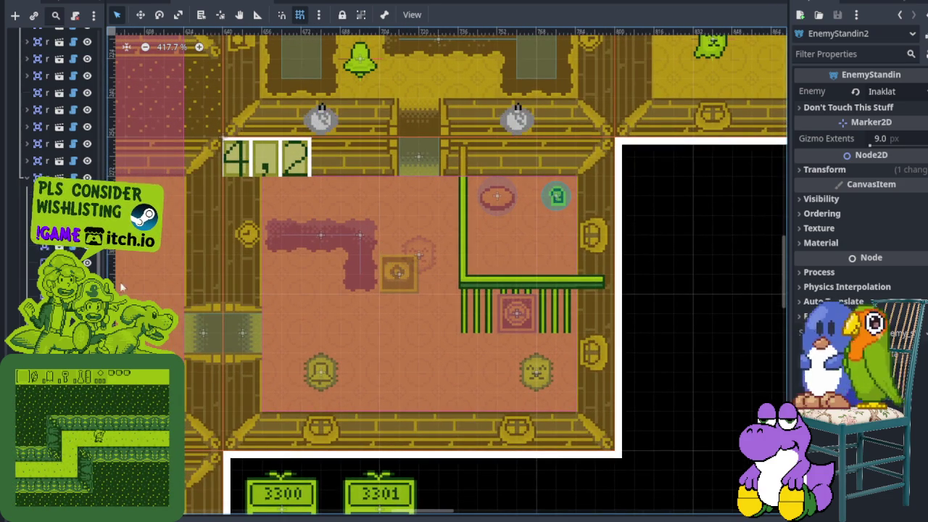
- Widen the Scene dock again and select room_07_02 to show its Room properties
{"action": "left_click_drag", "start_coordinate": [108, 297], "coordinate": [272, 297]}
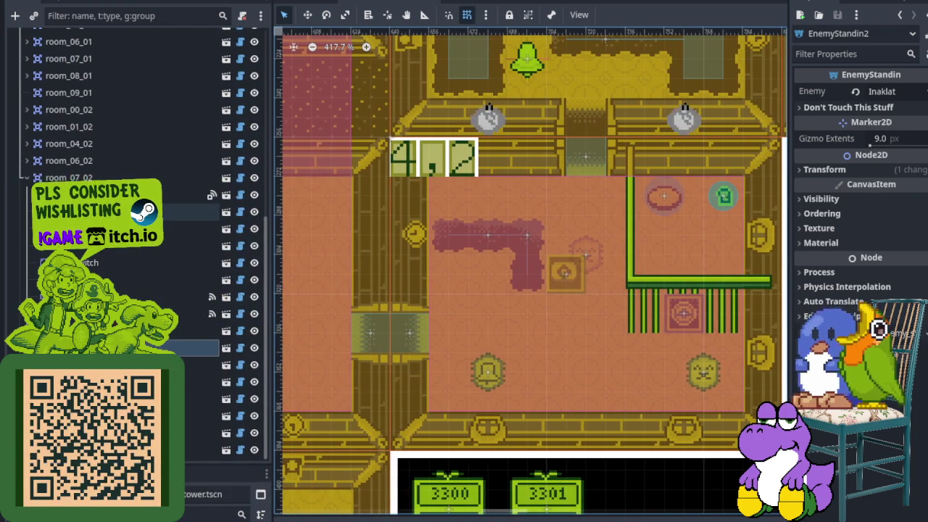
{"action": "left_click", "coordinate": [188, 178]}
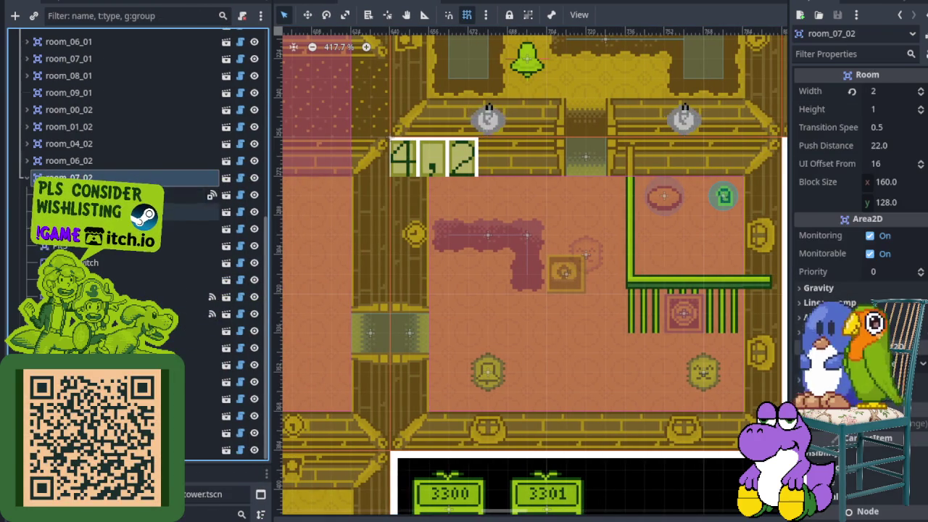
{"action": "scroll", "coordinate": [138, 239], "scroll_direction": "up", "scroll_amount": 4}
{"action": "scroll", "coordinate": [138, 239], "scroll_direction": "up", "scroll_amount": 1}
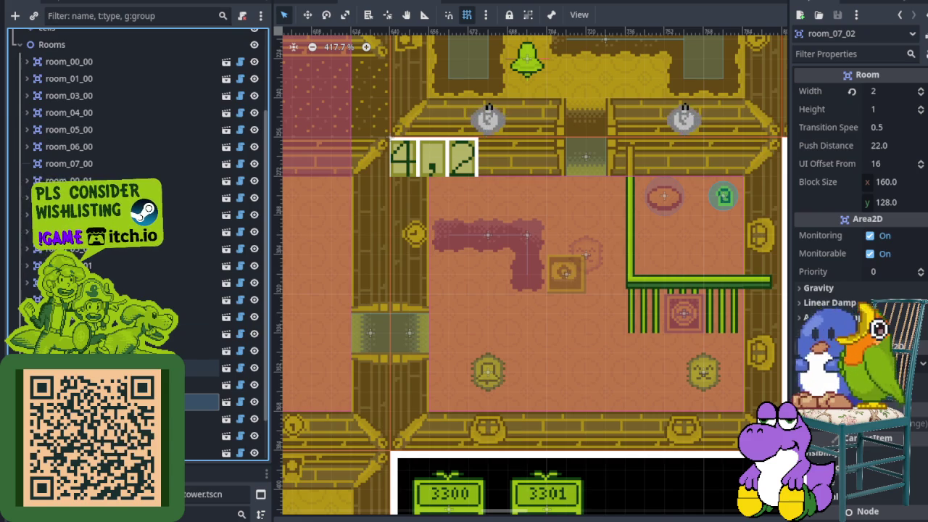
- Zoom in on room 4,2 and show TediSpawner1's settings: channel 4200, enemy type Tedi
{"action": "left_click", "coordinate": [571, 286]}
{"action": "scroll", "coordinate": [571, 286], "scroll_direction": "down", "scroll_amount": 4}
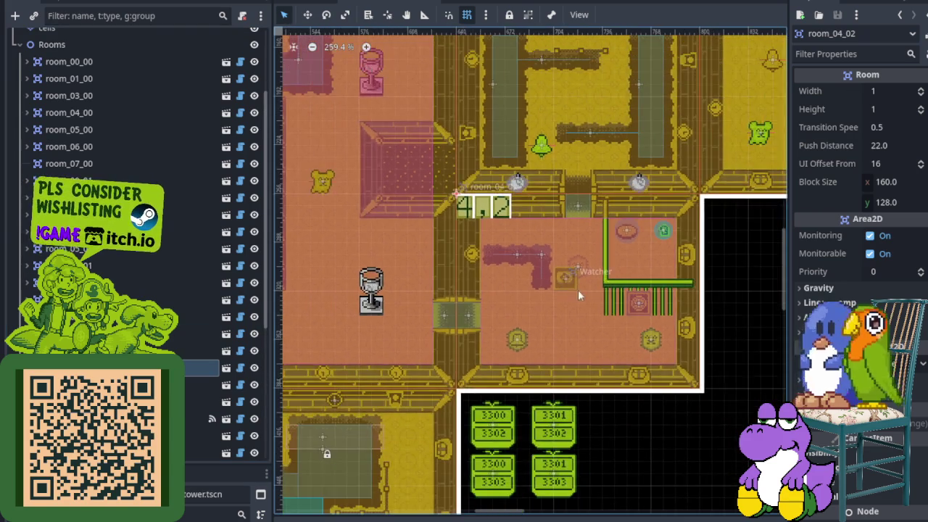
{"action": "scroll", "coordinate": [145, 326], "scroll_direction": "down", "scroll_amount": 5}
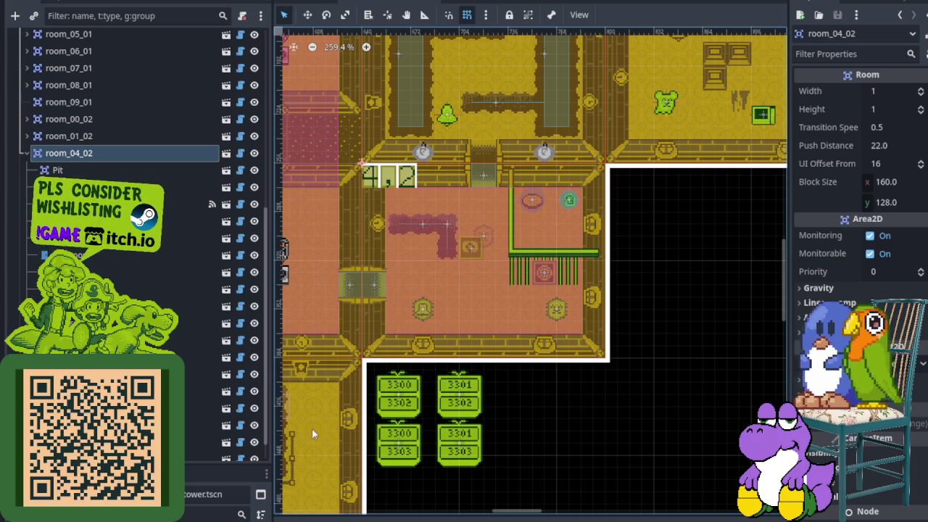
{"action": "scroll", "coordinate": [469, 275], "scroll_direction": "up", "scroll_amount": 4}
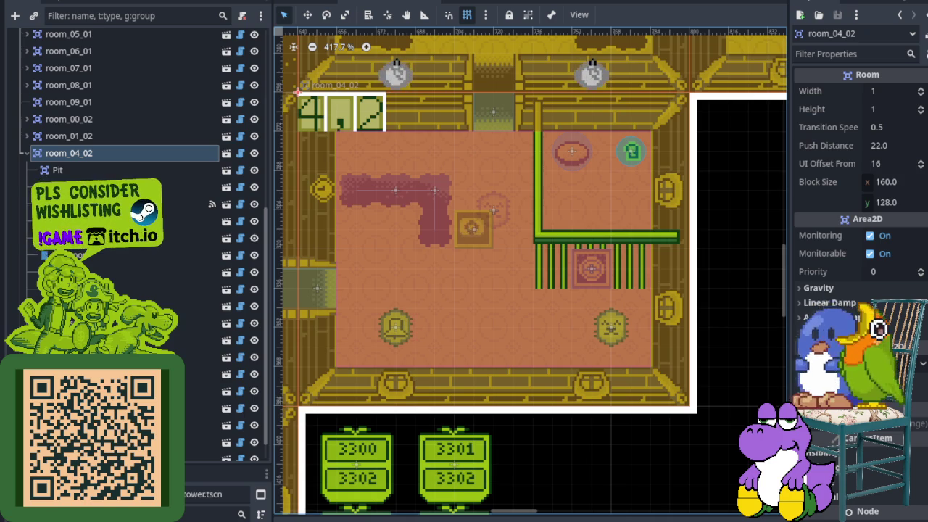
{"action": "scroll", "coordinate": [433, 335], "scroll_direction": "up", "scroll_amount": 3}
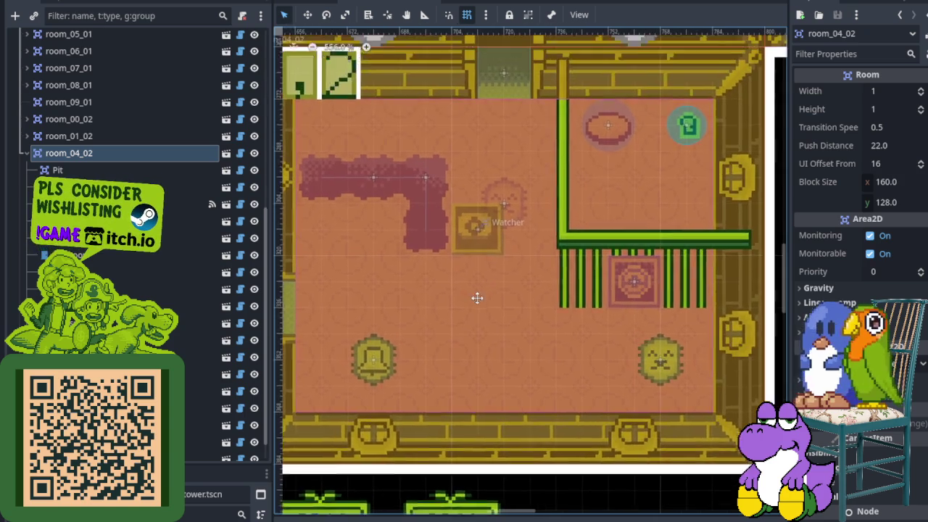
{"action": "scroll", "coordinate": [474, 350], "scroll_direction": "down", "scroll_amount": 1}
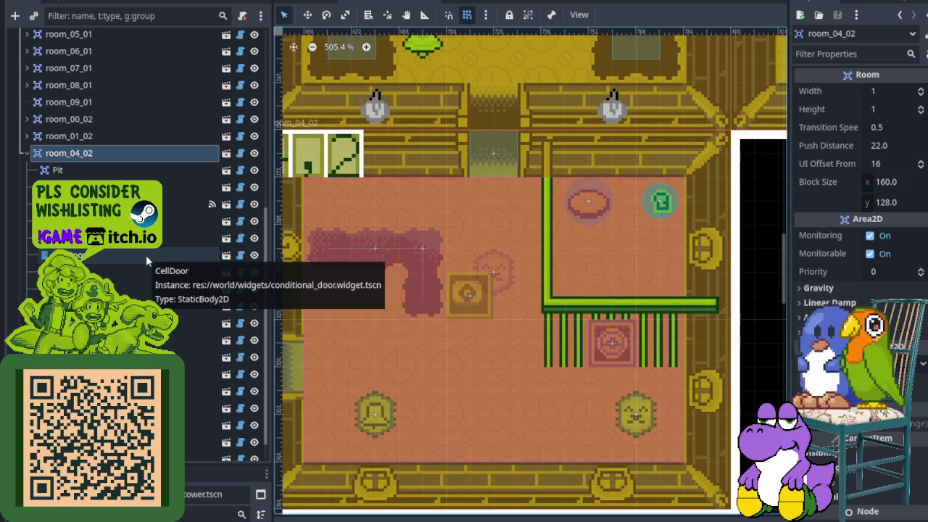
{"action": "scroll", "coordinate": [449, 311], "scroll_direction": "down", "scroll_amount": 15}
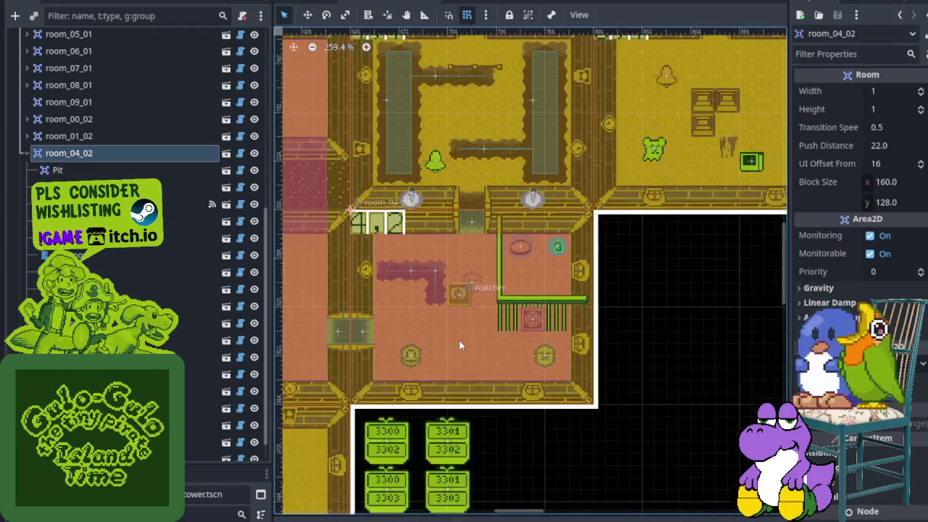
{"action": "scroll", "coordinate": [464, 338], "scroll_direction": "up", "scroll_amount": 12}
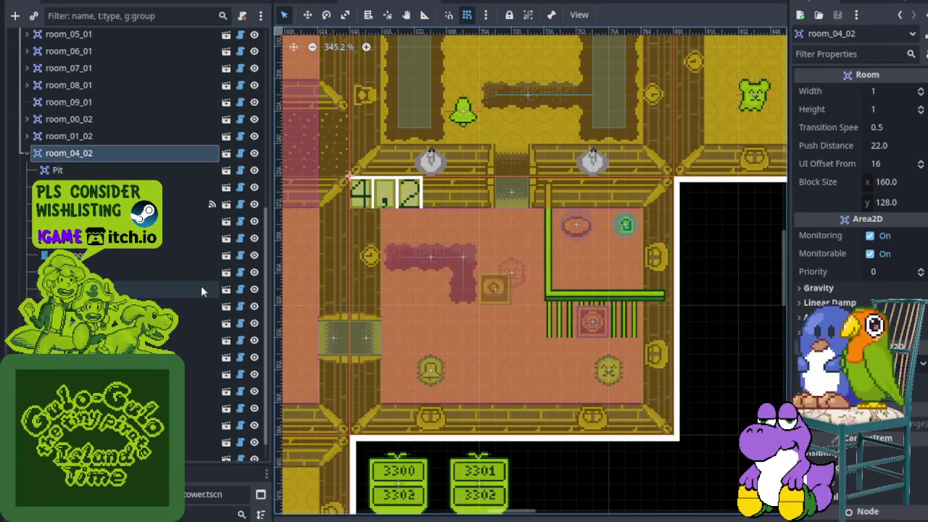
{"action": "scroll", "coordinate": [432, 316], "scroll_direction": "up", "scroll_amount": 2}
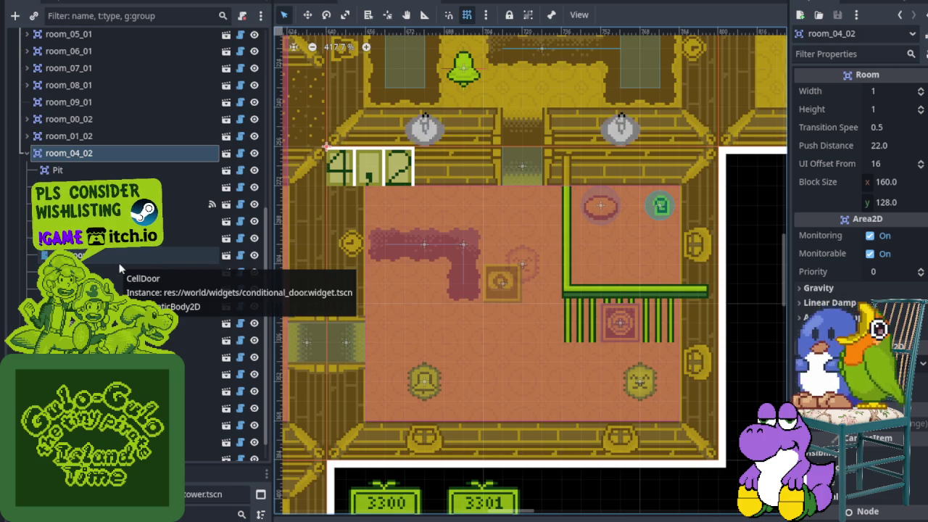
{"action": "left_click", "coordinate": [130, 288]}
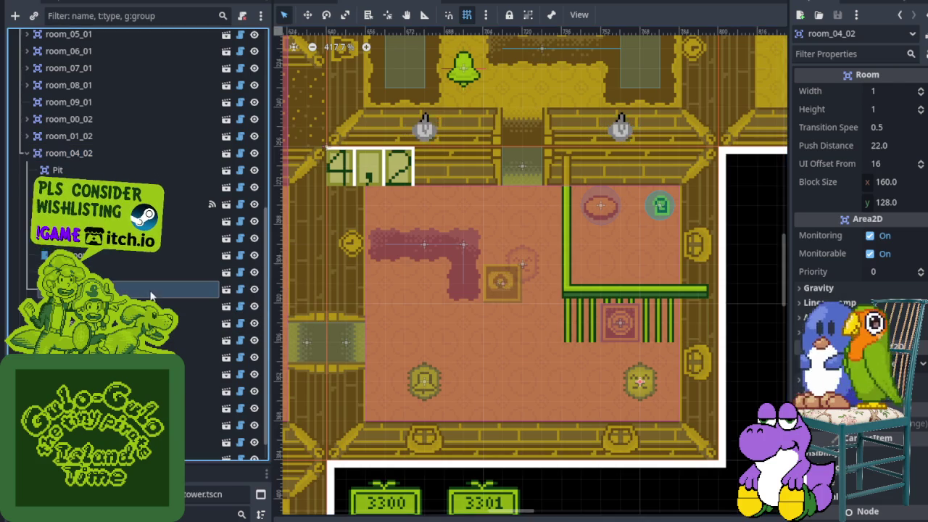
{"action": "scroll", "coordinate": [444, 264], "scroll_direction": "up", "scroll_amount": 2}
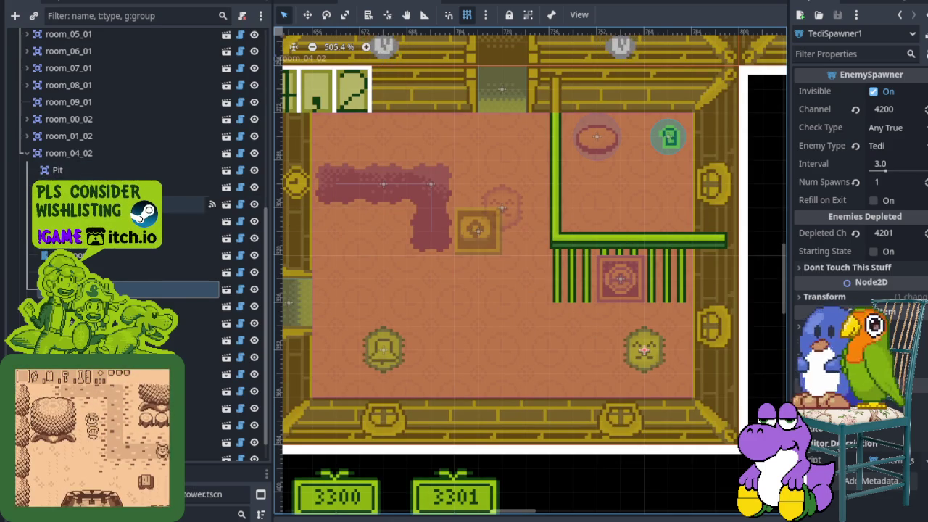
- Compare the Channel values of room 4,2's Watcher, EntryDoor, ExitDoor and TediSpawner1
{"action": "left_click", "coordinate": [193, 272]}
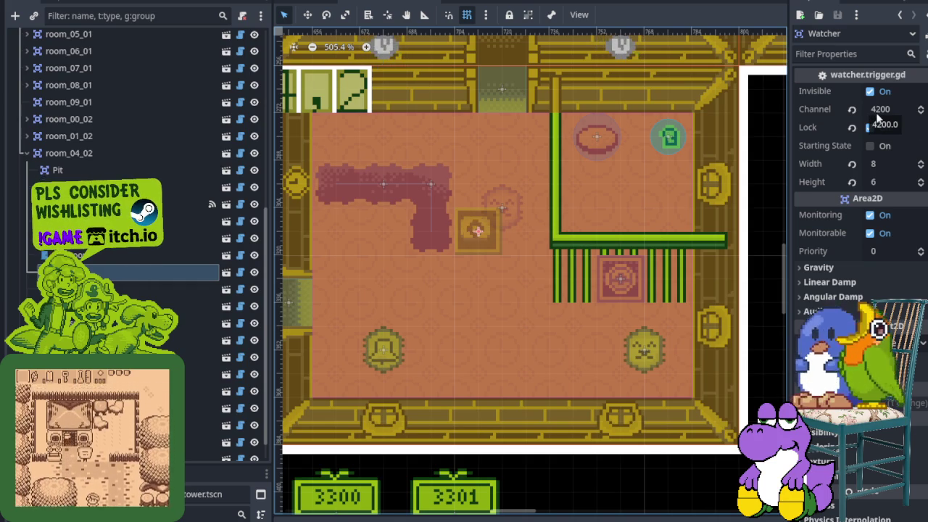
{"action": "left_click", "coordinate": [455, 85]}
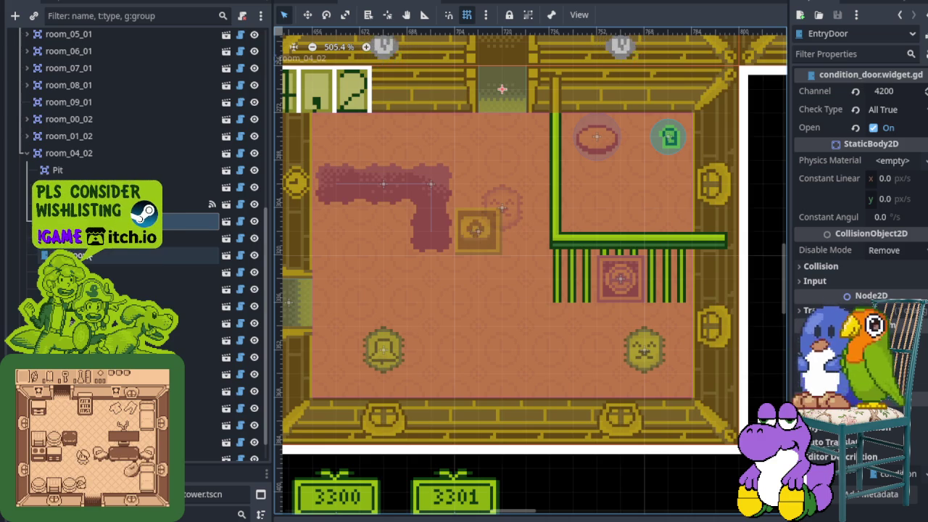
{"action": "left_click", "coordinate": [289, 302]}
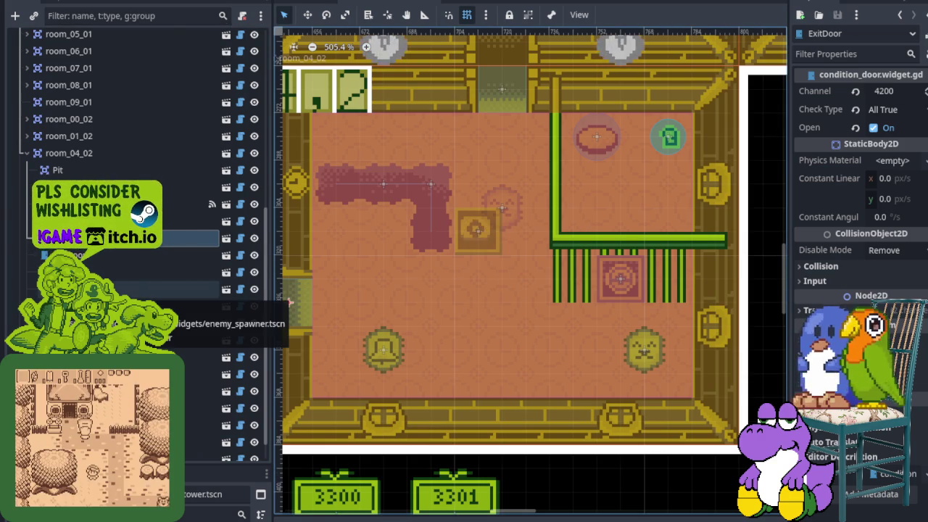
{"action": "left_click", "coordinate": [131, 289]}
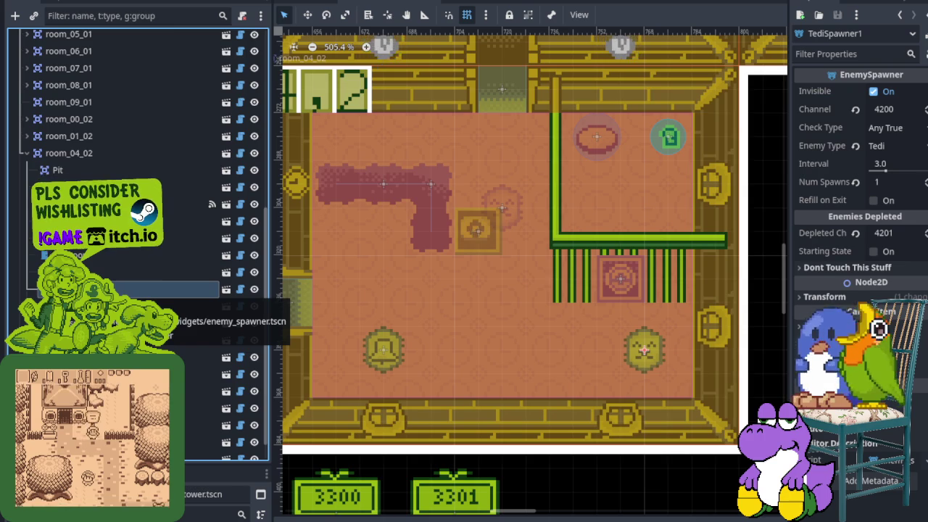
- Frame all of room 4,2 and check the TediSpawner2 and LotiyengSpawner1 settings
{"action": "scroll", "coordinate": [638, 344], "scroll_direction": "up", "scroll_amount": 5}
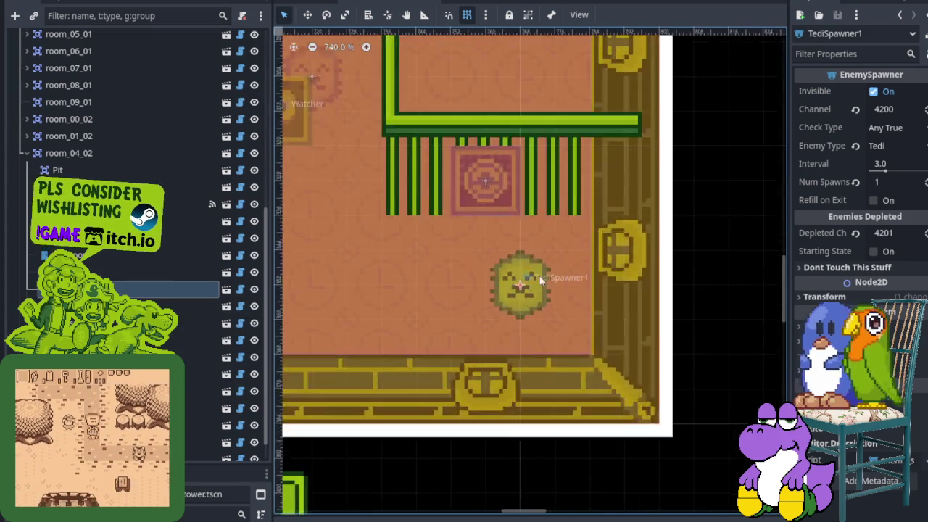
{"action": "scroll", "coordinate": [567, 289], "scroll_direction": "up", "scroll_amount": 1}
{"action": "scroll", "coordinate": [561, 275], "scroll_direction": "down", "scroll_amount": 6}
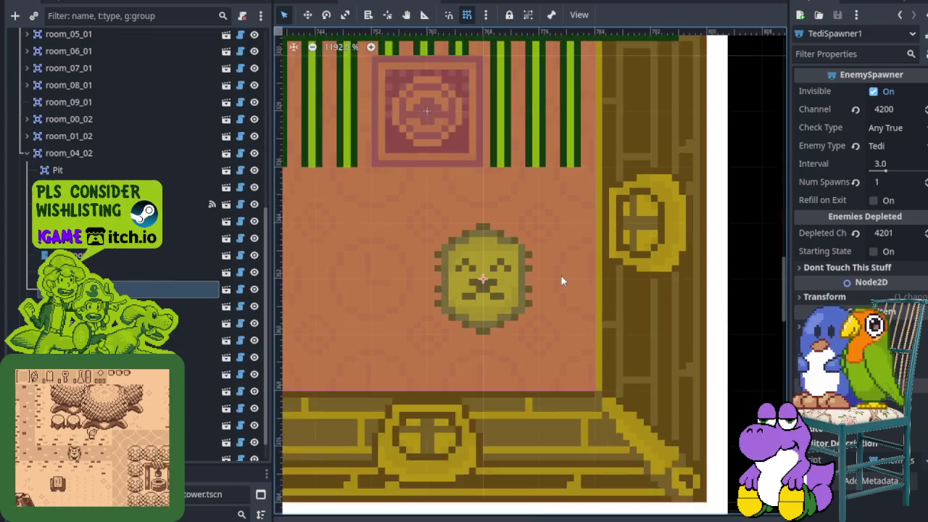
{"action": "left_click_drag", "start_coordinate": [587, 308], "coordinate": [594, 312]}
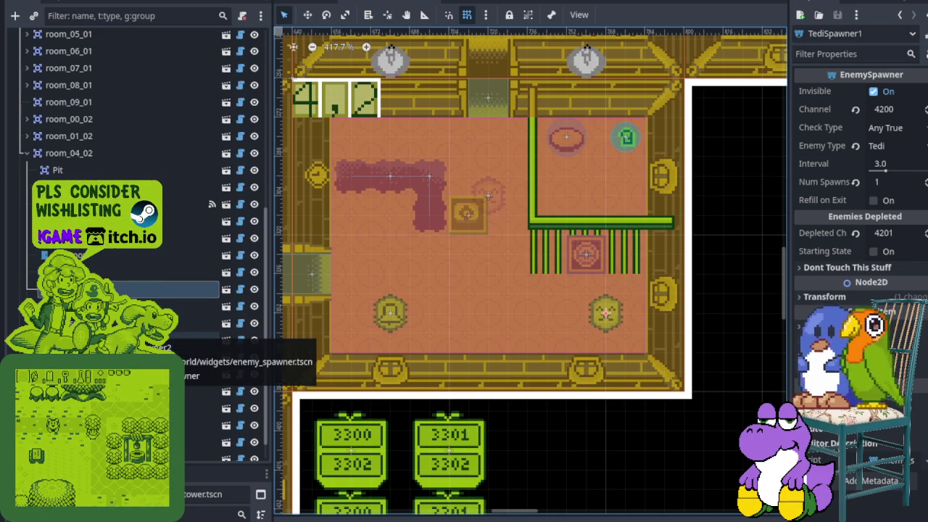
{"action": "left_click", "coordinate": [167, 340]}
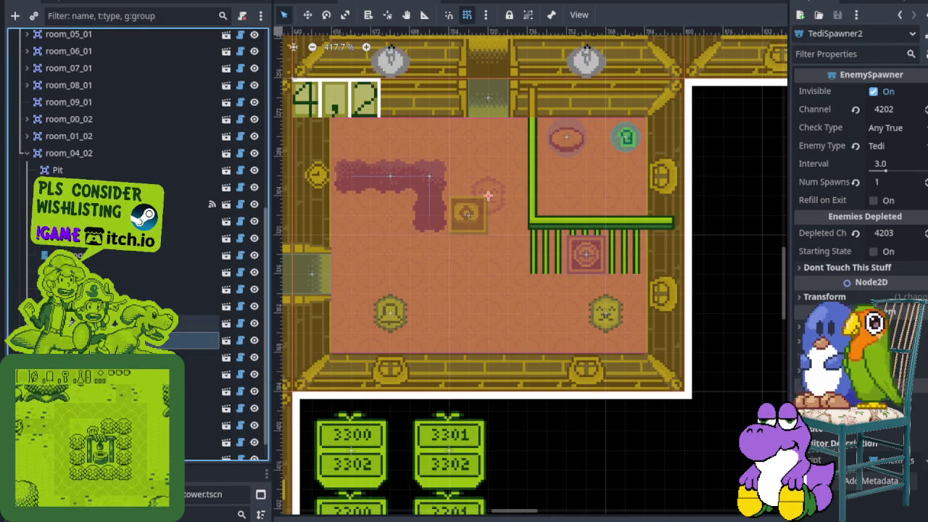
{"action": "left_click", "coordinate": [167, 306]}
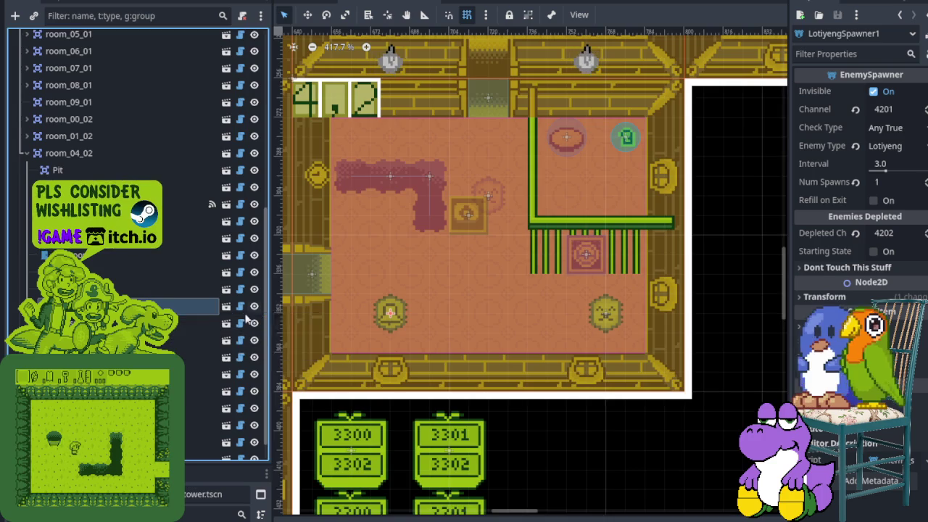
{"action": "scroll", "coordinate": [368, 314], "scroll_direction": "up", "scroll_amount": 10}
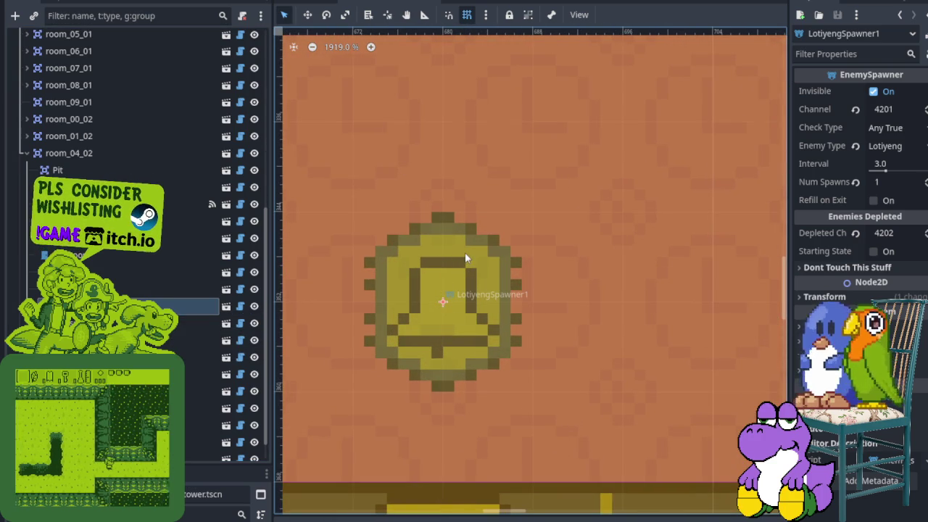
{"action": "scroll", "coordinate": [466, 258], "scroll_direction": "down", "scroll_amount": 4}
{"action": "scroll", "coordinate": [468, 253], "scroll_direction": "down", "scroll_amount": 2}
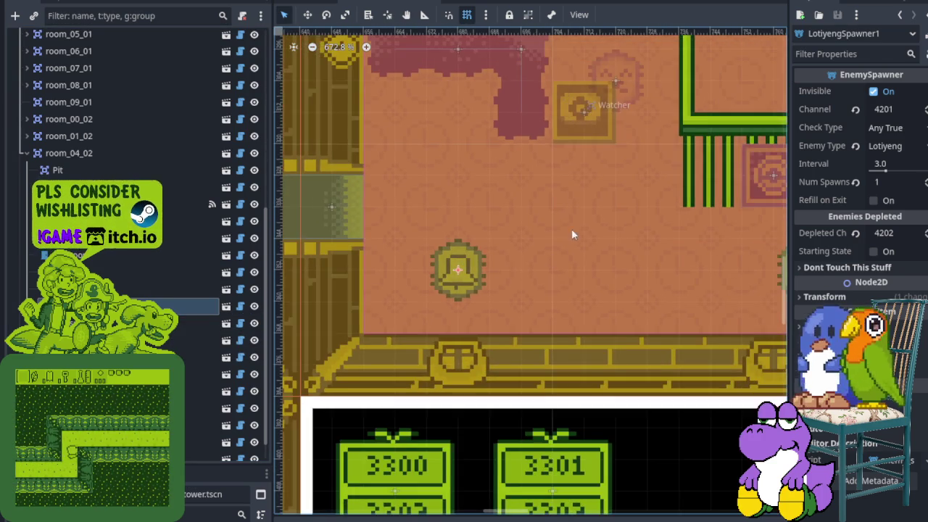
- Select TediSpawner2 beside the Watcher: channel 4202, depleted channel 4203
{"action": "left_click_drag", "start_coordinate": [459, 344], "coordinate": [354, 406]}
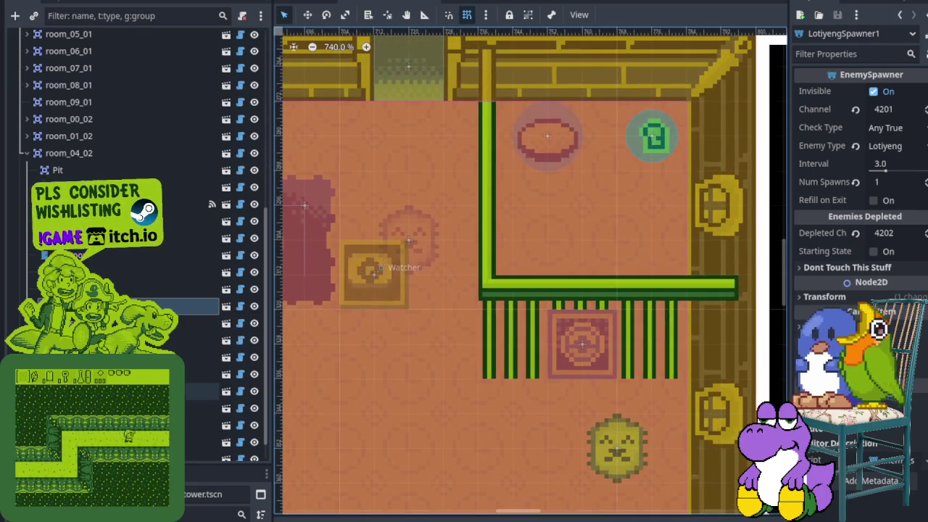
{"action": "left_click", "coordinate": [415, 233]}
{"action": "scroll", "coordinate": [415, 233], "scroll_direction": "up", "scroll_amount": 7}
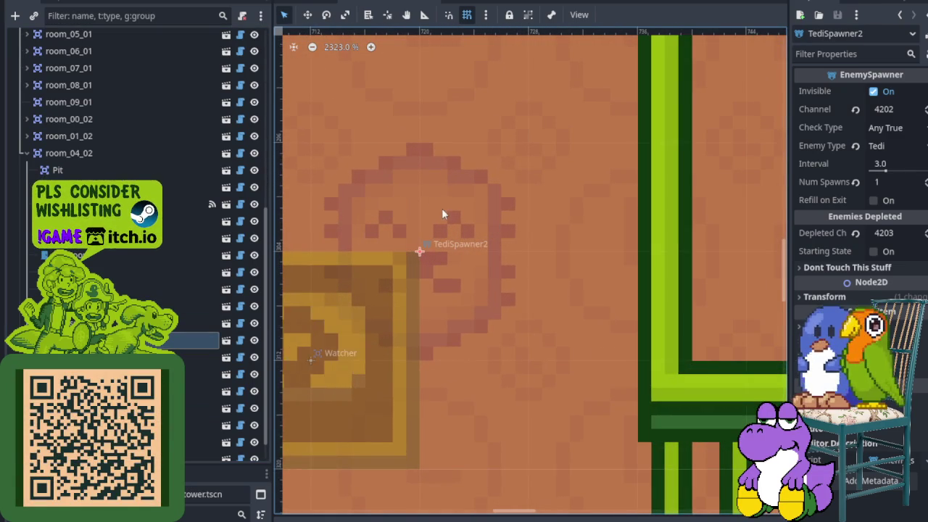
{"action": "scroll", "coordinate": [442, 208], "scroll_direction": "down", "scroll_amount": 5}
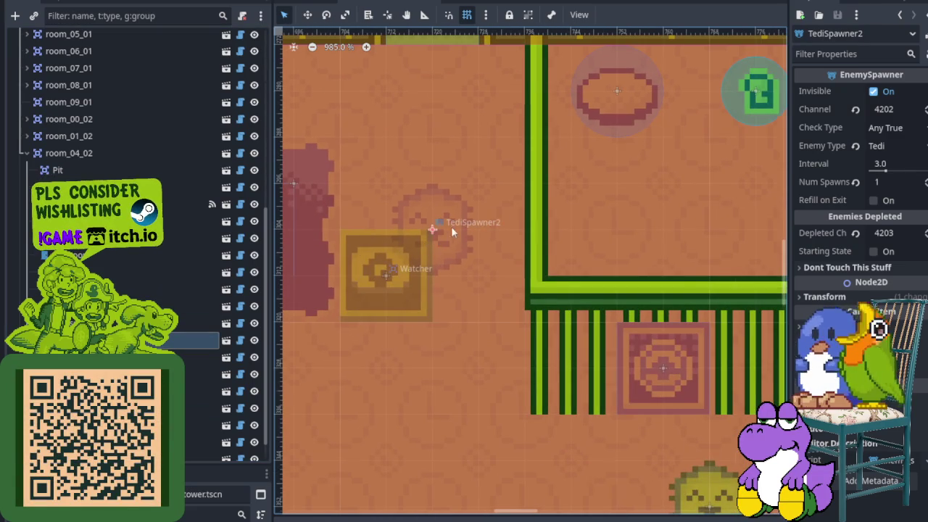
- Survey the cell door, pressure plate and neighbouring rooms, ending on the full room grid
{"action": "left_click_drag", "start_coordinate": [441, 233], "coordinate": [276, 165]}
{"action": "scroll", "coordinate": [485, 244], "scroll_direction": "up", "scroll_amount": 3}
{"action": "scroll", "coordinate": [486, 313], "scroll_direction": "down", "scroll_amount": 4}
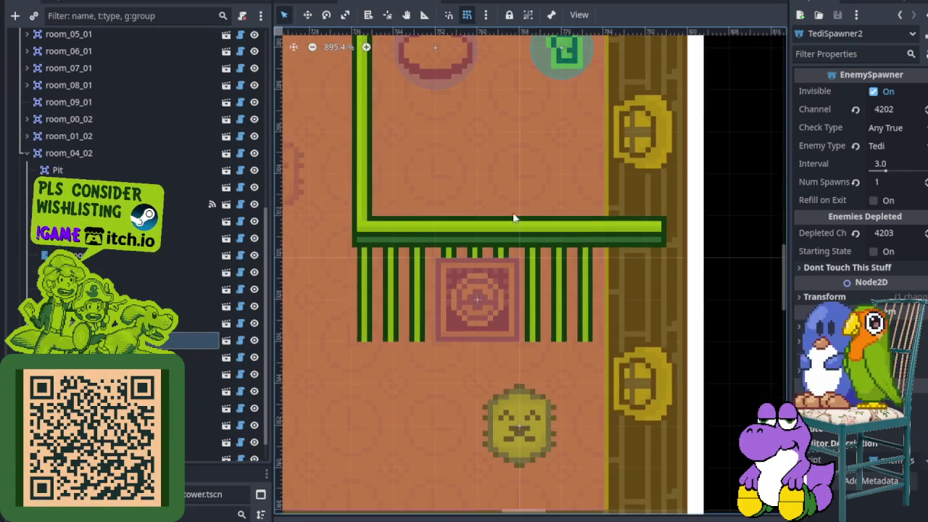
{"action": "left_click_drag", "start_coordinate": [554, 101], "coordinate": [482, 334]}
{"action": "scroll", "coordinate": [404, 346], "scroll_direction": "up", "scroll_amount": 4}
{"action": "scroll", "coordinate": [442, 334], "scroll_direction": "down", "scroll_amount": 12}
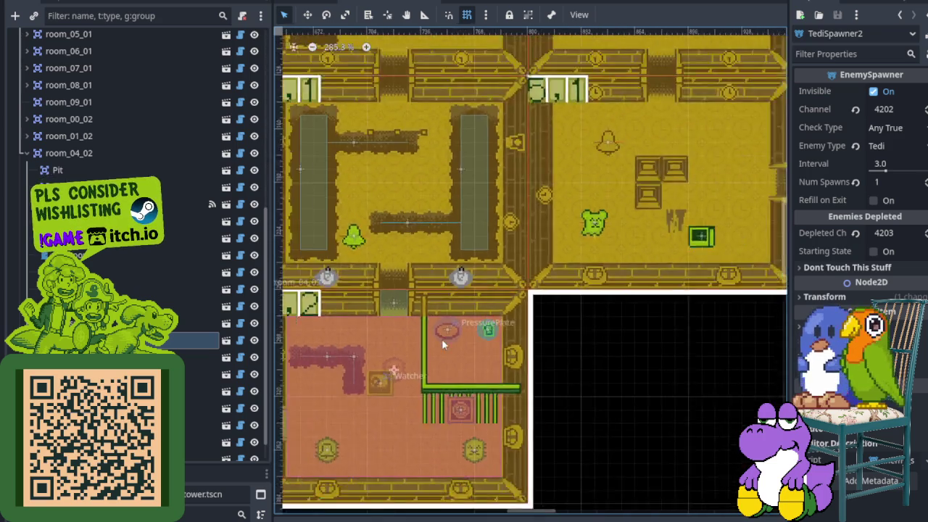
{"action": "left_click_drag", "start_coordinate": [441, 339], "coordinate": [577, 348]}
{"action": "scroll", "coordinate": [576, 349], "scroll_direction": "down", "scroll_amount": 4}
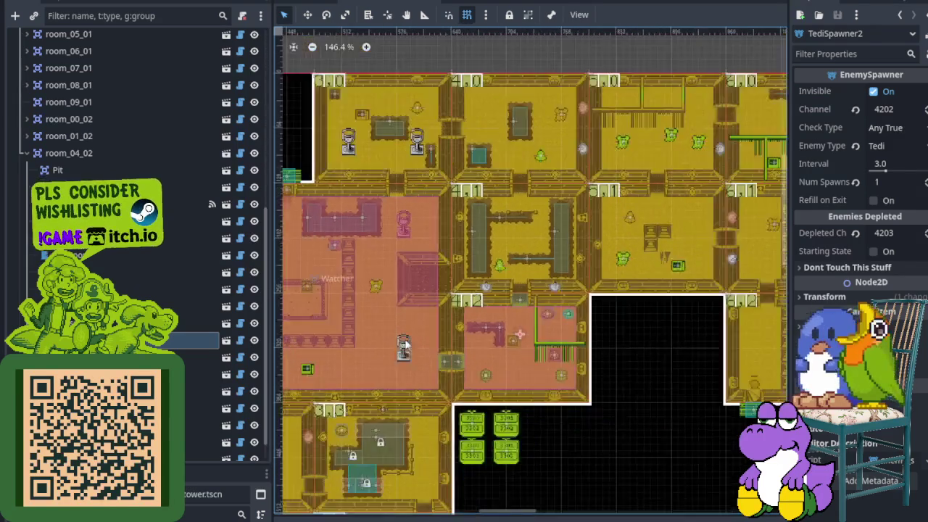
{"action": "left_click_drag", "start_coordinate": [406, 348], "coordinate": [339, 264]}
{"action": "scroll", "coordinate": [221, 282], "scroll_direction": "up", "scroll_amount": 3}
{"action": "scroll", "coordinate": [221, 283], "scroll_direction": "up", "scroll_amount": 4}
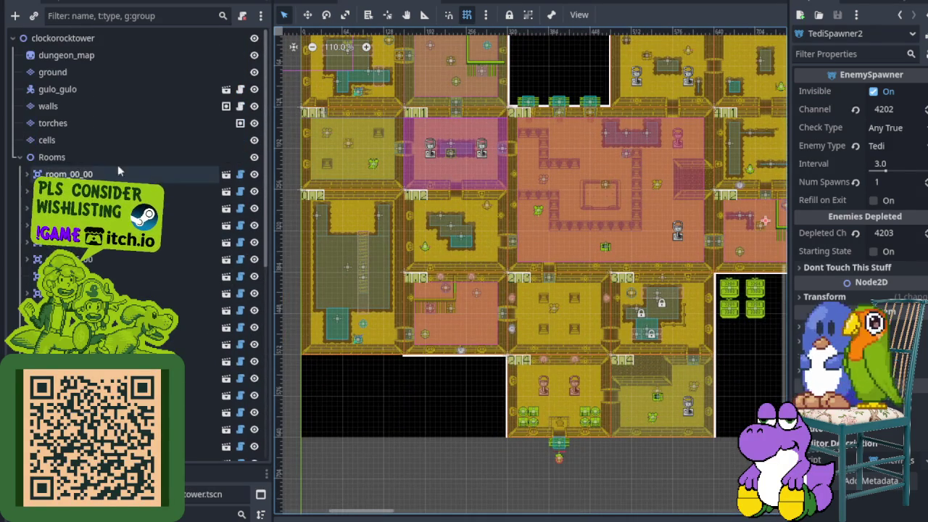
- Move the gulo_gulo player start just above room 4,2's top door and save the scene
{"action": "left_click", "coordinate": [77, 88]}
{"action": "scroll", "coordinate": [570, 453], "scroll_direction": "up", "scroll_amount": 3}
{"action": "mouse_move", "coordinate": [569, 456]}
{"action": "left_mouse_down"}
{"action": "mouse_move", "coordinate": [394, 379]}
{"action": "mouse_move", "coordinate": [534, 270]}
{"action": "mouse_move", "coordinate": [508, 170]}
{"action": "mouse_move", "coordinate": [499, 76]}
{"action": "left_mouse_up"}
{"action": "scroll", "coordinate": [508, 170], "scroll_direction": "up", "scroll_amount": 2}
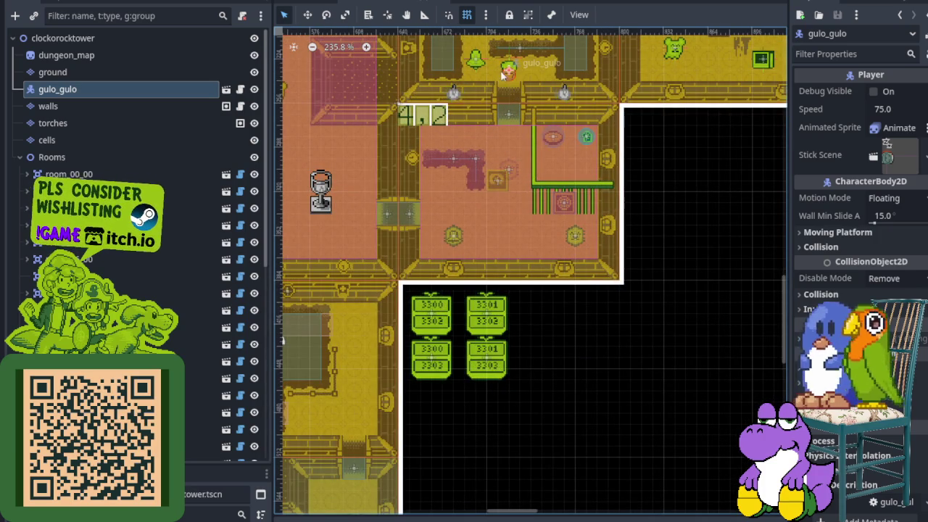
{"action": "key", "text": "ctrl+s"}
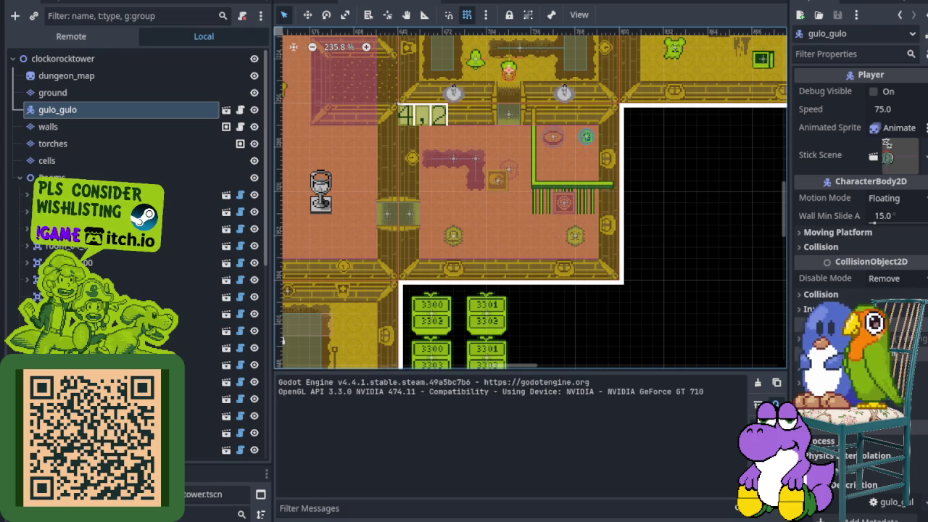
- Playtest room 4,2: defeat the ghost, confirm the top and left doors open, then stop the game
{"action": "key", "text": "Down"}
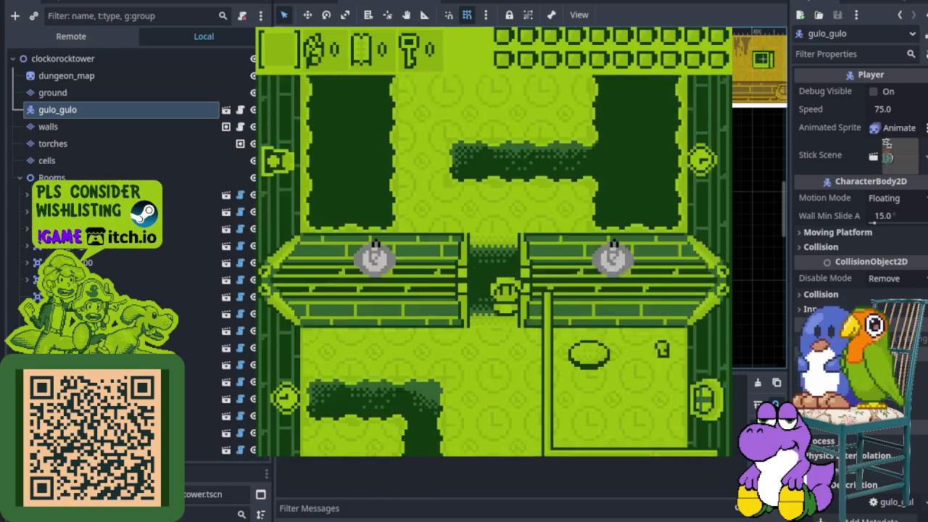
{"action": "key", "text": "Right"}
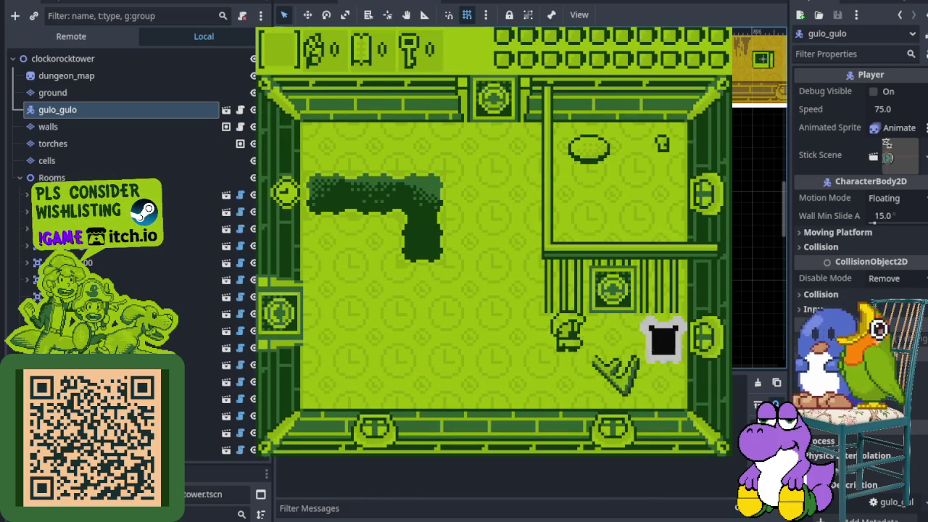
{"action": "key", "text": "Left"}
{"action": "key", "text": "Up"}
{"action": "key", "text": "Down"}
{"action": "key", "text": "Right"}
{"action": "key", "text": "Up"}
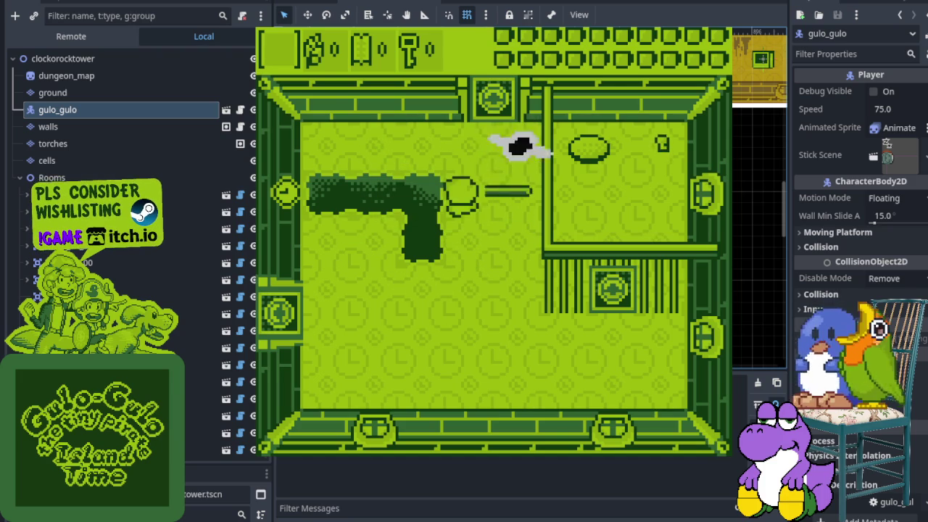
{"action": "key", "text": "Down"}
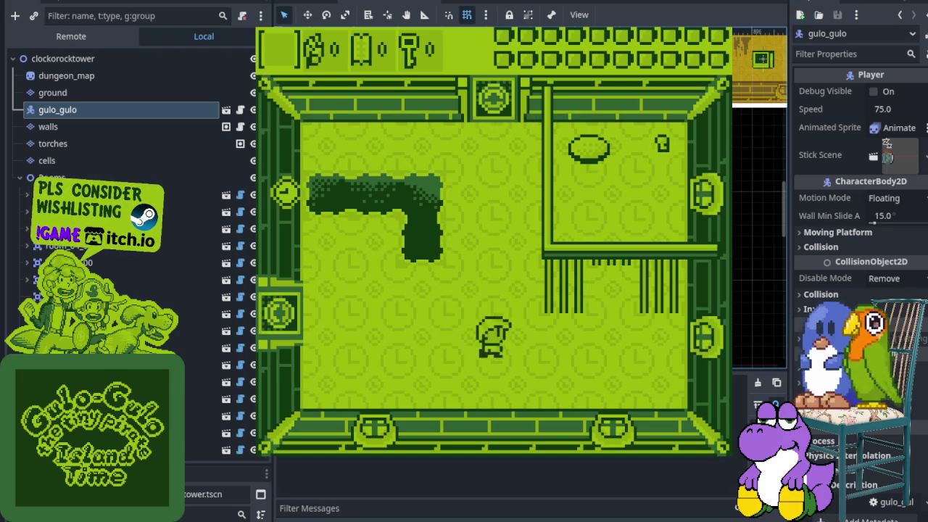
{"action": "key", "text": "Up"}
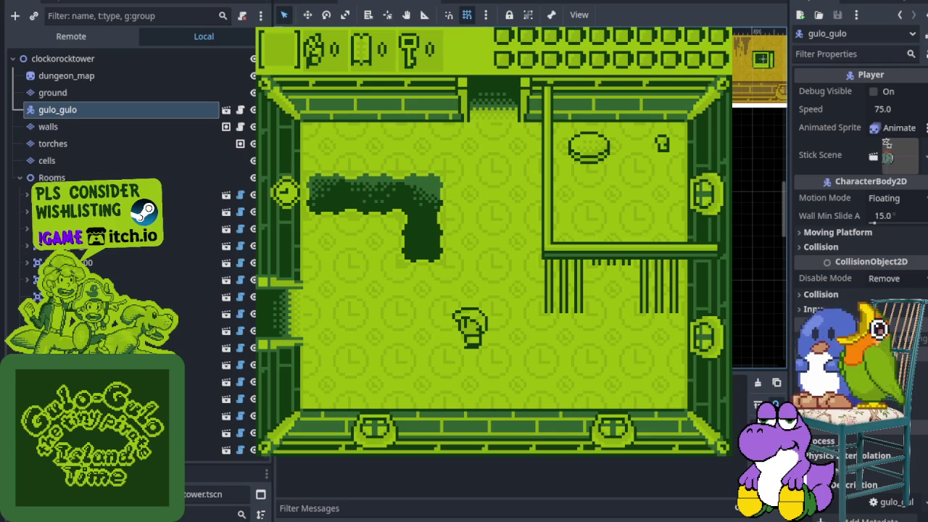
{"action": "key", "text": "F8"}
{"action": "scroll", "coordinate": [518, 153], "scroll_direction": "down", "scroll_amount": 3}
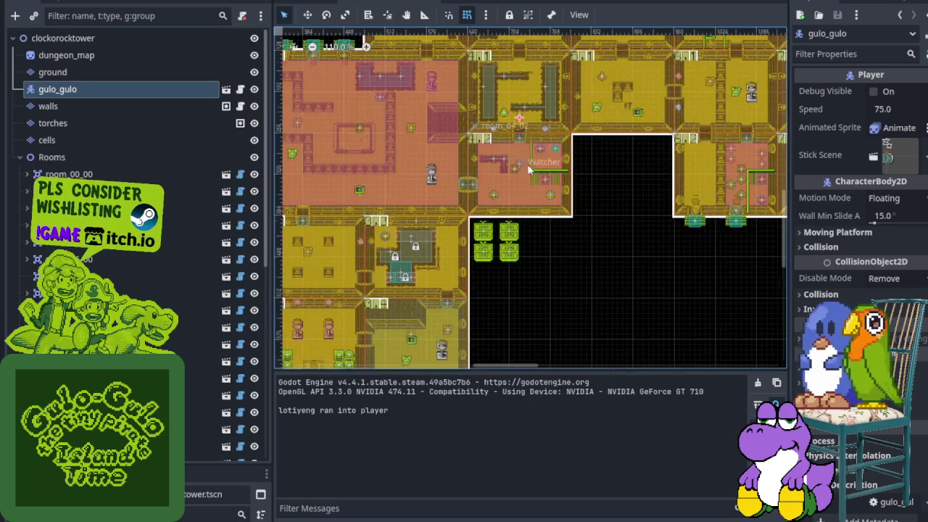
- Move gulo_gulo below the dungeon's bottom entrance, save the scene, and run a new playtest
{"action": "left_click", "coordinate": [521, 125]}
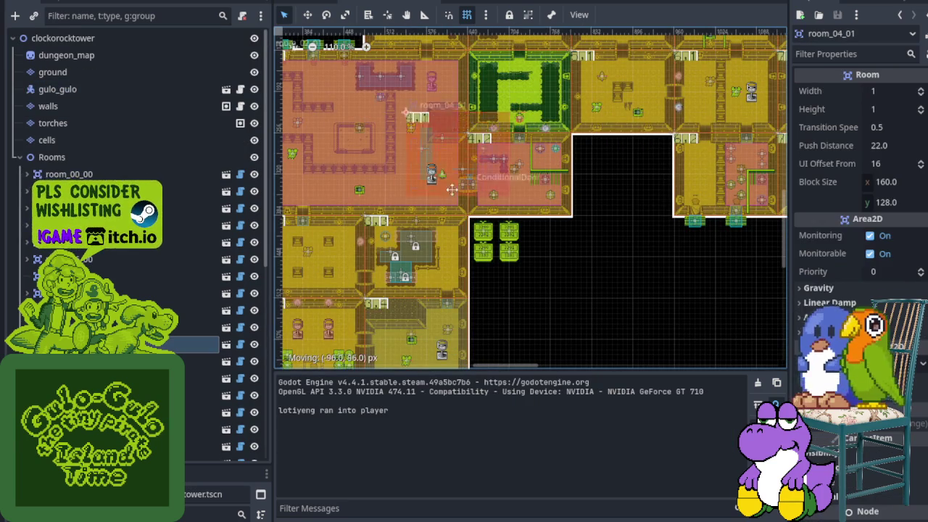
{"action": "left_click", "coordinate": [64, 89]}
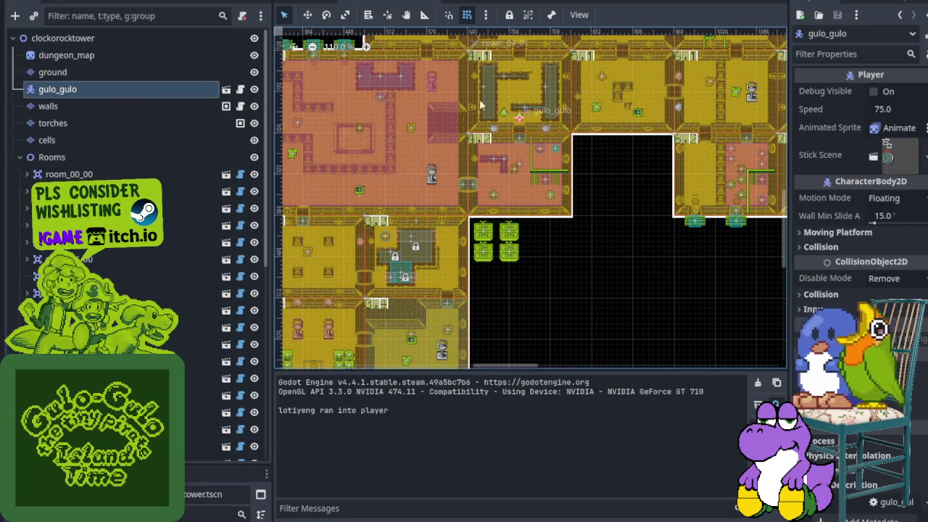
{"action": "key", "text": "w"}
{"action": "mouse_move", "coordinate": [475, 164]}
{"action": "left_mouse_down"}
{"action": "mouse_move", "coordinate": [332, 270]}
{"action": "mouse_move", "coordinate": [445, 266]}
{"action": "mouse_move", "coordinate": [472, 276]}
{"action": "left_mouse_up"}
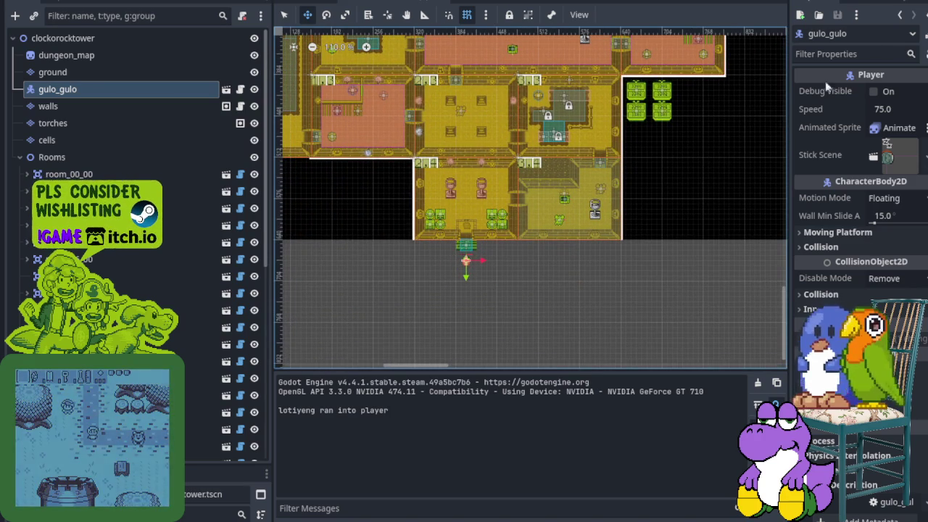
{"action": "key", "text": "ctrl+s"}
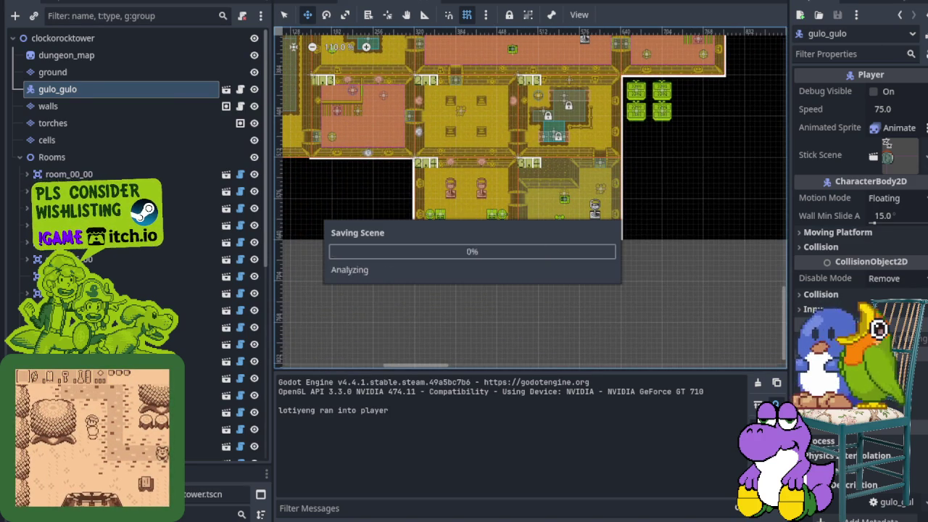
{"action": "key", "text": "F5"}
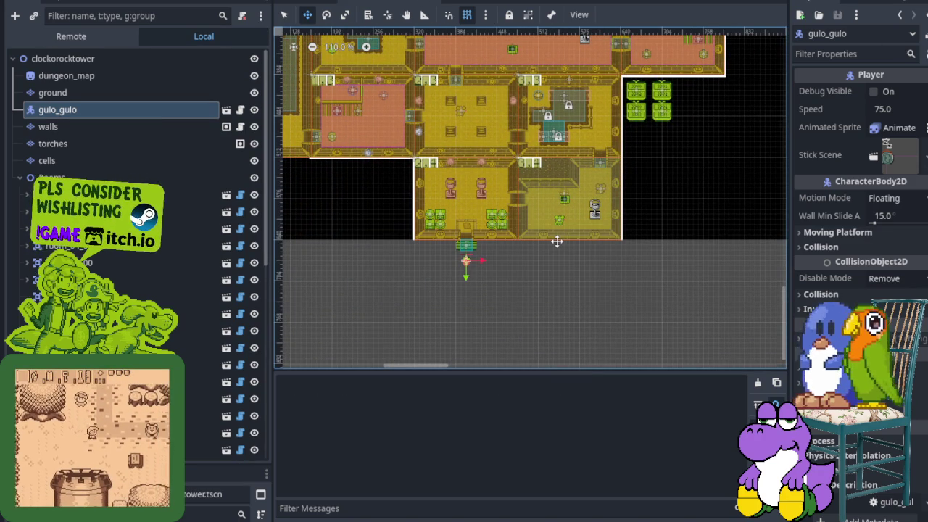
{"action": "key", "text": "Left"}
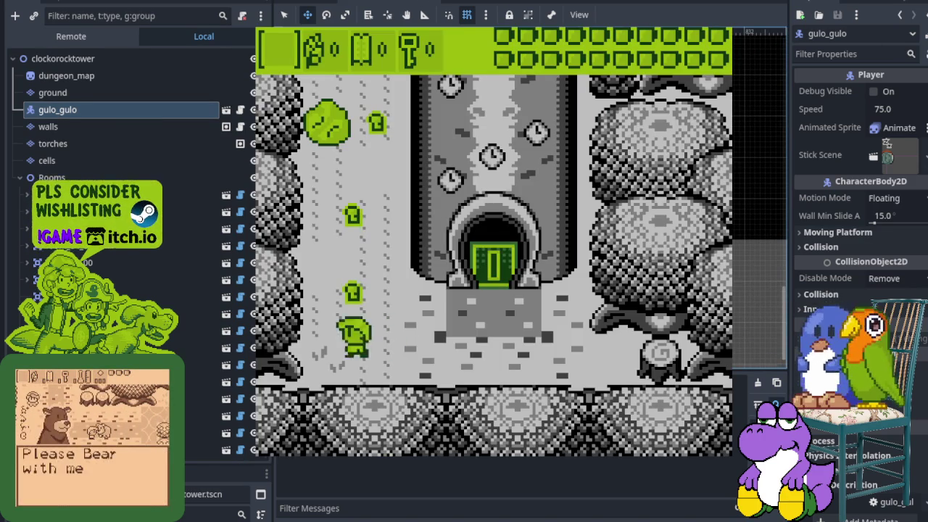
- Pick up the key, walk into the east room, and fight the bear enemy
{"action": "key", "text": "Up"}
{"action": "key", "text": "Up"}
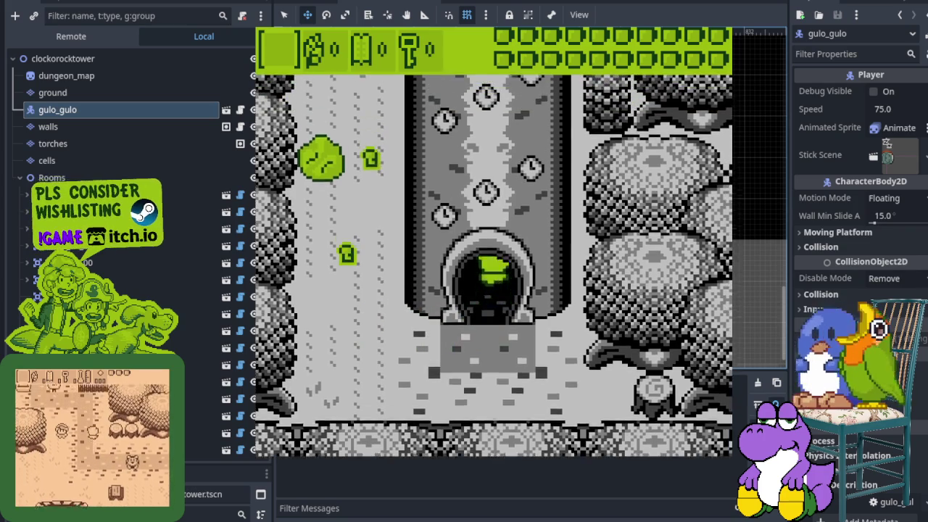
{"action": "key", "text": "Right"}
{"action": "key", "text": "x"}
{"action": "key", "text": "Right"}
{"action": "key", "text": "Up"}
{"action": "key", "text": "Left"}
{"action": "key", "text": "Down"}
{"action": "key", "text": "x"}
{"action": "key", "text": "Right"}
{"action": "key", "text": "Up"}
{"action": "key", "text": "Right"}
{"action": "key", "text": "Up"}
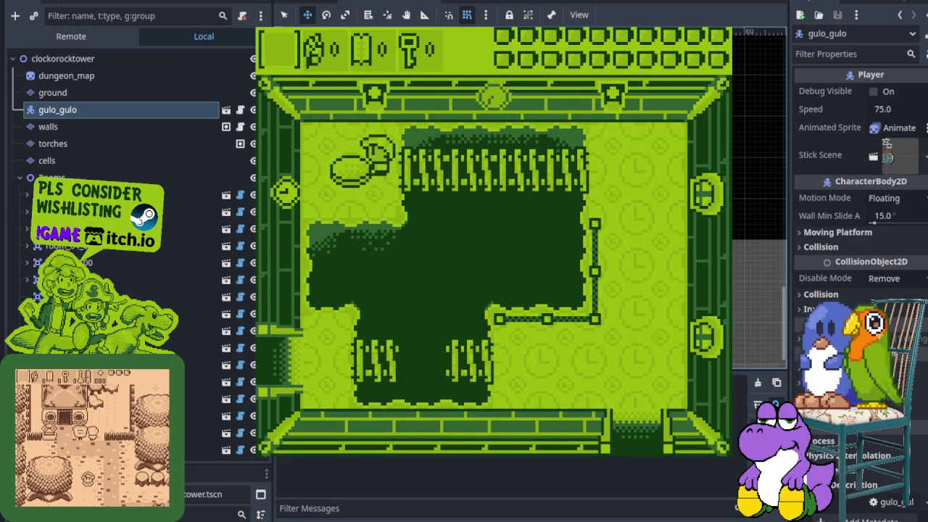
- Head west into the adjacent room and destroy the ghost enemy with the sword
{"action": "key", "text": "Left"}
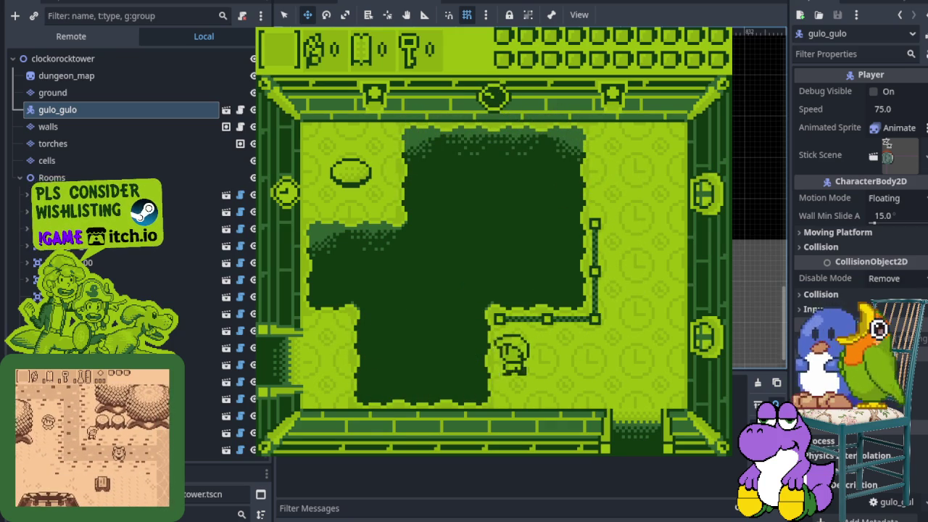
{"action": "key", "text": "Left"}
{"action": "key", "text": "Left"}
{"action": "key", "text": "Up"}
{"action": "key", "text": "Left"}
{"action": "key", "text": "Up"}
{"action": "key", "text": "x"}
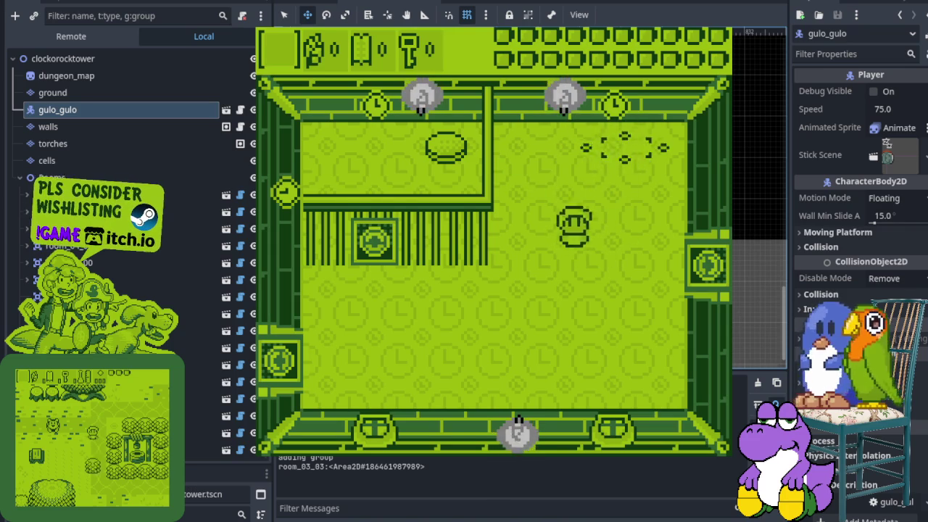
{"action": "key", "text": "Down"}
{"action": "key", "text": "Left"}
{"action": "key", "text": "x"}
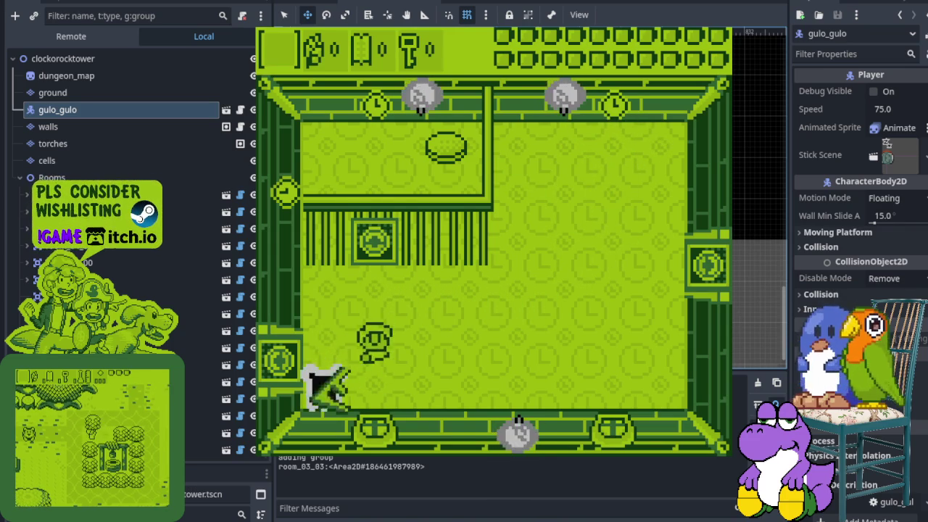
- Pass the barred gate and cross the neighbouring rooms to exit through the top door
{"action": "key", "text": "Up"}
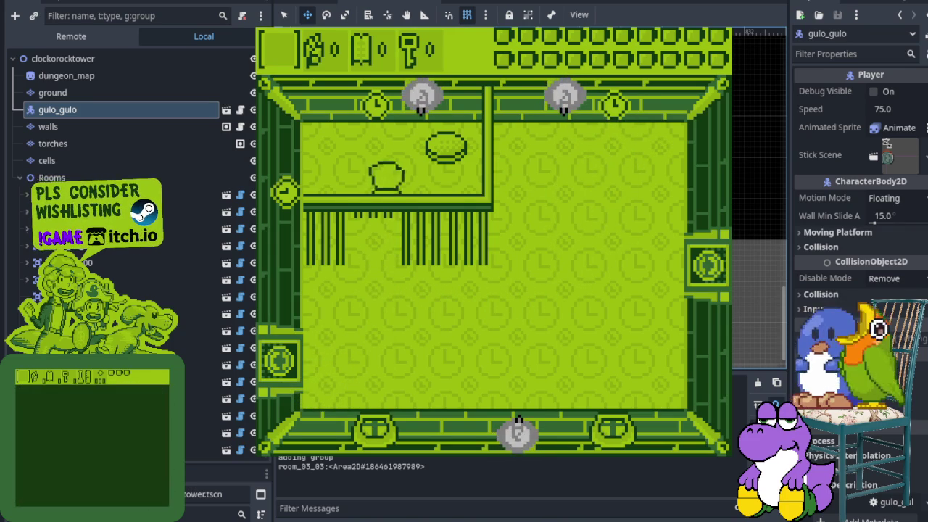
{"action": "key", "text": "Up"}
{"action": "key", "text": "Left"}
{"action": "key", "text": "Down"}
{"action": "key", "text": "Down"}
{"action": "key", "text": "Left"}
{"action": "key", "text": "Up"}
{"action": "key", "text": "Right"}
{"action": "key", "text": "Down"}
{"action": "key", "text": "Up"}
{"action": "key", "text": "Right"}
{"action": "key", "text": "Up"}
{"action": "key", "text": "Right"}
{"action": "key", "text": "Left"}
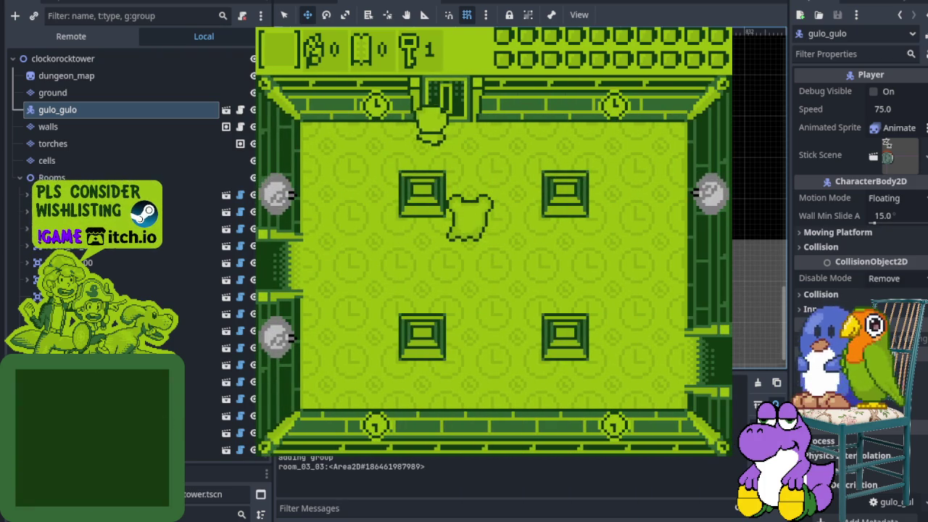
{"action": "key", "text": "Right"}
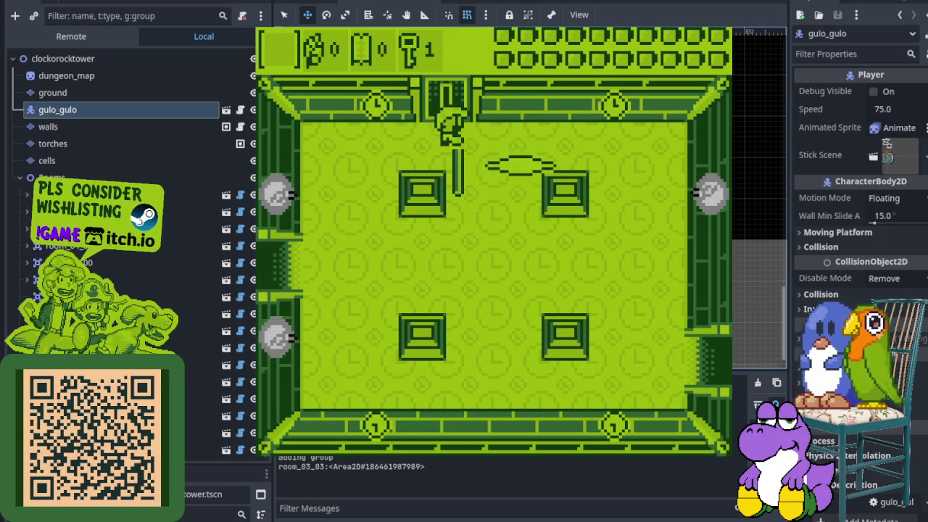
{"action": "key", "text": "Up"}
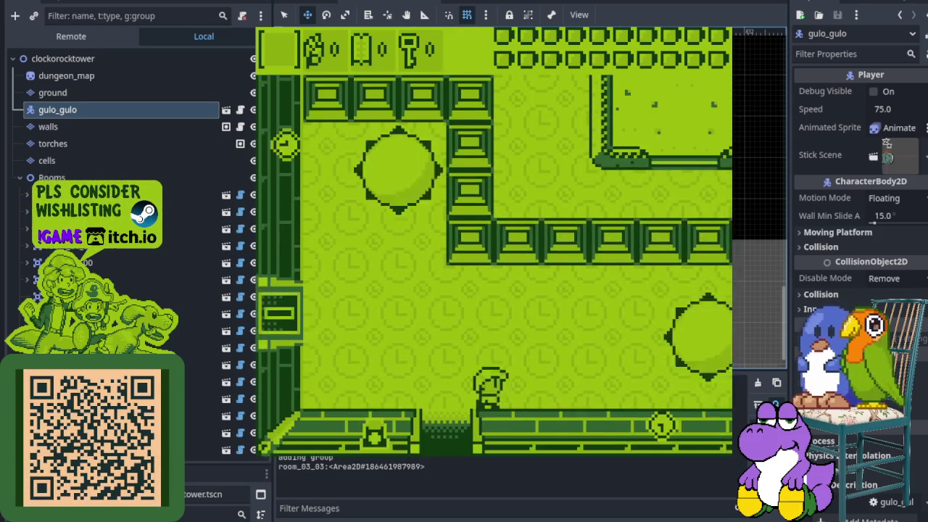
- Pass the chalice, slip by the ghost, and continue down to the next room
{"action": "key", "text": "Right"}
{"action": "key", "text": "x"}
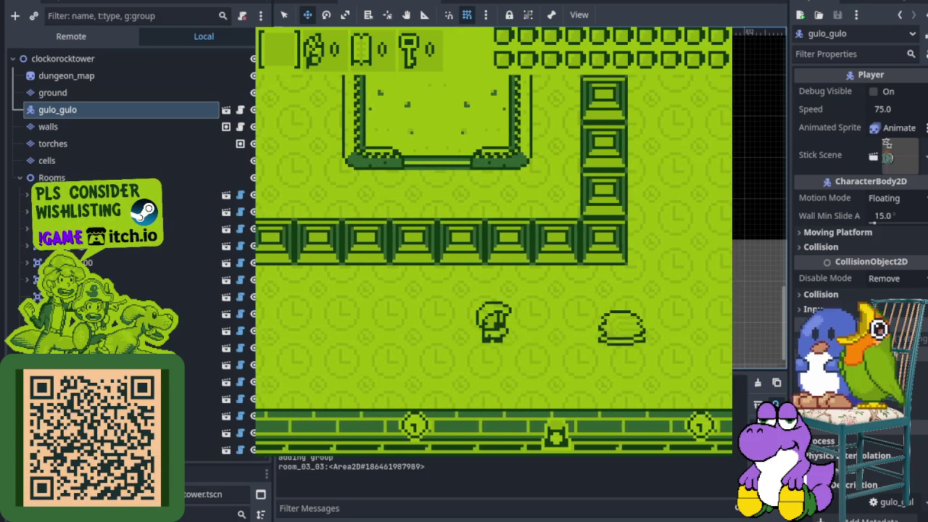
{"action": "key", "text": "Up"}
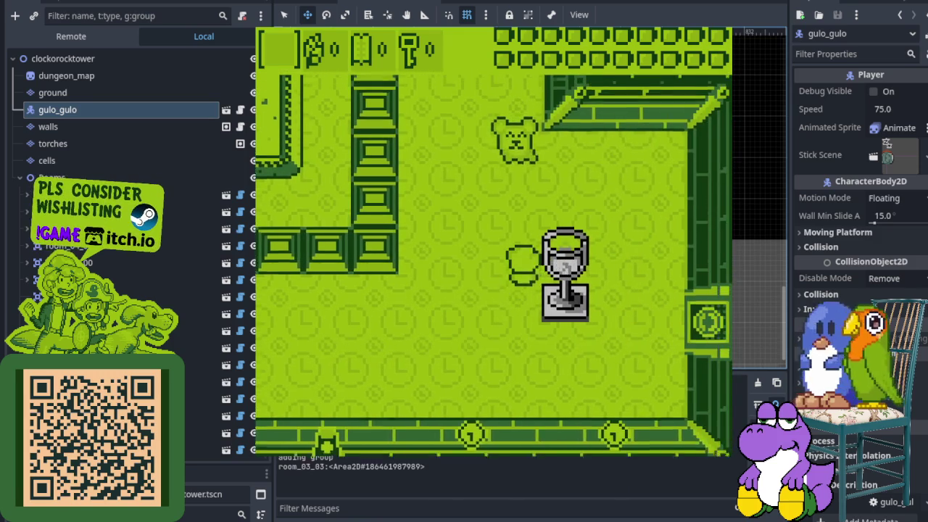
{"action": "key", "text": "x"}
{"action": "key", "text": "Down"}
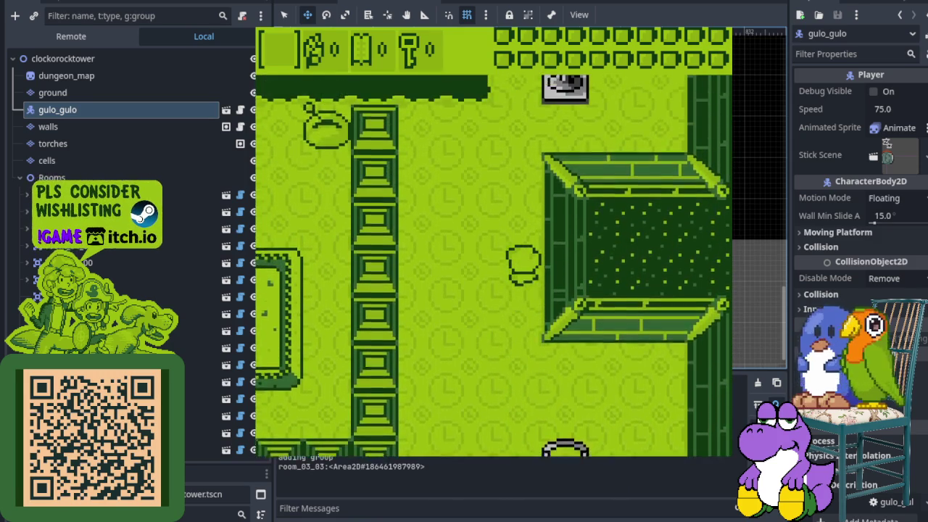
{"action": "key", "text": "Up"}
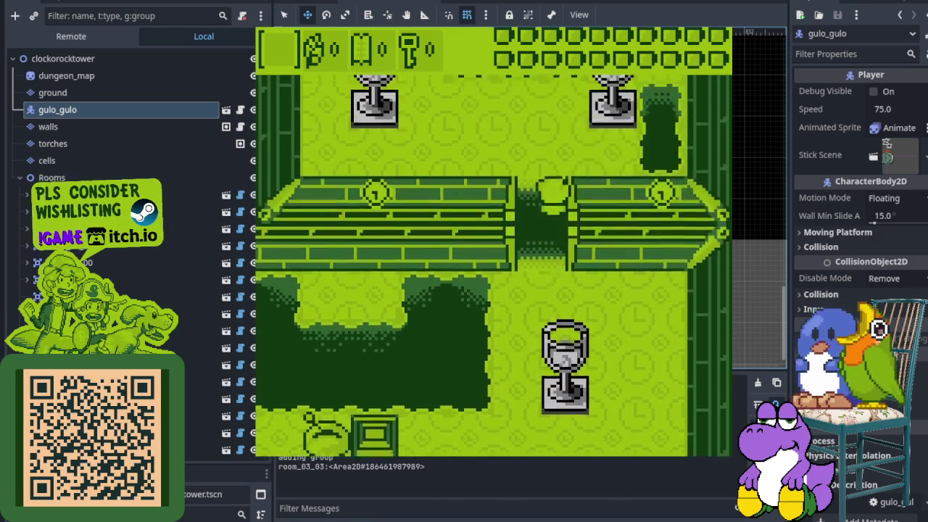
{"action": "key", "text": "Left"}
{"action": "key", "text": "Left"}
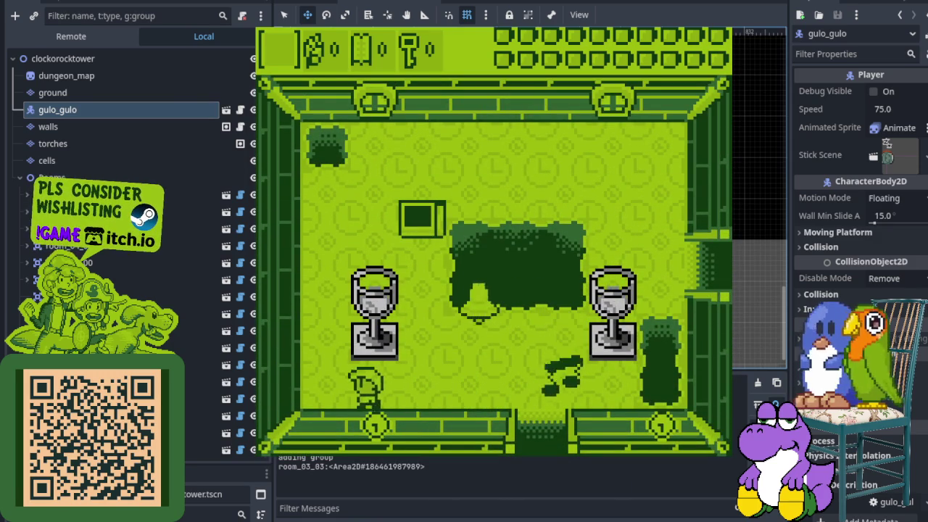
{"action": "key", "text": "Down"}
{"action": "key", "text": "Left"}
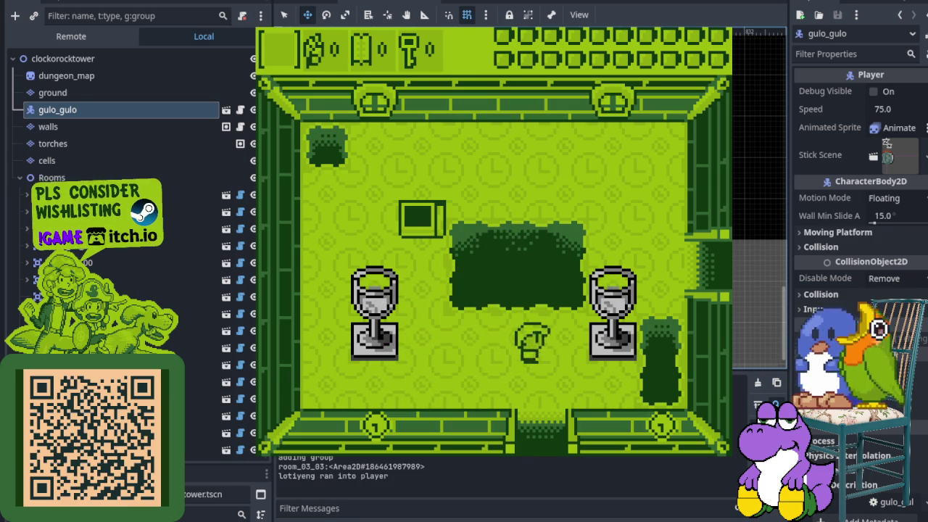
{"action": "key", "text": "Right"}
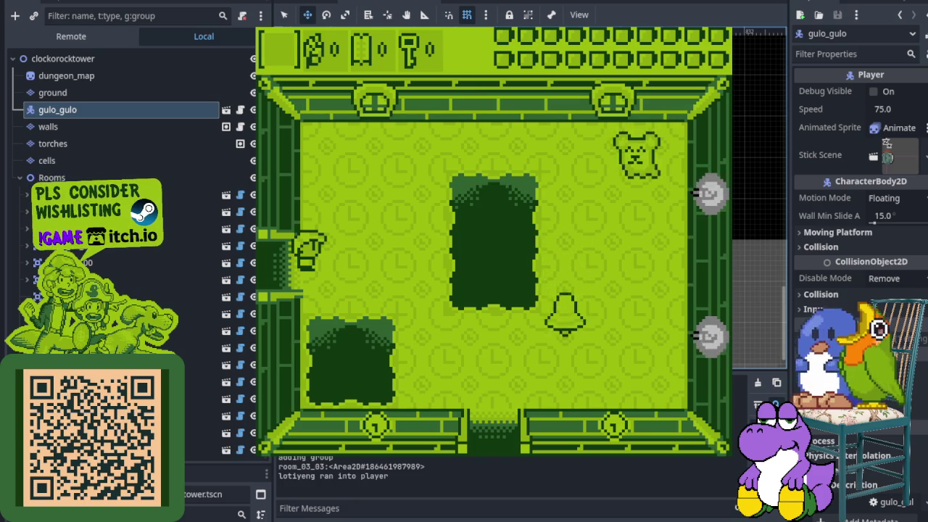
{"action": "key", "text": "Right"}
{"action": "key", "text": "Down"}
{"action": "key", "text": "Down"}
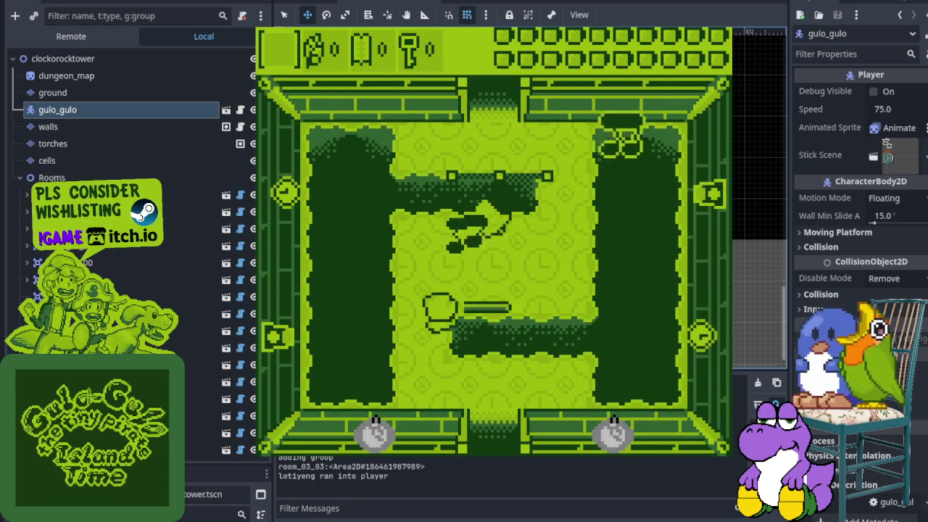
{"action": "key", "text": "Down"}
{"action": "key", "text": "Right"}
{"action": "key", "text": "Down"}
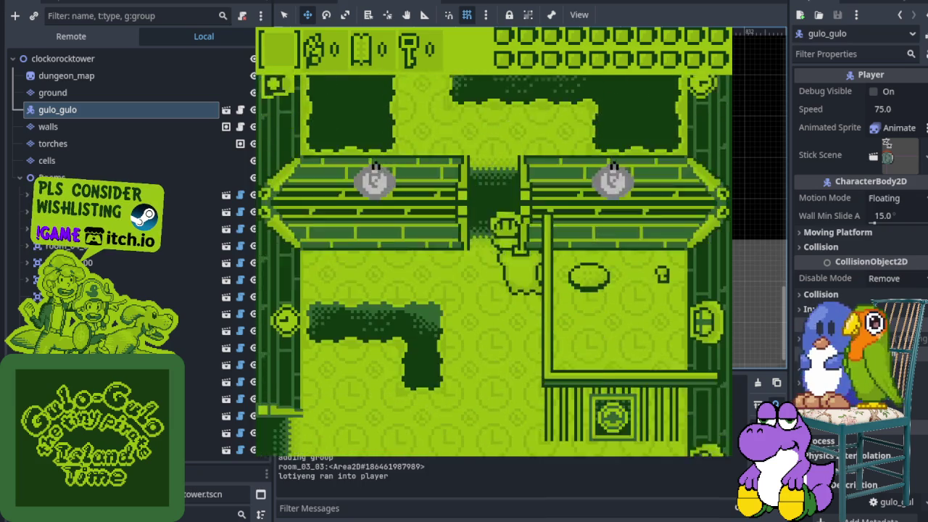
- Follow the dark path and step on the floor switch to open the doors
{"action": "key", "text": "Left"}
{"action": "key", "text": "Right"}
{"action": "key", "text": "Right"}
{"action": "key", "text": "Down"}
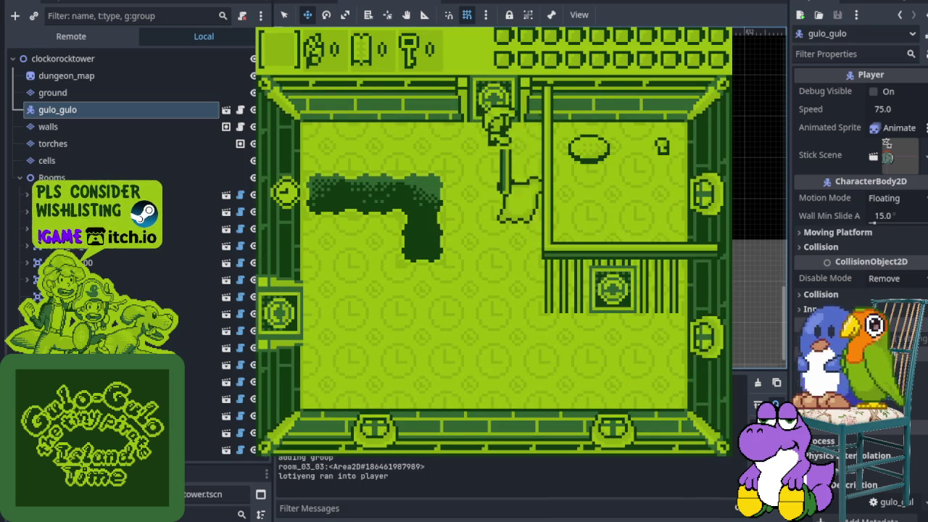
{"action": "key", "text": "Down"}
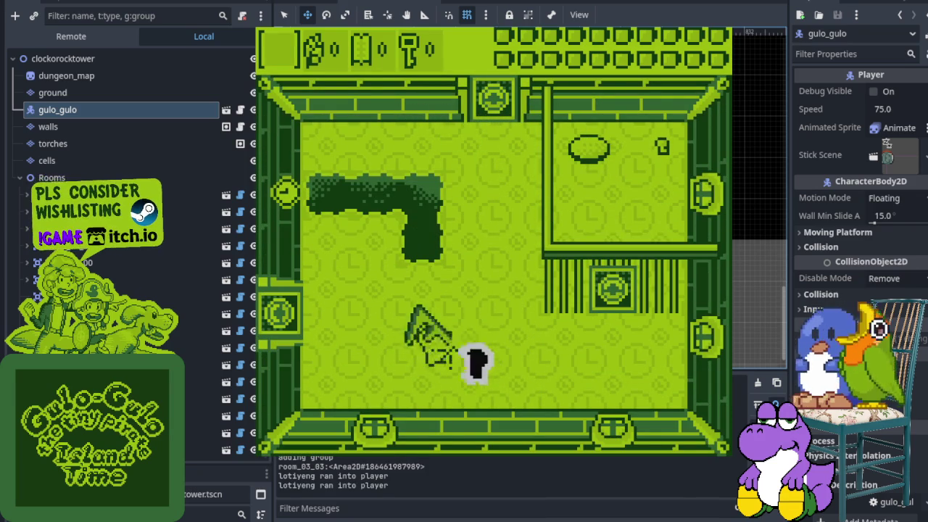
{"action": "key", "text": "Left"}
{"action": "key", "text": "Up"}
{"action": "key", "text": "Left"}
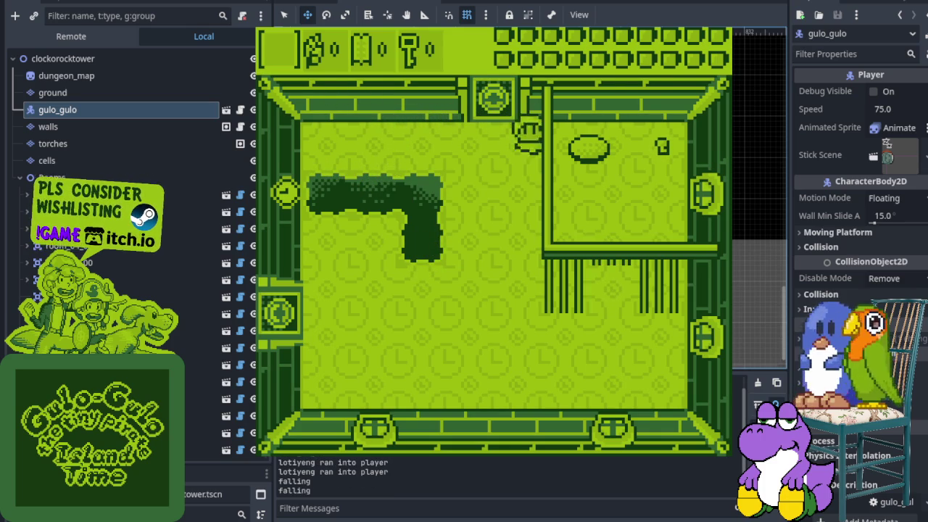
{"action": "key", "text": "Right"}
{"action": "key", "text": "Up"}
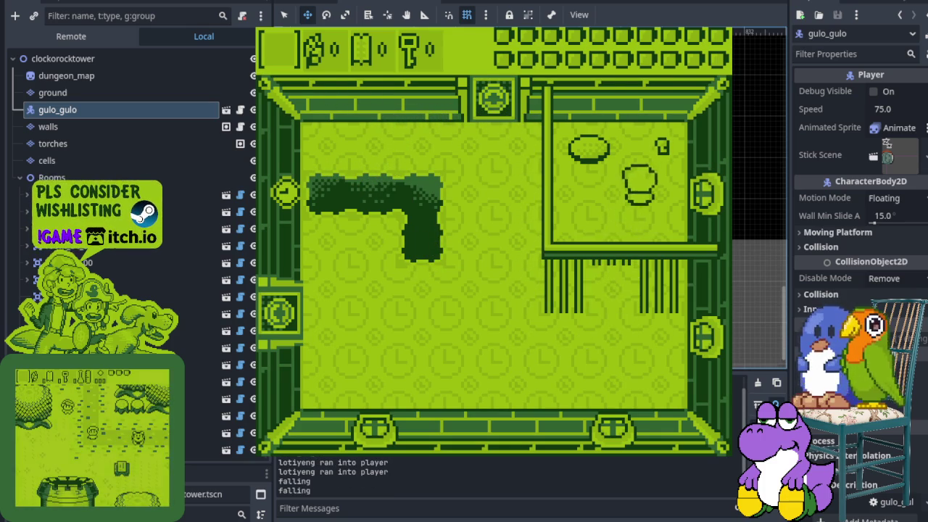
{"action": "key", "text": "Left"}
{"action": "key", "text": "Down"}
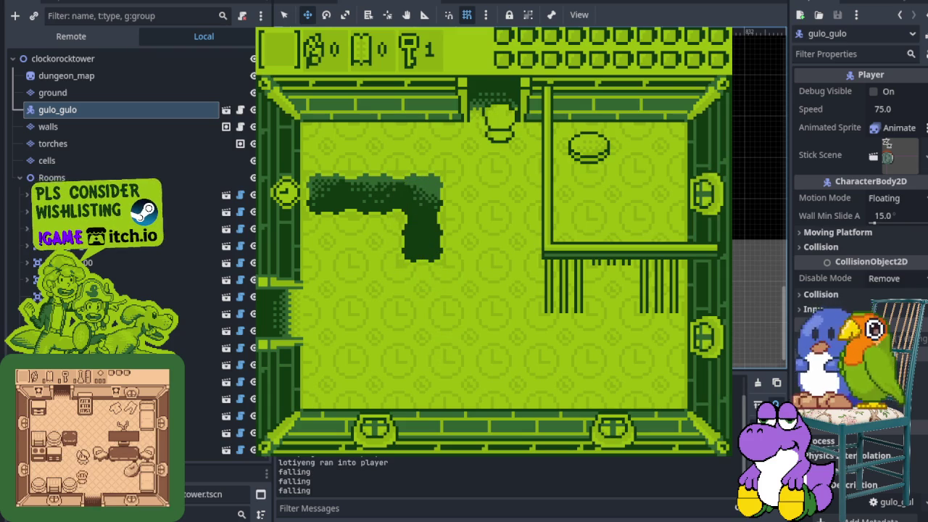
- Walk the player into the dark pit to test falling
{"action": "key", "text": "Left"}
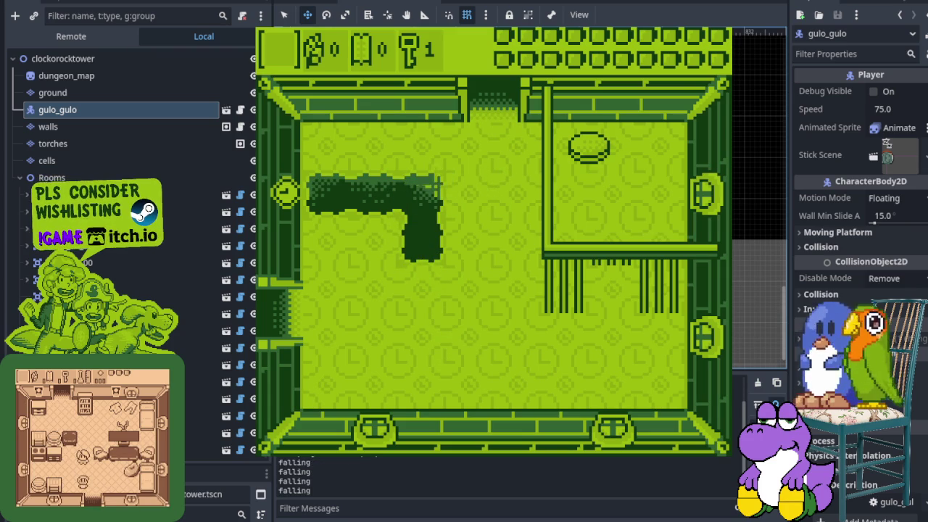
{"action": "key", "text": "Left"}
{"action": "key", "text": "Down"}
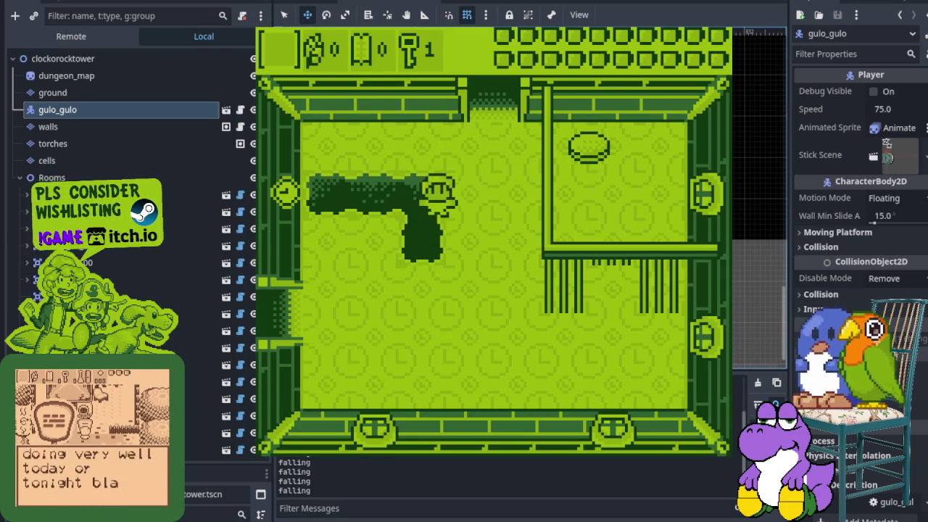
{"action": "key", "text": "Left"}
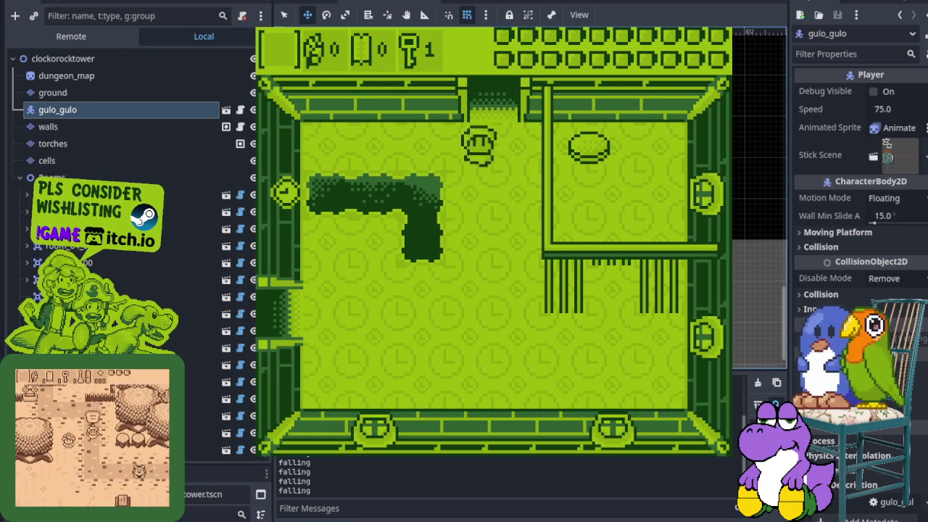
{"action": "key", "text": "Down"}
{"action": "key", "text": "Left"}
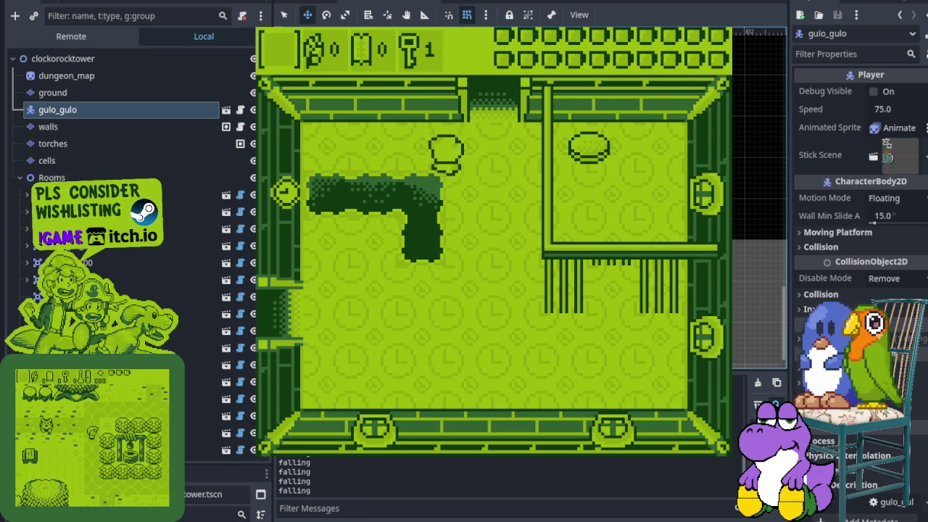
{"action": "key", "text": "Left"}
{"action": "key", "text": "Down"}
- After respawning at the top doorway, walk past the pit toward the west door
{"action": "key", "text": "Left"}
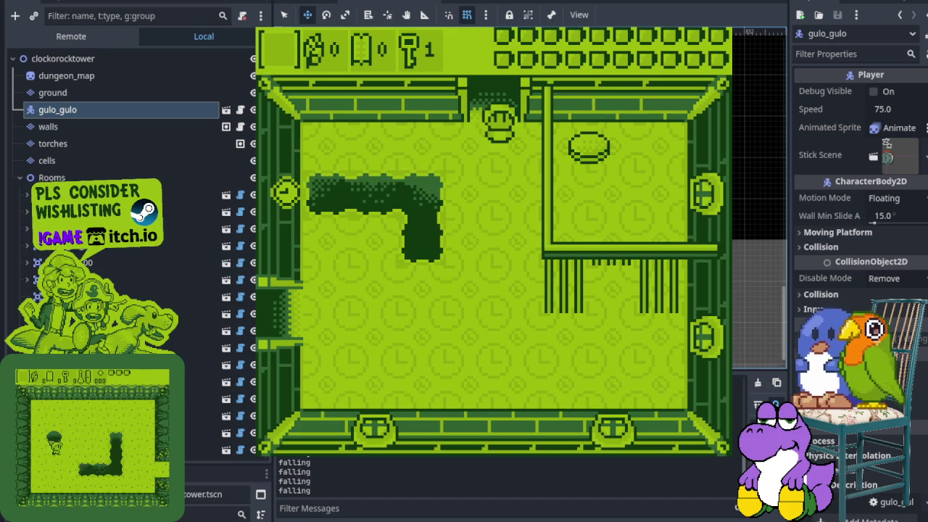
{"action": "key", "text": "Down"}
{"action": "key", "text": "Left"}
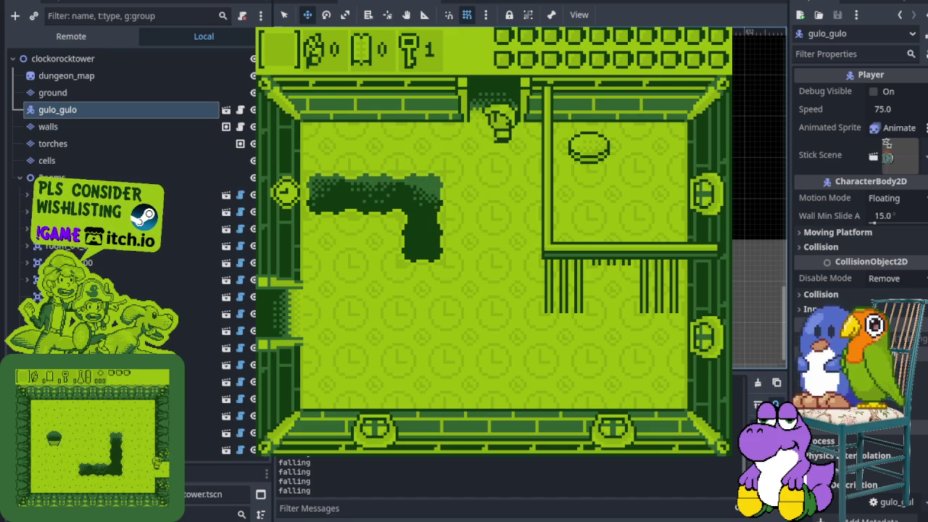
{"action": "key", "text": "Down"}
{"action": "key", "text": "Left"}
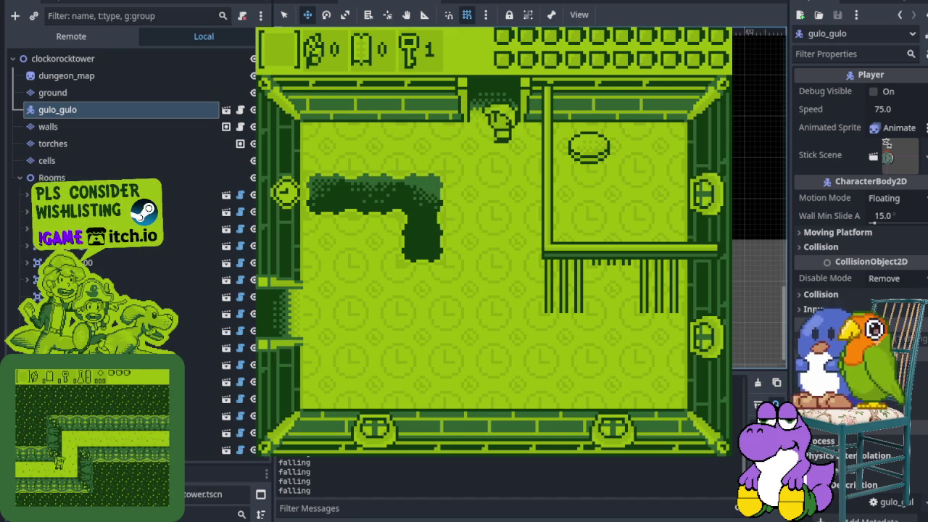
{"action": "key", "text": "Down"}
{"action": "key", "text": "Left"}
- Walk the player through the west door and past the block in the new room
{"action": "key", "text": "Down"}
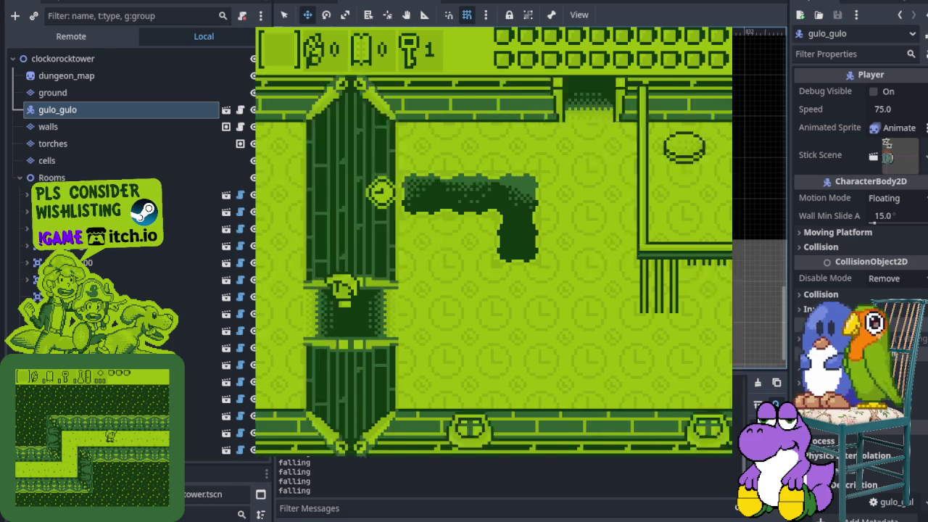
{"action": "key", "text": "Left"}
{"action": "key", "text": "Down"}
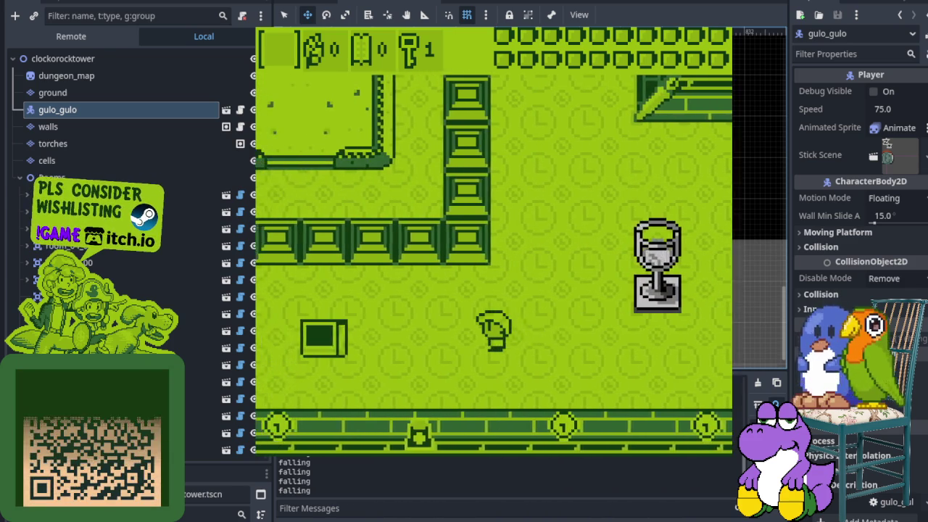
{"action": "key", "text": "Left"}
{"action": "key", "text": "Down"}
{"action": "key", "text": "Up"}
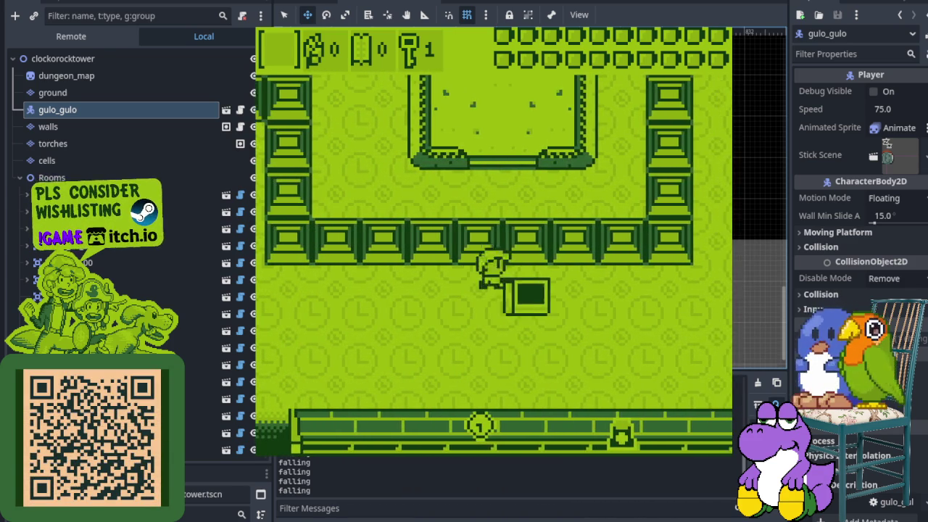
{"action": "key", "text": "Down"}
{"action": "key", "text": "Up"}
{"action": "key", "text": "Left"}
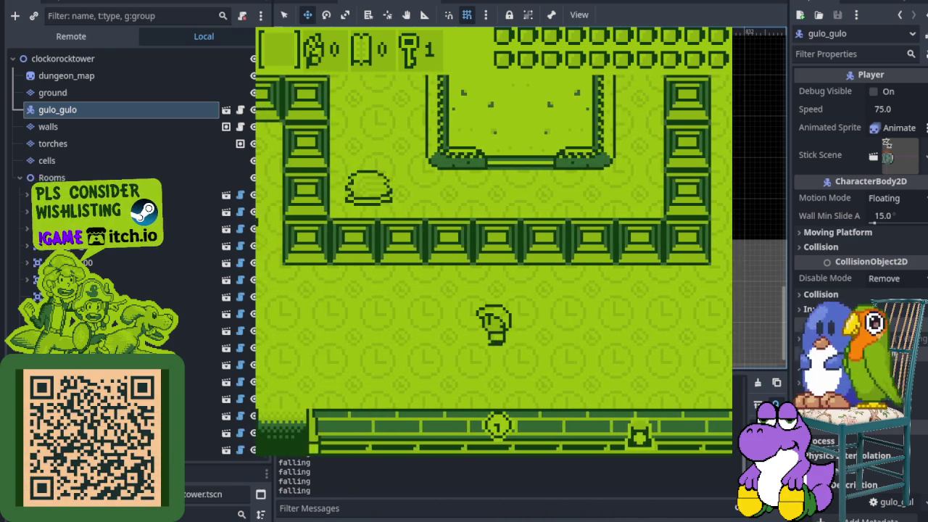
- Explore the room until the enemy hits the player, then stop the game with F8
{"action": "key", "text": "Right"}
{"action": "key", "text": "Up"}
{"action": "key", "text": "Down"}
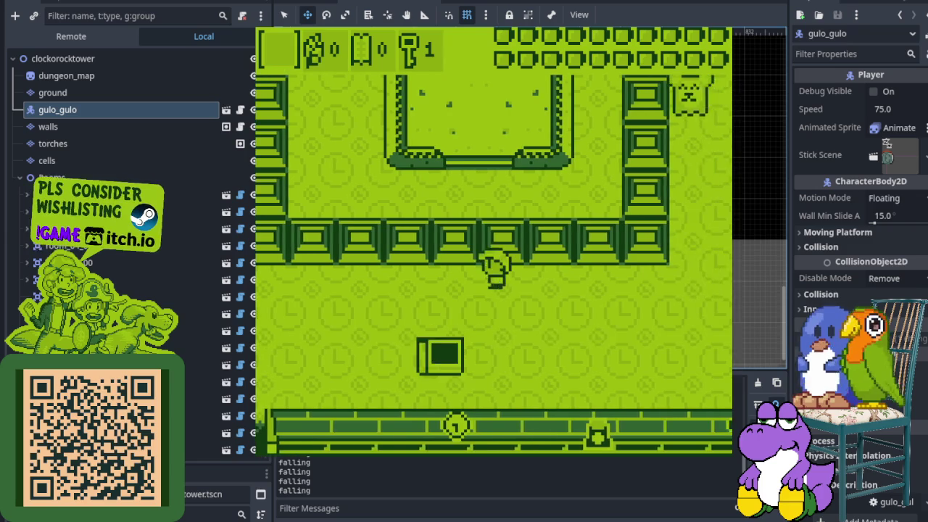
{"action": "key", "text": "Left"}
{"action": "key", "text": "Down"}
{"action": "key", "text": "Up"}
{"action": "key", "text": "Right"}
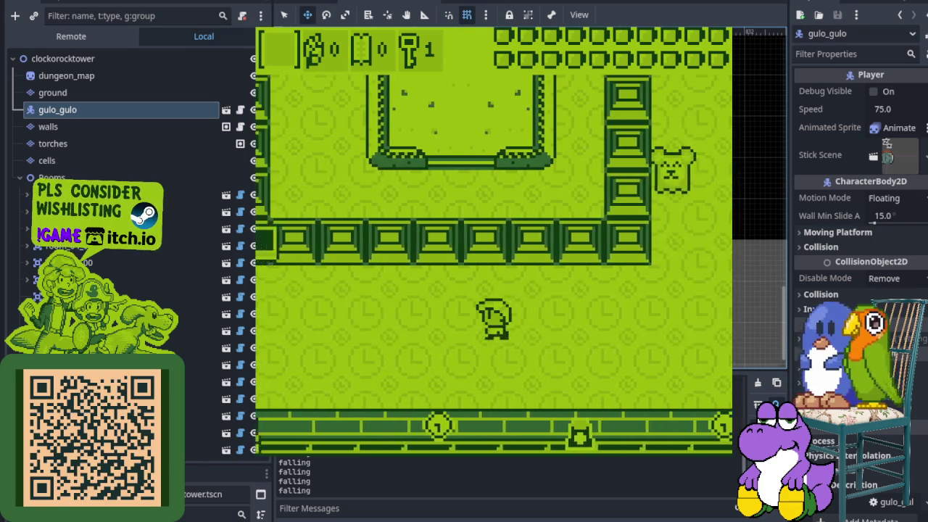
{"action": "key", "text": "Left"}
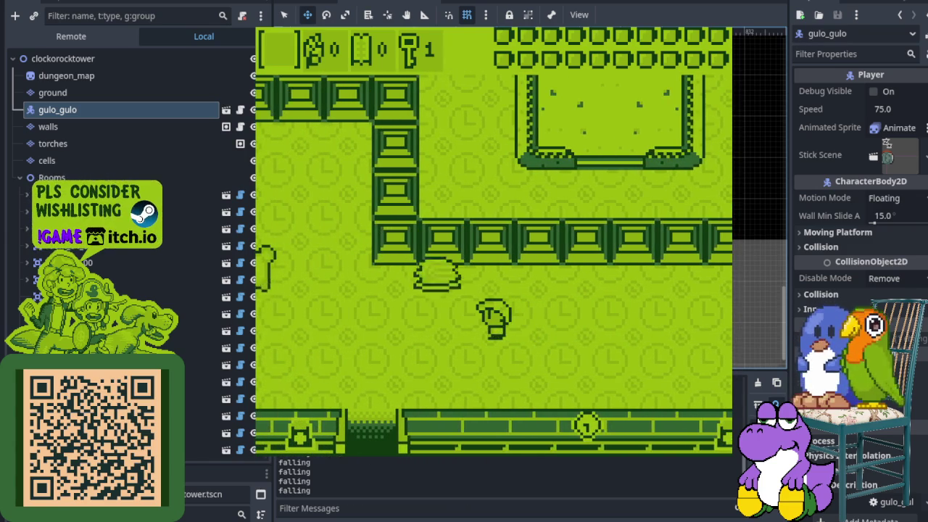
{"action": "key", "text": "Down"}
{"action": "key", "text": "Right"}
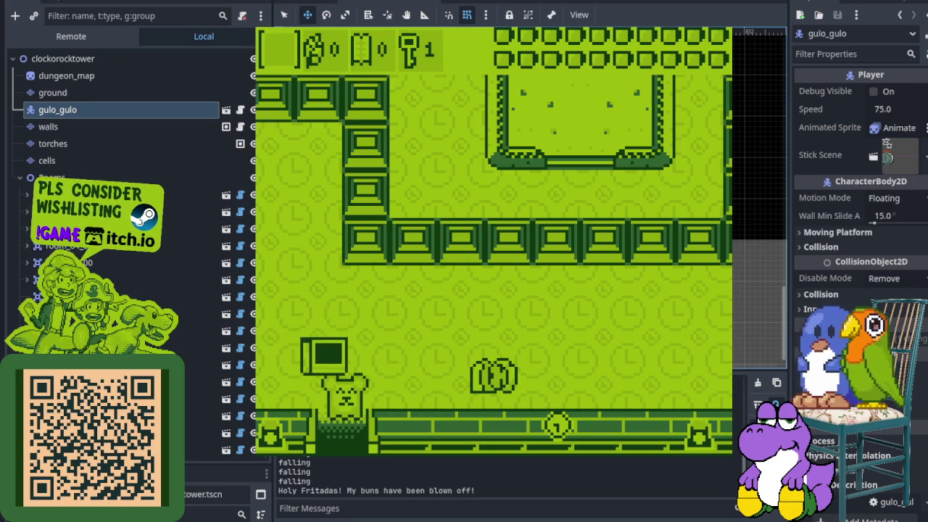
{"action": "key", "text": "F8"}
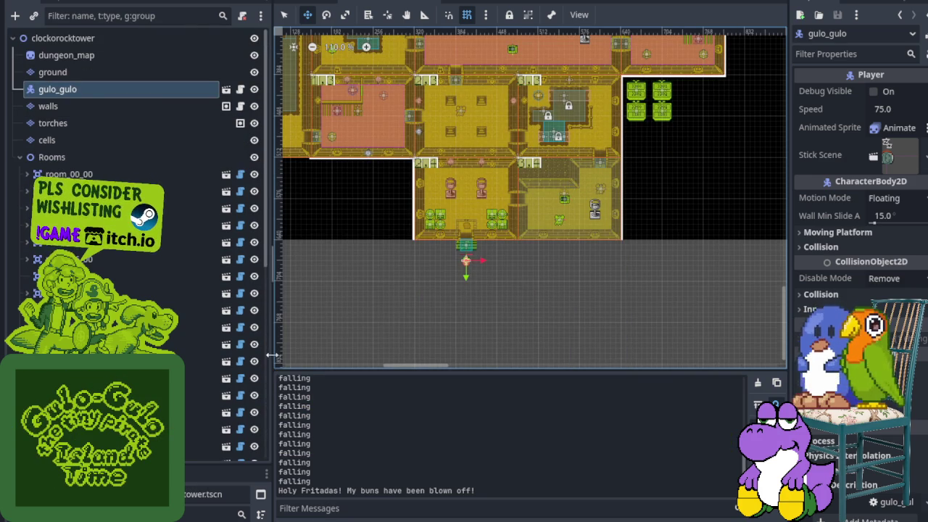
- Widen the viewport, show debugger errors, and open the 'Bug: Enemies won't spawn' card's description
{"action": "left_click_drag", "start_coordinate": [268, 353], "coordinate": [177, 353]}
{"action": "key", "text": "alt+d"}
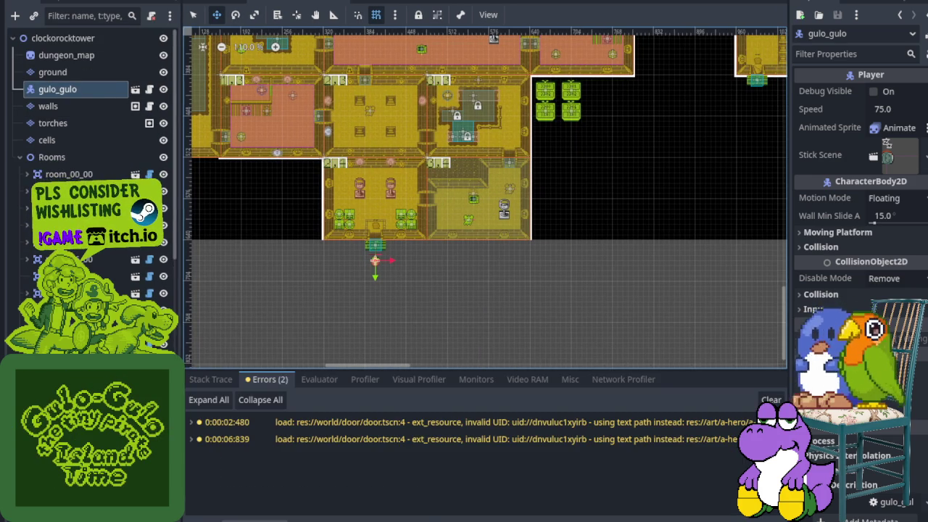
{"action": "key", "text": "ctrl+F5"}
{"action": "scroll", "coordinate": [317, 315], "scroll_direction": "down", "scroll_amount": 10}
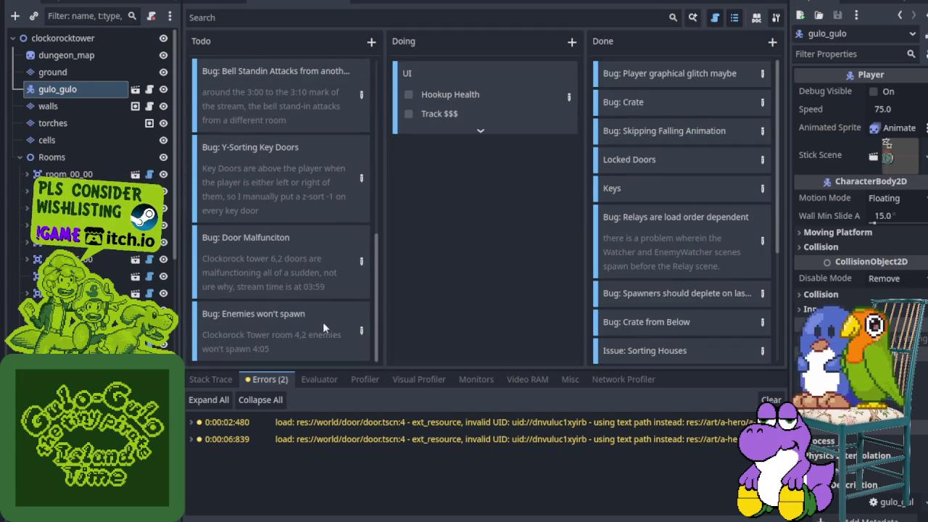
{"action": "left_click", "coordinate": [361, 330]}
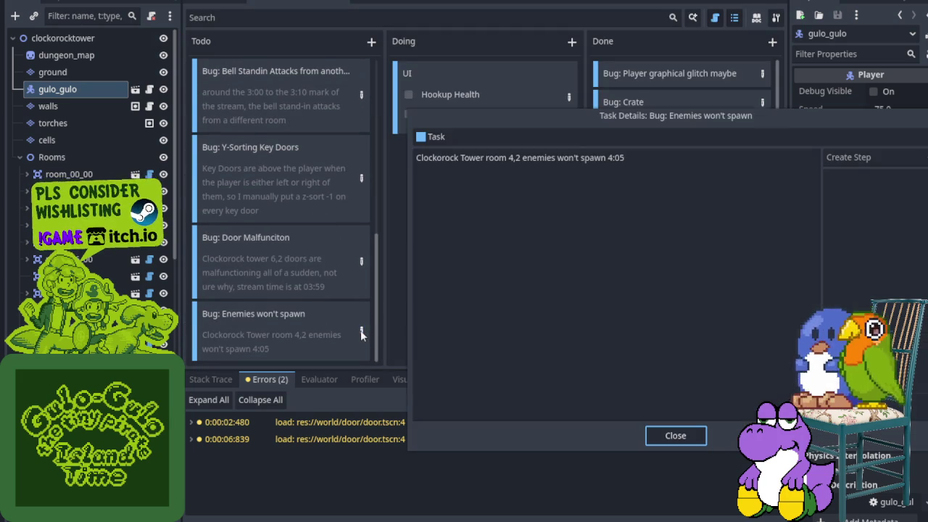
{"action": "left_click", "coordinate": [652, 160]}
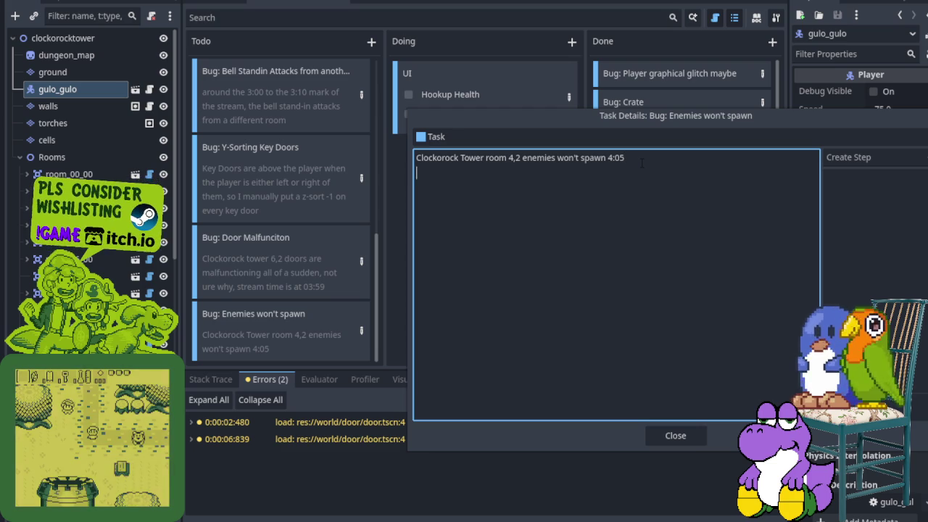
- Note that enemies spawned too early on retest, possibly related to 'Bug: Door Malfunction', and close details
{"action": "type", "text": "tested it again "}
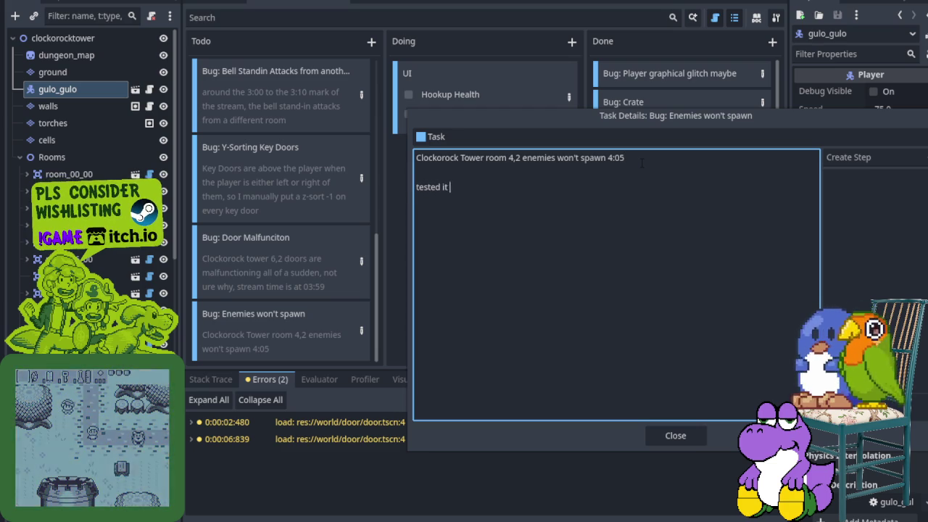
{"action": "type", "text": "later, the enemy spawned too early this time."}
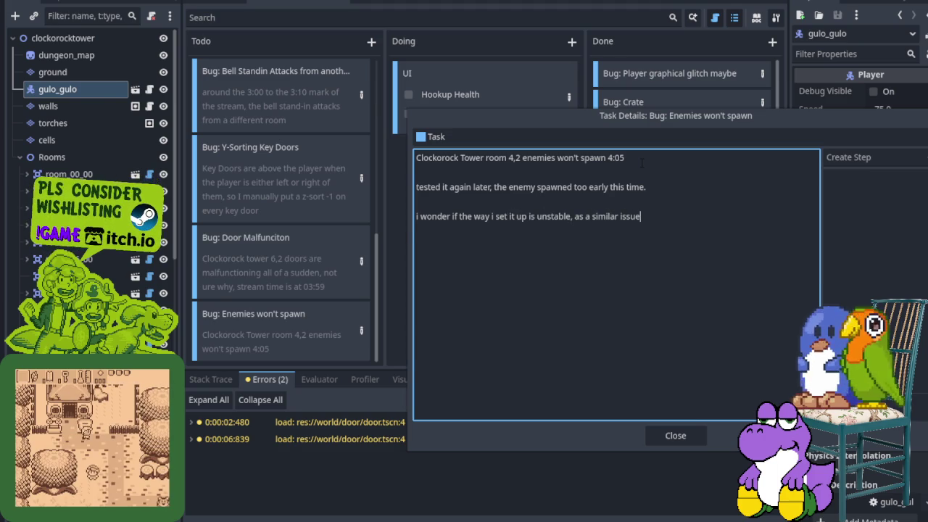
{"action": "key", "text": "BackSpace"}
{"action": "key", "text": "BackSpace"}
{"action": "key", "text": "BackSpace"}
{"action": "key", "text": "BackSpace"}
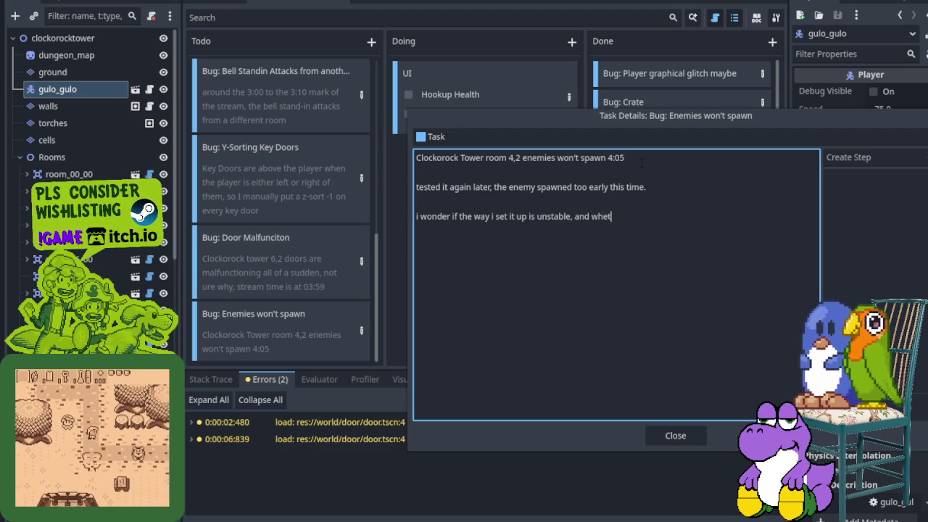
{"action": "type", "text": "her this is relate"}
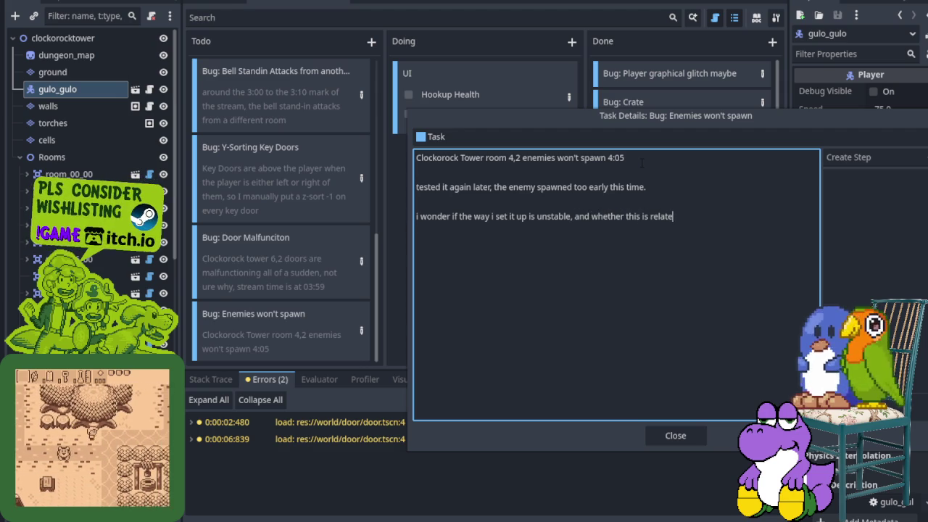
{"action": "type", "text": "d to the \"Bug: Door Malfunc"}
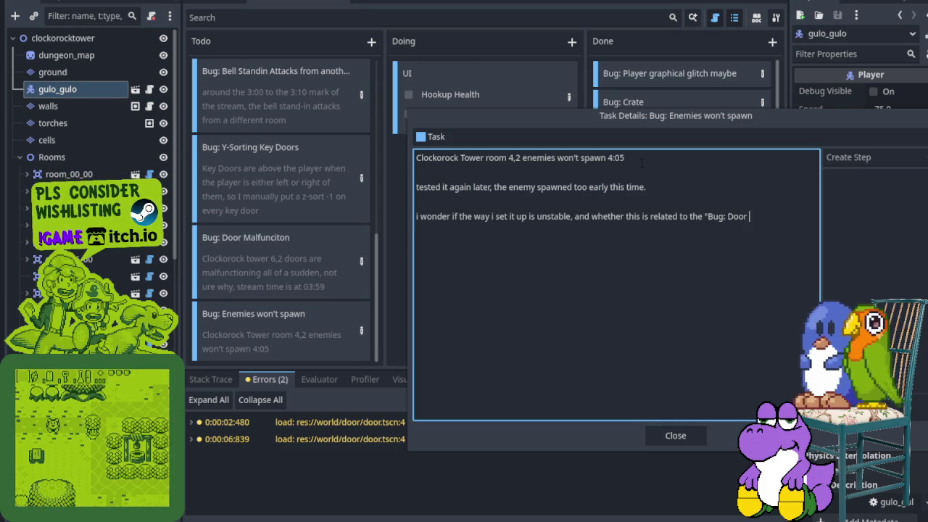
{"action": "type", "text": "tion"}
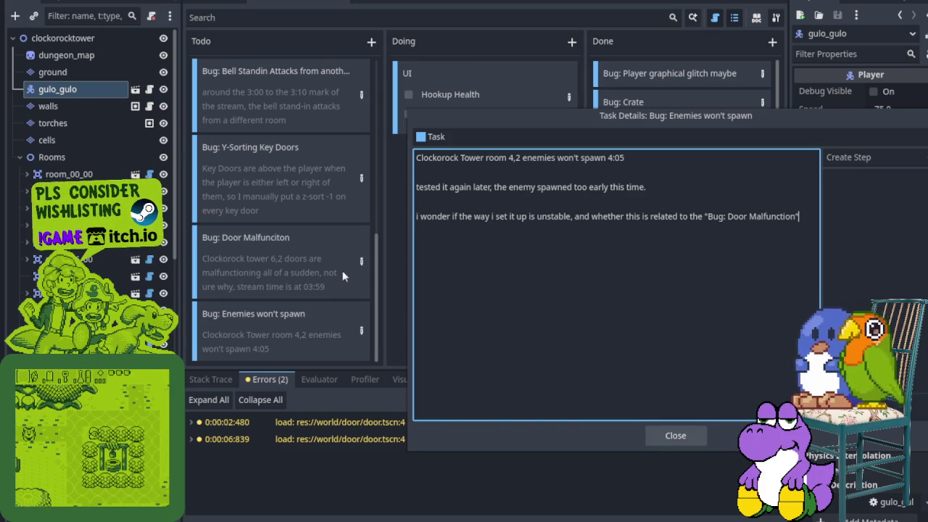
{"action": "left_click", "coordinate": [675, 436]}
- Rename the door card to the correctly spelled 'Bug: Door Malfunction' and save the scene
{"action": "scroll", "coordinate": [304, 295], "scroll_direction": "down", "scroll_amount": 10}
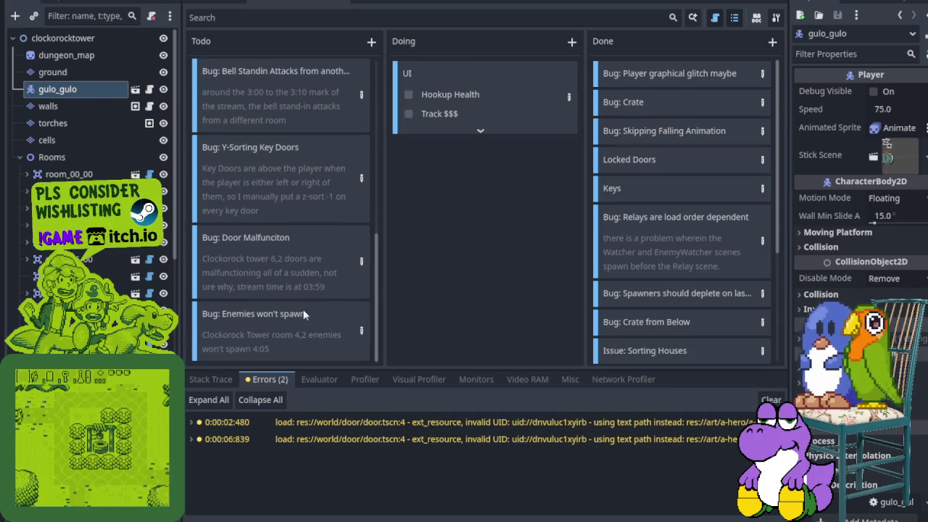
{"action": "left_click", "coordinate": [361, 261]}
{"action": "left_click", "coordinate": [319, 267]}
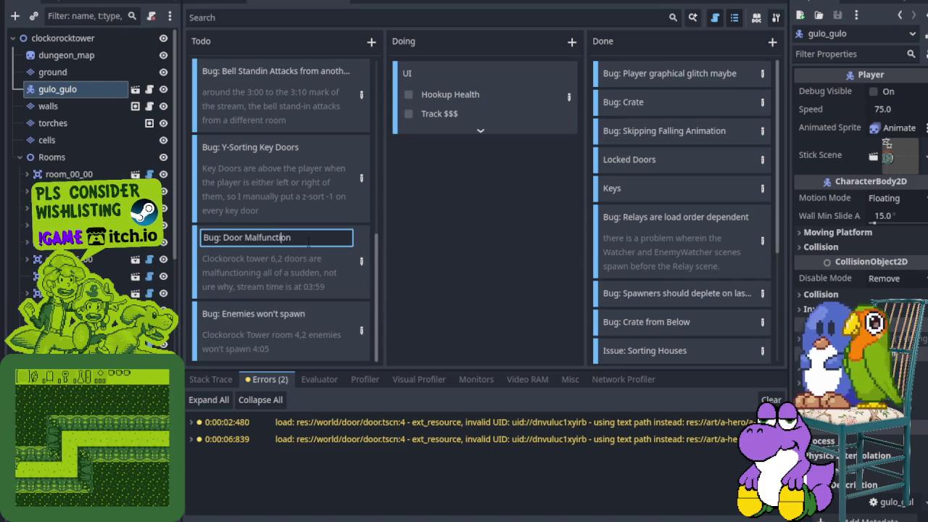
{"action": "key", "text": "Return"}
{"action": "key", "text": "ctrl+s"}
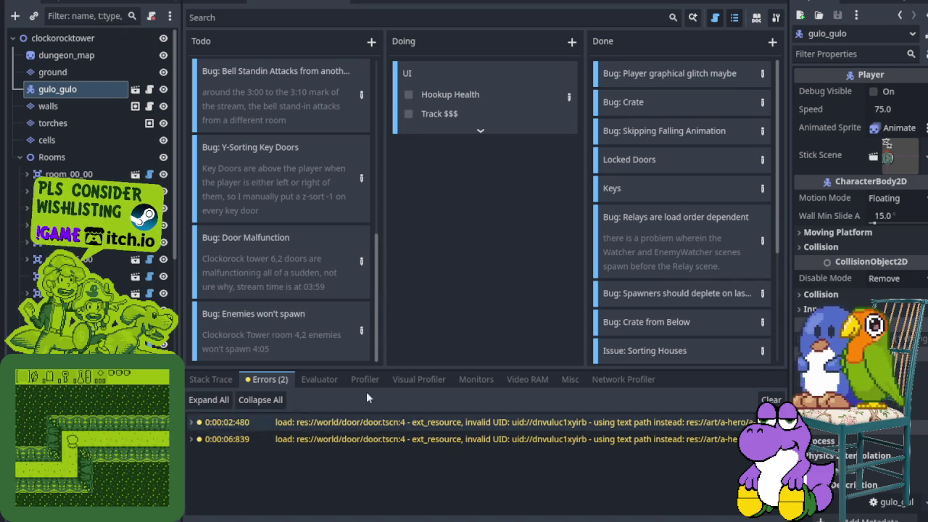
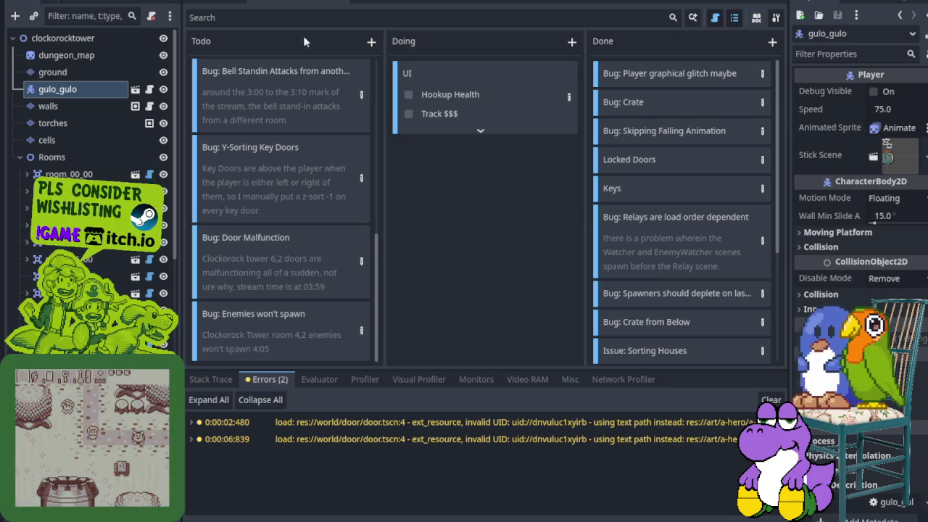
- Switch from the task board to the 2D tower map and zoom around room 4,2
{"action": "key", "text": "ctrl+F2"}
{"action": "key", "text": "ctrl+F1"}
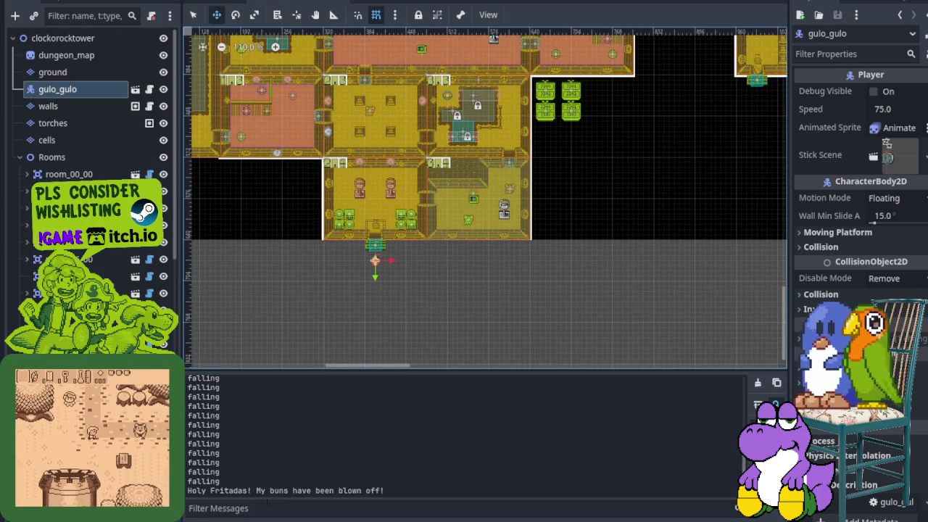
{"action": "scroll", "coordinate": [531, 251], "scroll_direction": "up", "scroll_amount": 4}
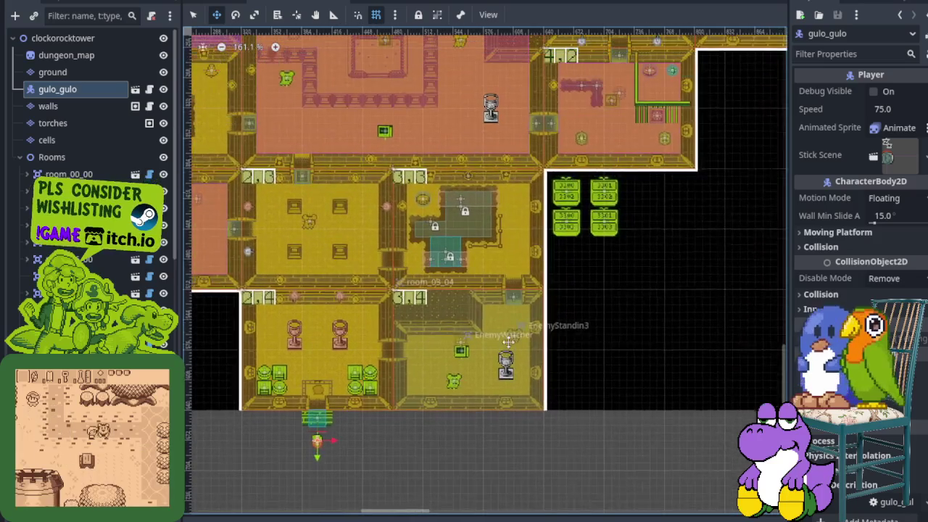
{"action": "scroll", "coordinate": [531, 251], "scroll_direction": "down", "scroll_amount": 3}
{"action": "scroll", "coordinate": [545, 231], "scroll_direction": "up", "scroll_amount": 3}
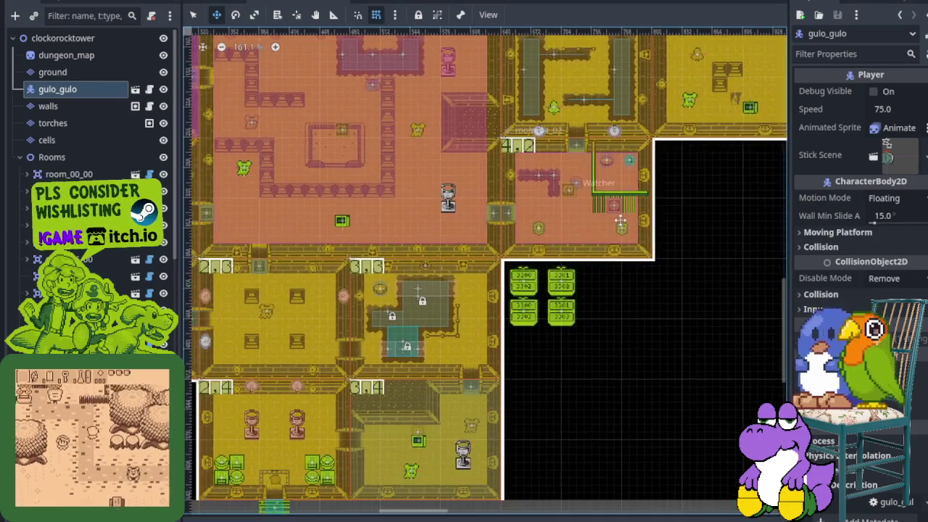
{"action": "scroll", "coordinate": [507, 290], "scroll_direction": "up", "scroll_amount": 7}
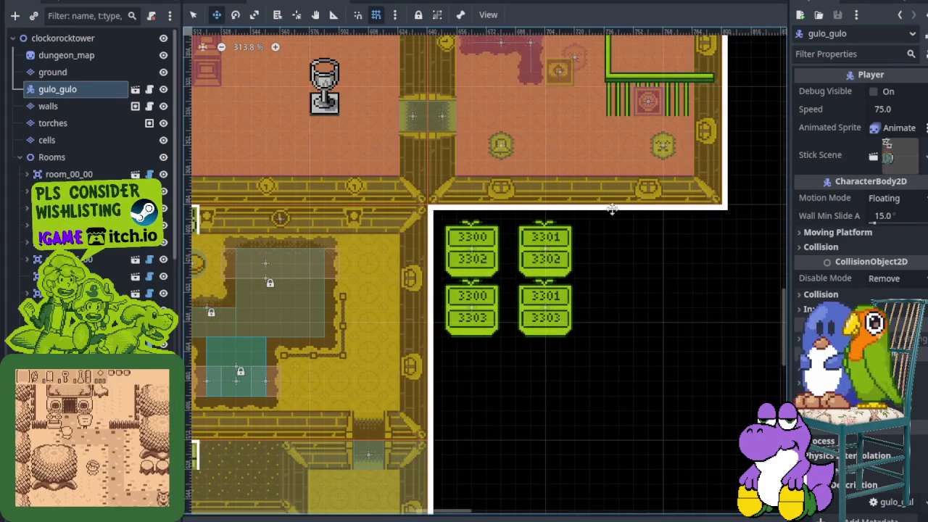
{"action": "scroll", "coordinate": [536, 276], "scroll_direction": "down", "scroll_amount": 10}
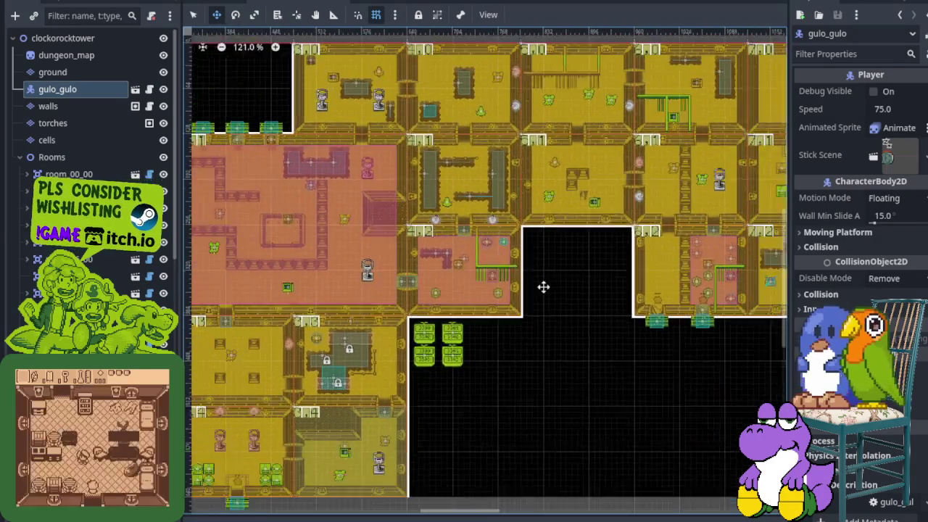
{"action": "scroll", "coordinate": [514, 262], "scroll_direction": "up", "scroll_amount": 4}
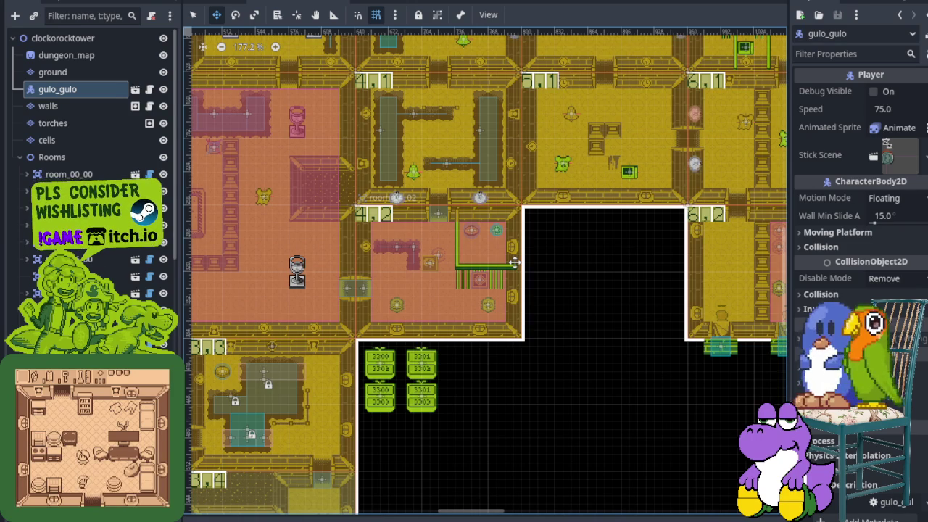
{"action": "scroll", "coordinate": [514, 262], "scroll_direction": "down", "scroll_amount": 4}
{"action": "scroll", "coordinate": [477, 314], "scroll_direction": "up", "scroll_amount": 8}
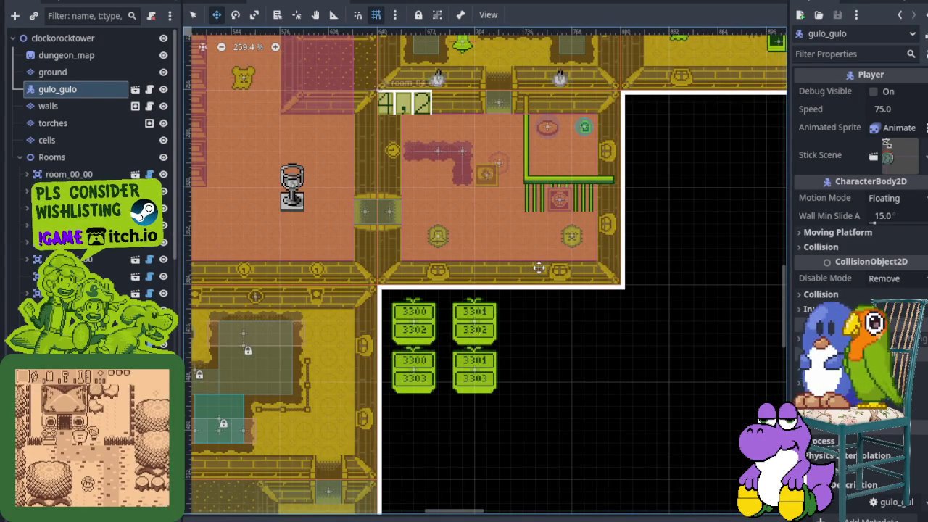
{"action": "scroll", "coordinate": [538, 269], "scroll_direction": "down", "scroll_amount": 7}
- Pan across the rooms near the 3300–3303 tiles, then return to the task board
{"action": "left_click_drag", "start_coordinate": [537, 269], "coordinate": [458, 296]}
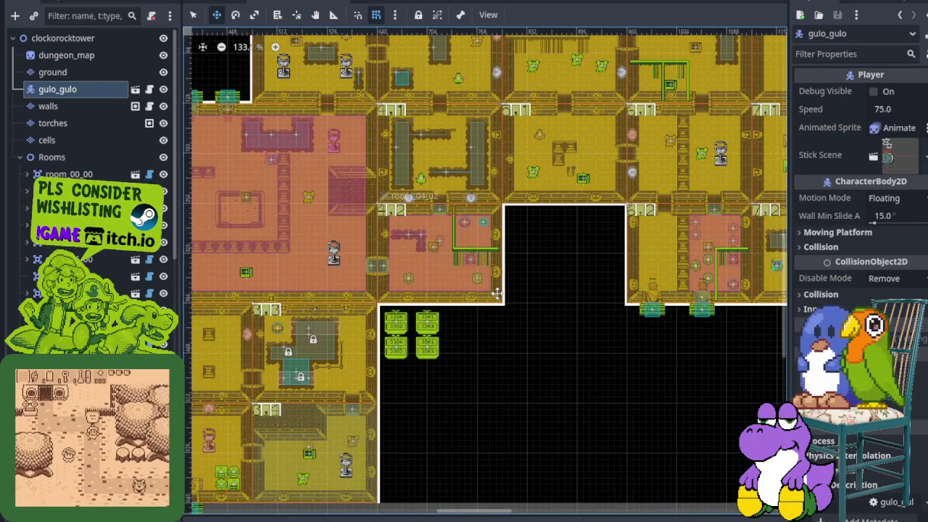
{"action": "mouse_move", "coordinate": [512, 269]}
{"action": "left_mouse_down"}
{"action": "mouse_move", "coordinate": [475, 408]}
{"action": "mouse_move", "coordinate": [636, 324]}
{"action": "mouse_move", "coordinate": [684, 324]}
{"action": "left_mouse_up"}
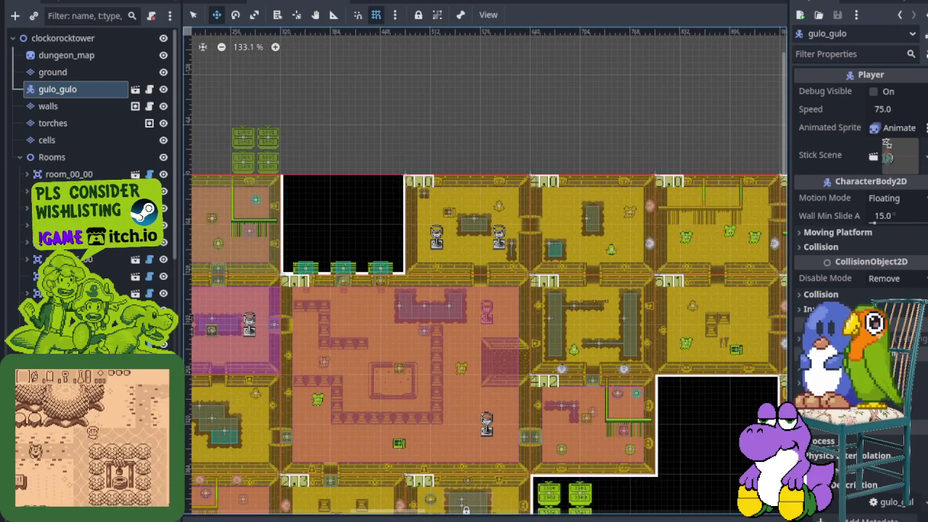
{"action": "key", "text": "ctrl+F5"}
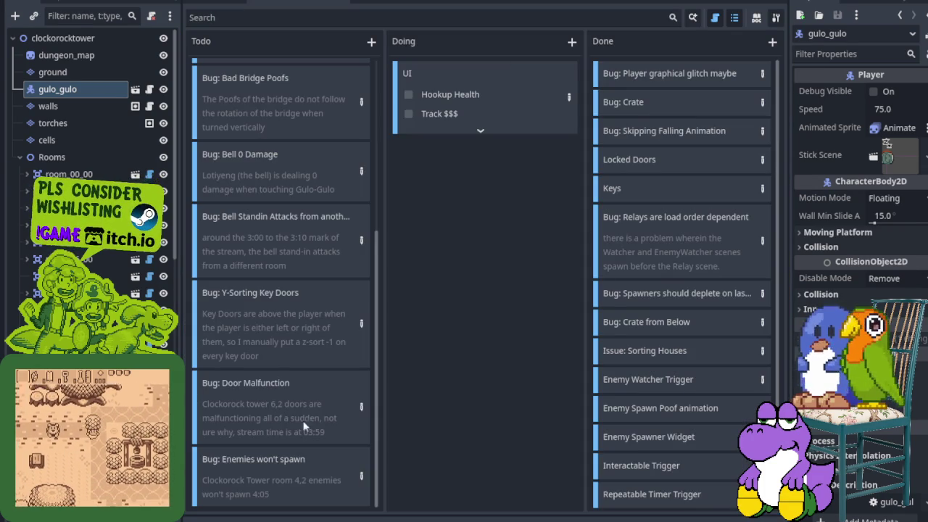
- Add the note 'i feel this is connected to "Bug: Enemies won't spawn"' to Door Malfunction's description
{"action": "left_click", "coordinate": [361, 408]}
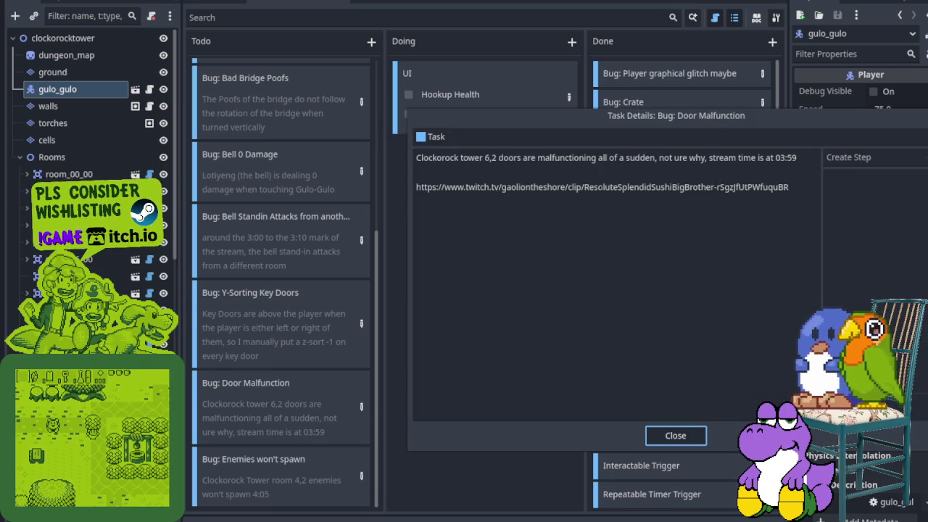
{"action": "left_click", "coordinate": [802, 159]}
{"action": "key", "text": "Return"}
{"action": "key", "text": "Return"}
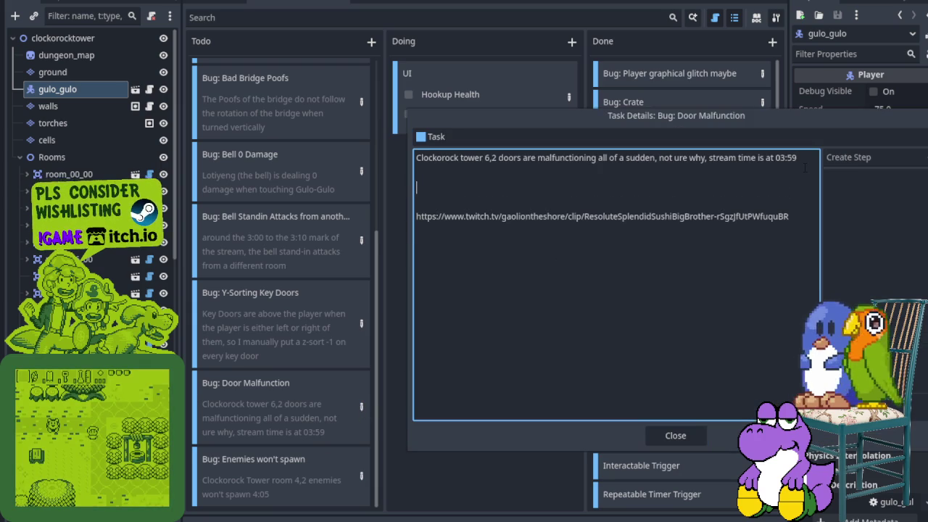
{"action": "type", "text": "i feel this is conn"}
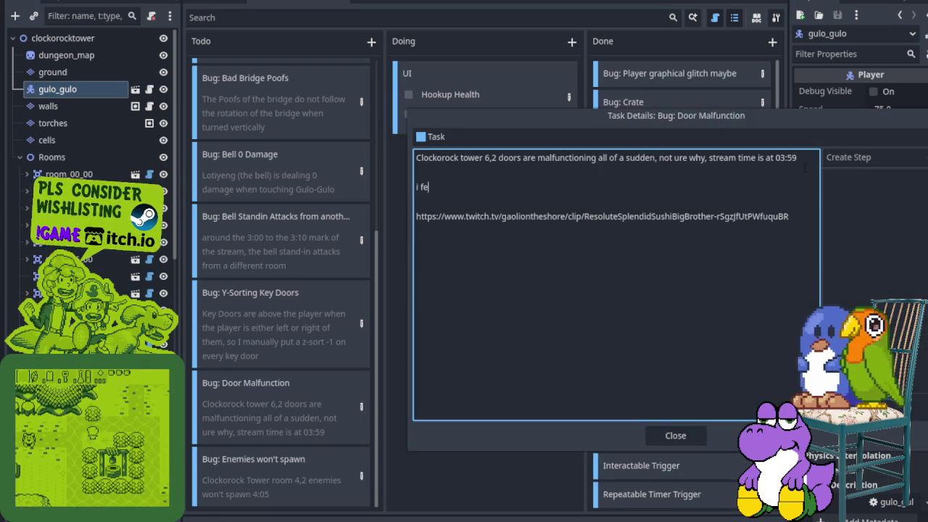
{"action": "type", "text": "ec"}
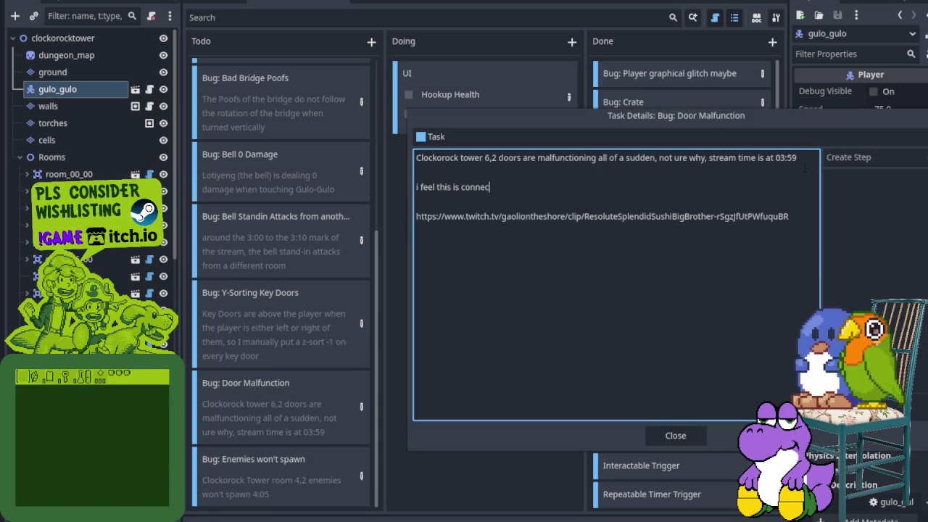
{"action": "type", "text": "ted to \"Bug"}
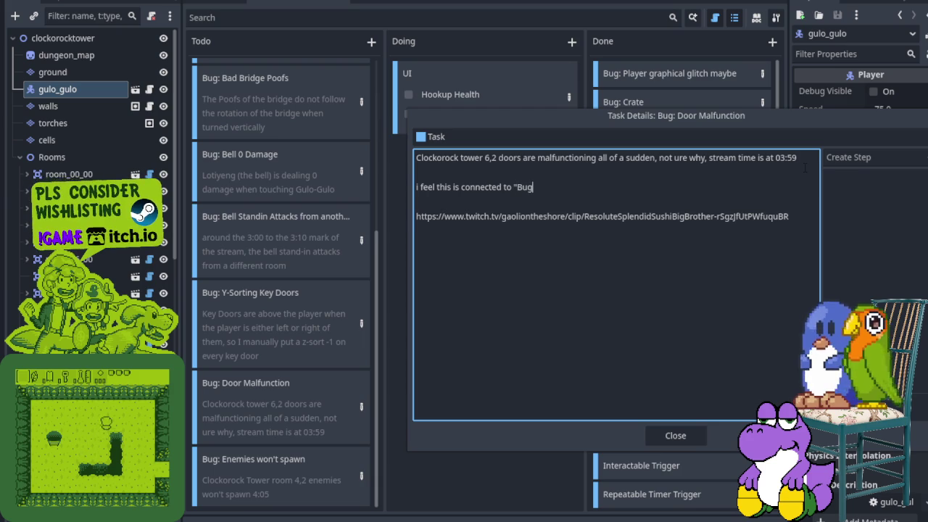
{"action": "type", "text": ": Enemies won't sopa"}
{"action": "key", "text": "BackSpace"}
{"action": "key", "text": "BackSpace"}
{"action": "key", "text": "BackSpace"}
{"action": "type", "text": "pawn\""}
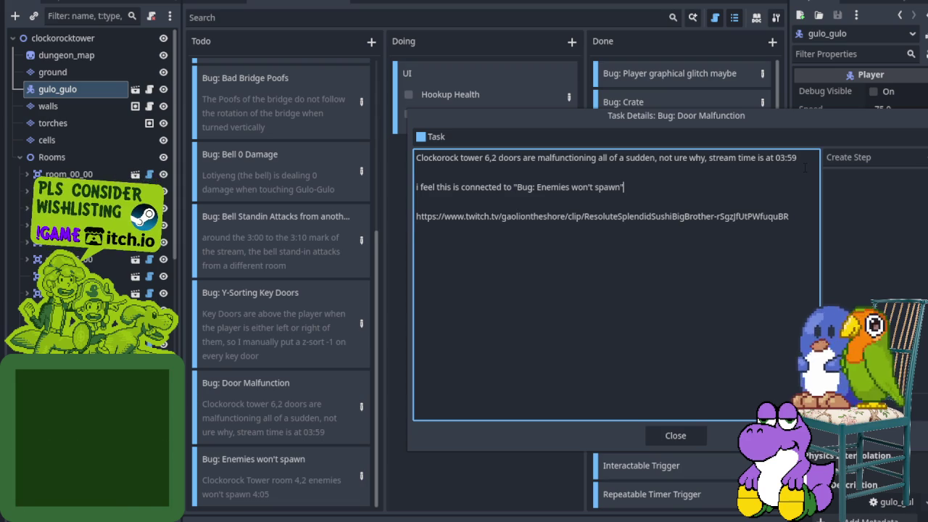
- Select the relays note line in the description and close the Door Malfunction details
{"action": "key", "text": "Down"}
{"action": "key", "text": "Down"}
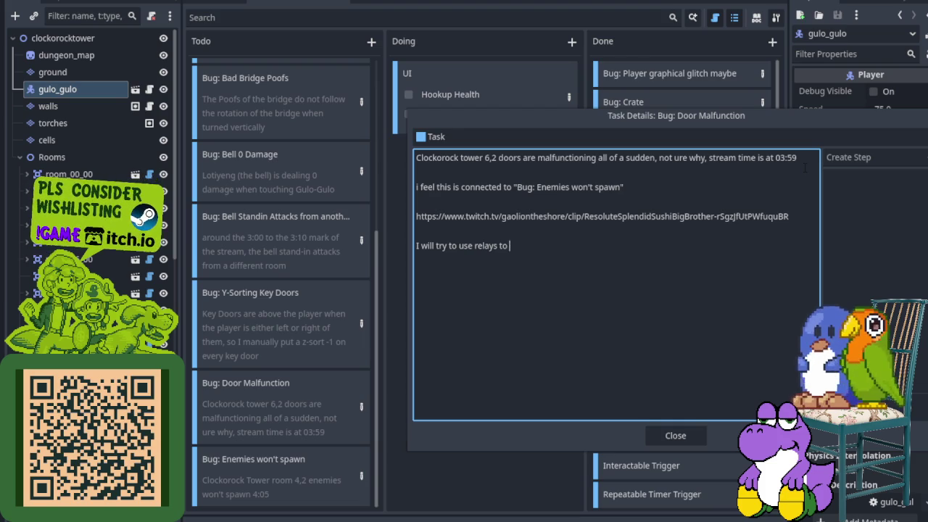
{"action": "key", "text": "shift+Home"}
{"action": "key", "text": "shift+Up"}
{"action": "key", "text": "shift+Down"}
{"action": "key", "text": "End"}
{"action": "key", "text": "shift+Home"}
{"action": "key", "text": "Tab"}
{"action": "key", "text": "Return"}
- Append 'I will try to use relays to fix it' to the Enemies won't spawn notes, then return to the map
{"action": "scroll", "coordinate": [319, 451], "scroll_direction": "down", "scroll_amount": 5}
{"action": "left_click", "coordinate": [361, 476]}
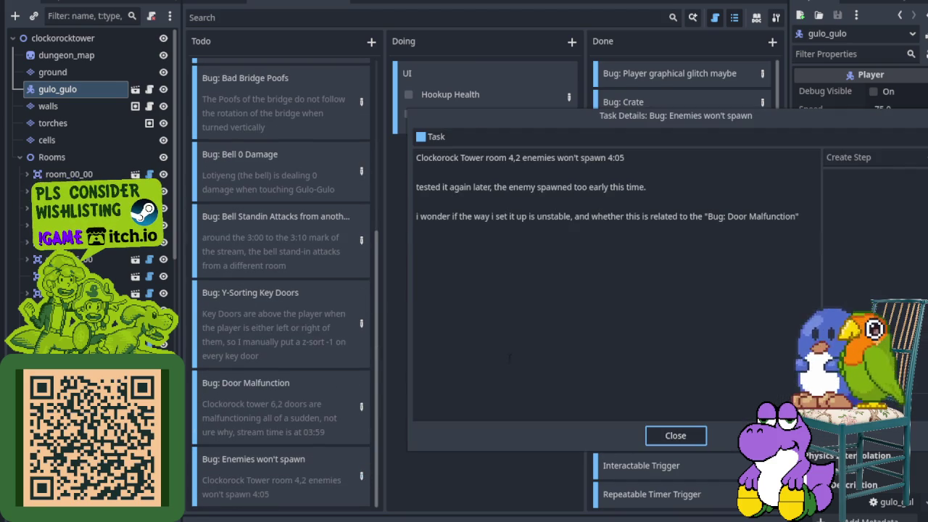
{"action": "key", "text": "shift+Tab"}
{"action": "key", "text": "Return"}
{"action": "key", "text": "Return"}
{"action": "type", "text": "I will try to use relays to fix it"}
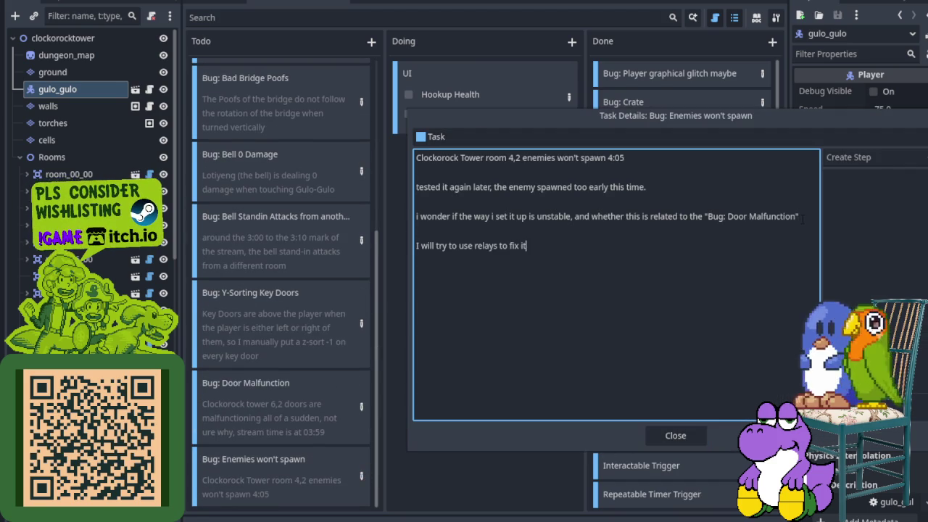
{"action": "left_click", "coordinate": [678, 436]}
{"action": "key", "text": "Return"}
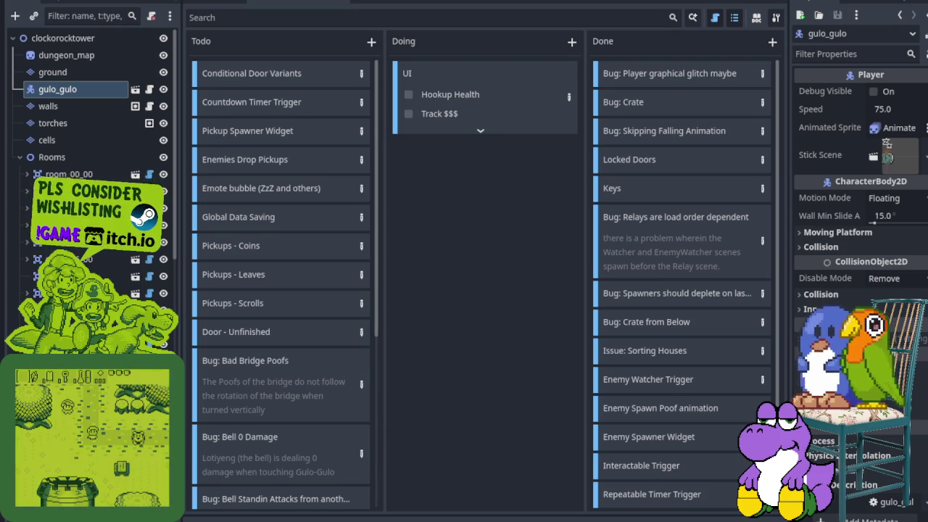
{"action": "key", "text": "ctrl+F1"}
{"action": "scroll", "coordinate": [498, 305], "scroll_direction": "down", "scroll_amount": 5}
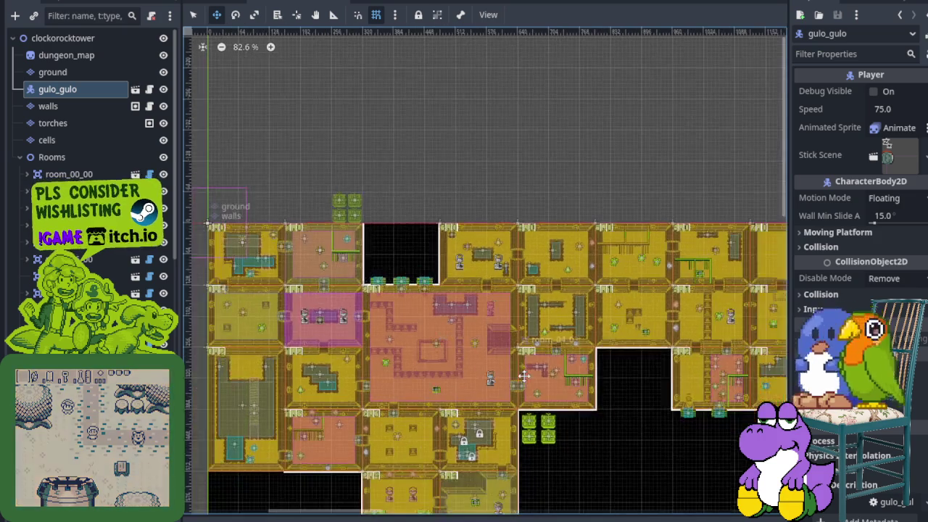
{"action": "scroll", "coordinate": [526, 333], "scroll_direction": "down", "scroll_amount": 3}
{"action": "scroll", "coordinate": [430, 403], "scroll_direction": "right", "scroll_amount": 3}
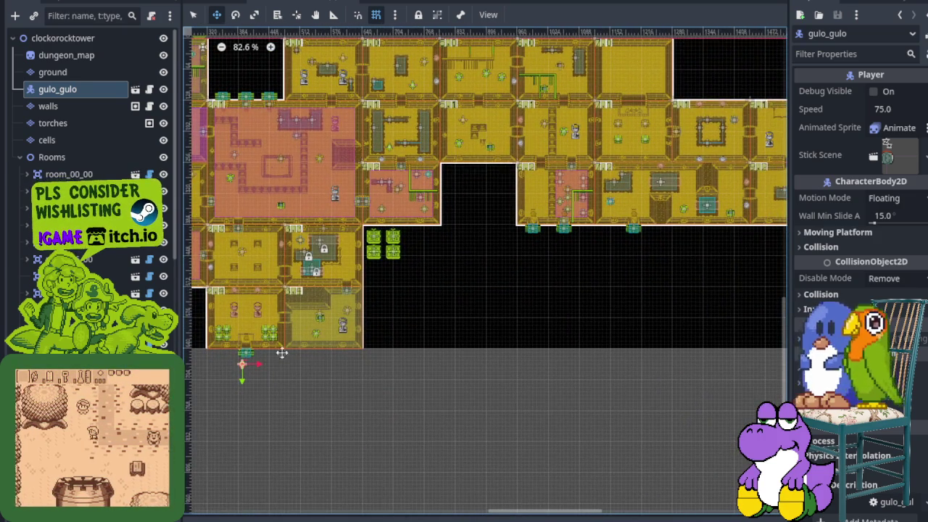
{"action": "scroll", "coordinate": [240, 392], "scroll_direction": "up", "scroll_amount": 6}
{"action": "left_click_drag", "start_coordinate": [232, 353], "coordinate": [247, 353]}
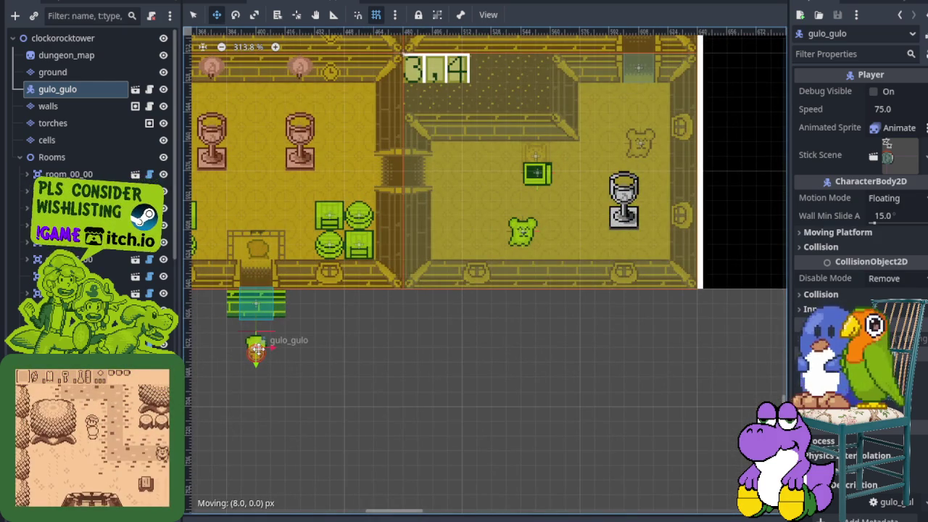
{"action": "key", "text": "ctrl+s"}
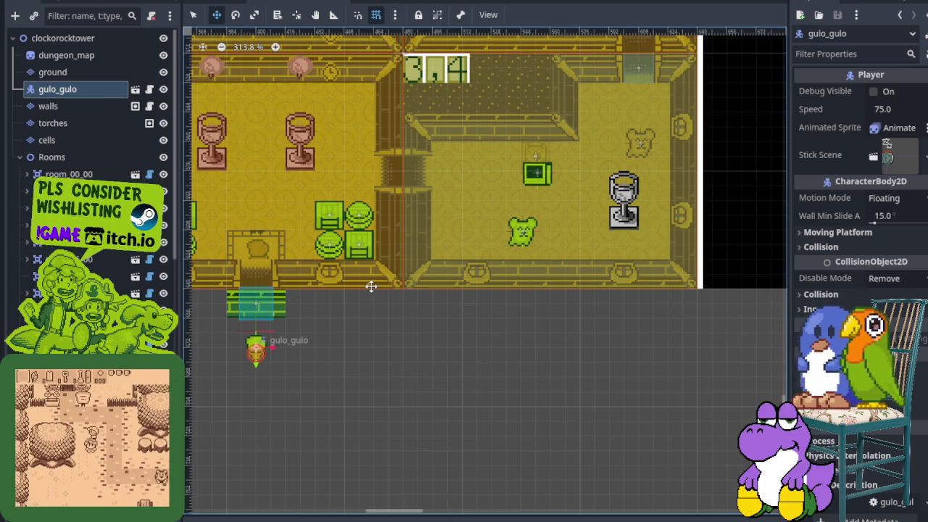
{"action": "scroll", "coordinate": [370, 298], "scroll_direction": "down", "scroll_amount": 2}
{"action": "scroll", "coordinate": [342, 276], "scroll_direction": "up", "scroll_amount": 2}
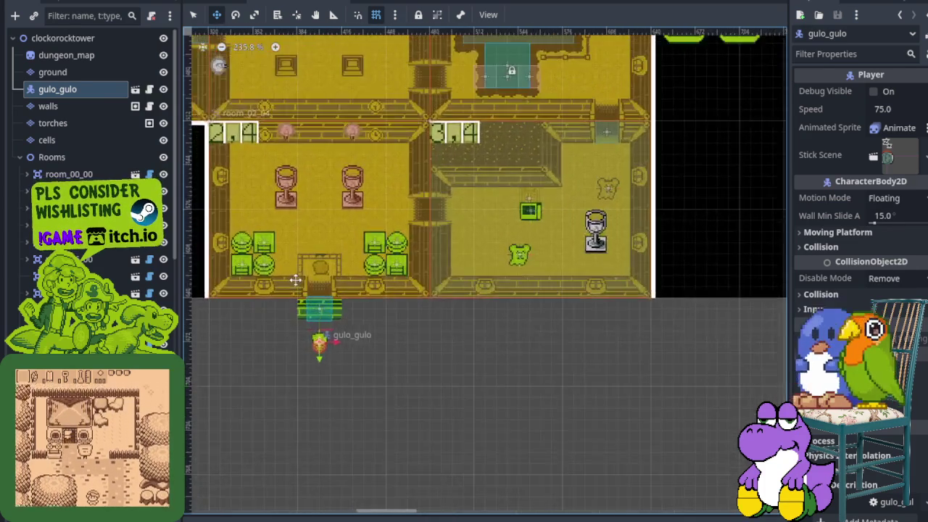
{"action": "scroll", "coordinate": [342, 276], "scroll_direction": "up", "scroll_amount": 10}
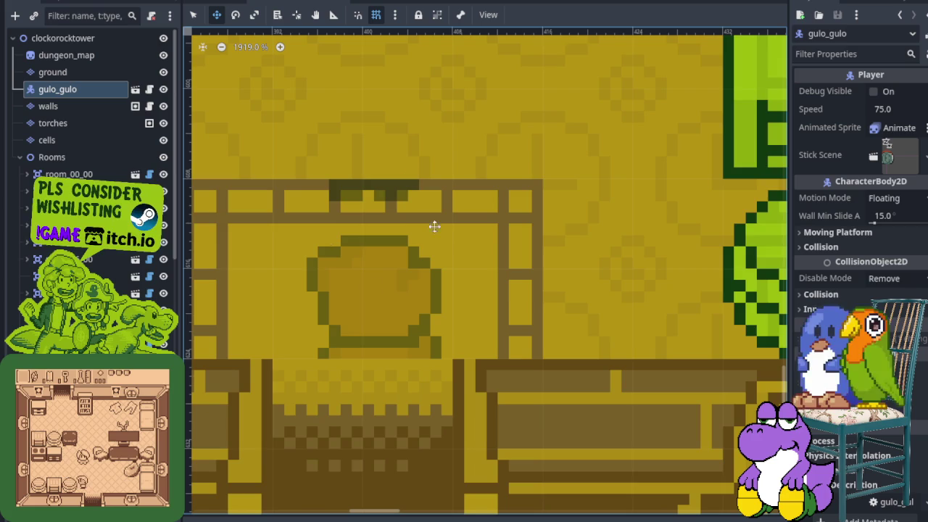
{"action": "scroll", "coordinate": [342, 278], "scroll_direction": "up", "scroll_amount": 2}
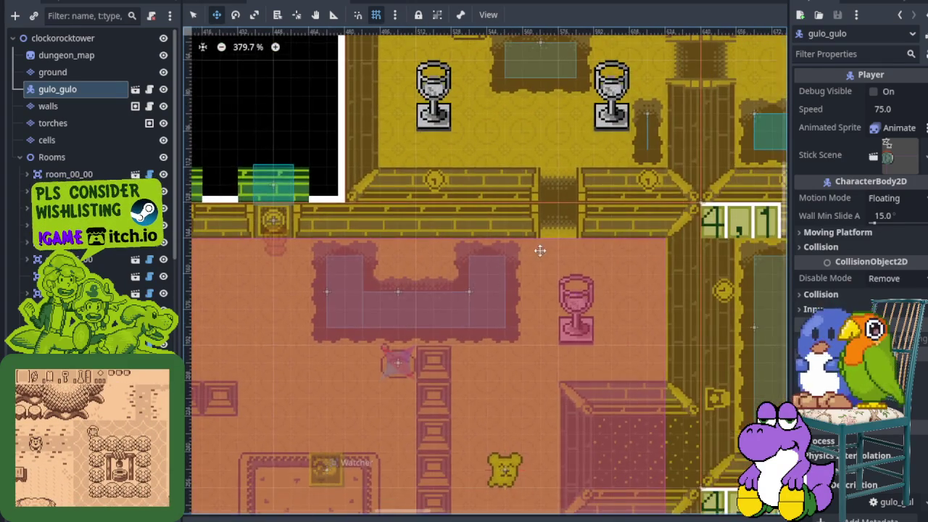
{"action": "scroll", "coordinate": [361, 331], "scroll_direction": "right", "scroll_amount": 3}
{"action": "scroll", "coordinate": [355, 304], "scroll_direction": "down", "scroll_amount": 3}
{"action": "scroll", "coordinate": [348, 282], "scroll_direction": "right", "scroll_amount": 3}
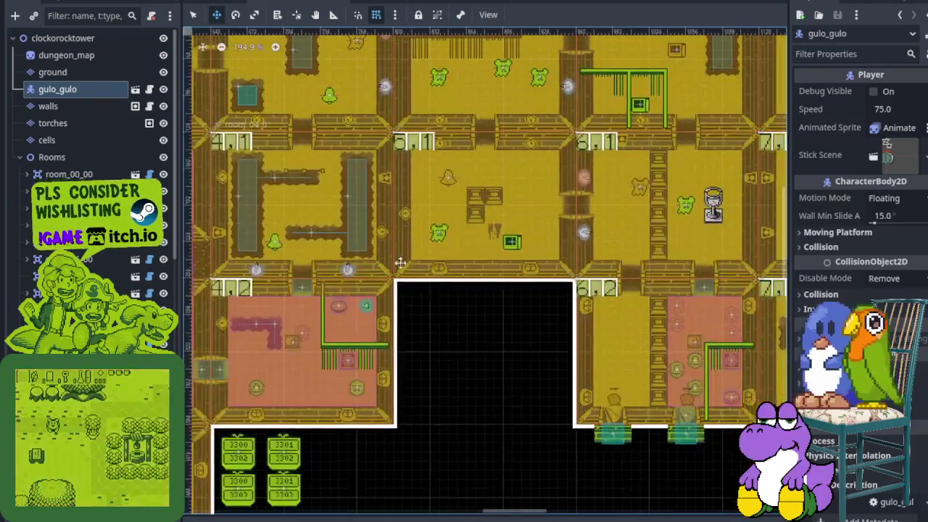
{"action": "scroll", "coordinate": [342, 266], "scroll_direction": "up", "scroll_amount": 1}
{"action": "scroll", "coordinate": [611, 323], "scroll_direction": "right", "scroll_amount": 2}
{"action": "scroll", "coordinate": [417, 312], "scroll_direction": "up", "scroll_amount": 8}
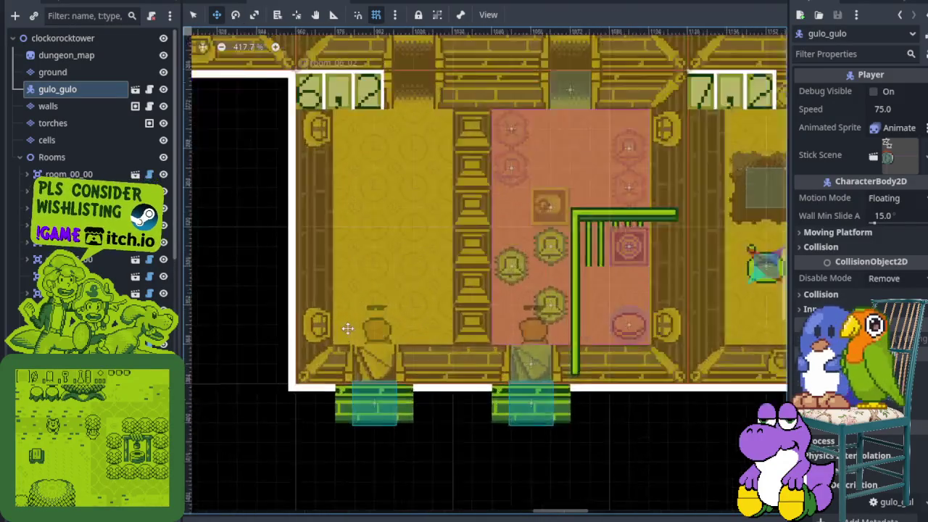
{"action": "scroll", "coordinate": [394, 308], "scroll_direction": "down", "scroll_amount": 6}
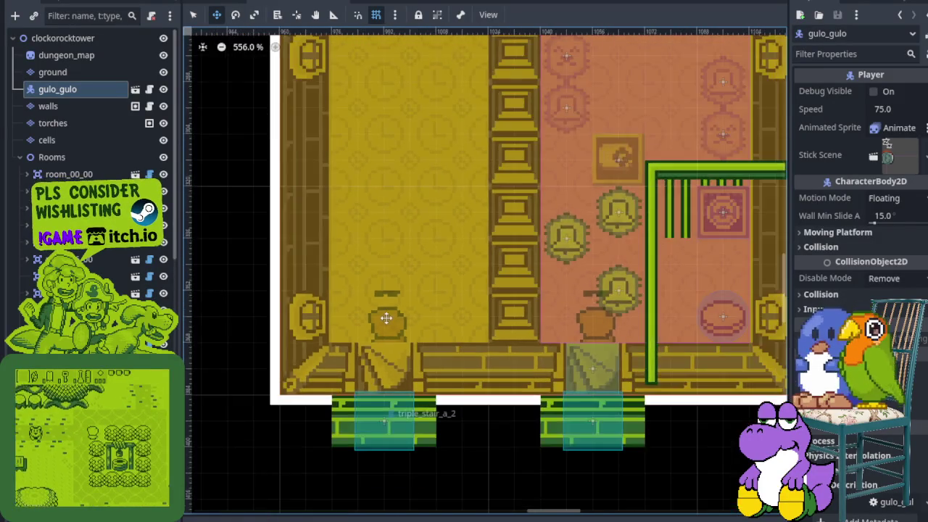
{"action": "scroll", "coordinate": [472, 319], "scroll_direction": "right", "scroll_amount": 4}
{"action": "scroll", "coordinate": [435, 326], "scroll_direction": "right", "scroll_amount": 6}
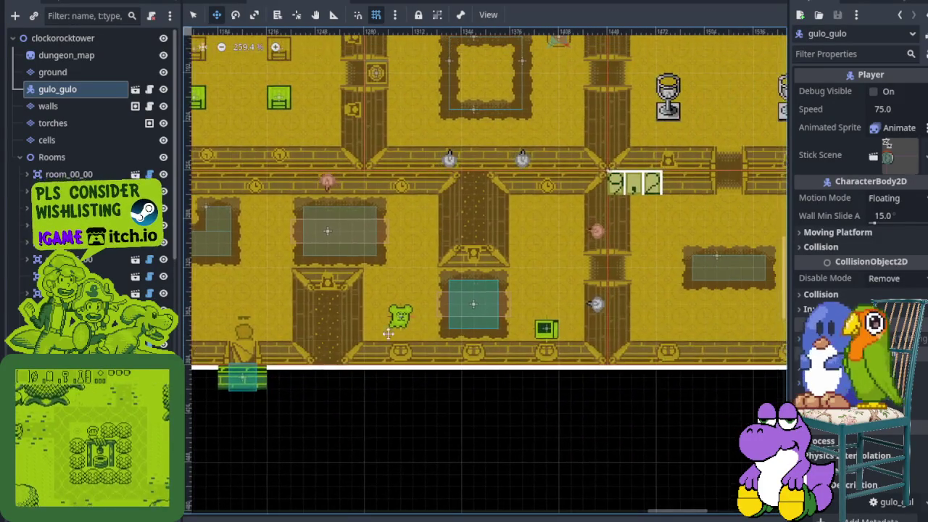
{"action": "scroll", "coordinate": [369, 340], "scroll_direction": "down", "scroll_amount": 1}
{"action": "scroll", "coordinate": [369, 341], "scroll_direction": "left", "scroll_amount": 3}
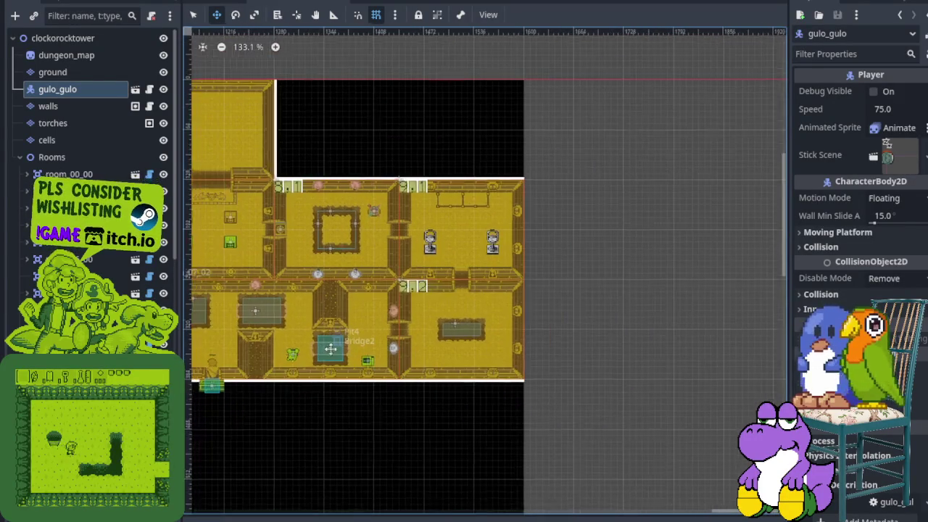
{"action": "scroll", "coordinate": [369, 341], "scroll_direction": "down", "scroll_amount": 1}
{"action": "scroll", "coordinate": [367, 335], "scroll_direction": "left", "scroll_amount": 6}
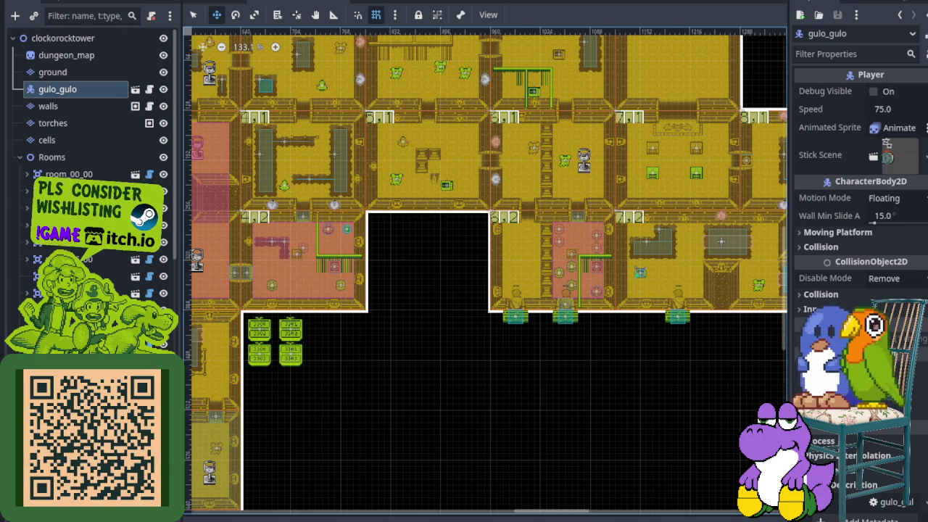
{"action": "scroll", "coordinate": [421, 377], "scroll_direction": "up", "scroll_amount": 8}
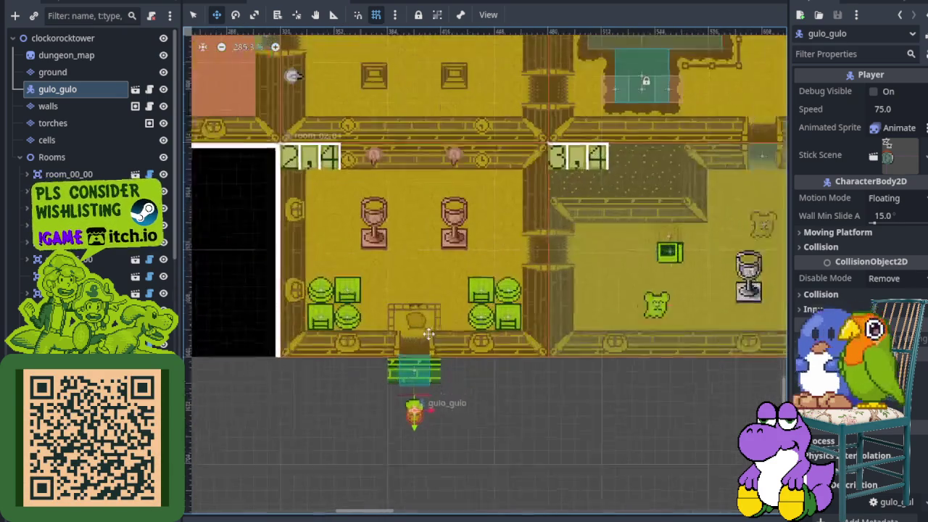
{"action": "scroll", "coordinate": [430, 351], "scroll_direction": "up", "scroll_amount": 1}
{"action": "scroll", "coordinate": [597, 326], "scroll_direction": "right", "scroll_amount": 10}
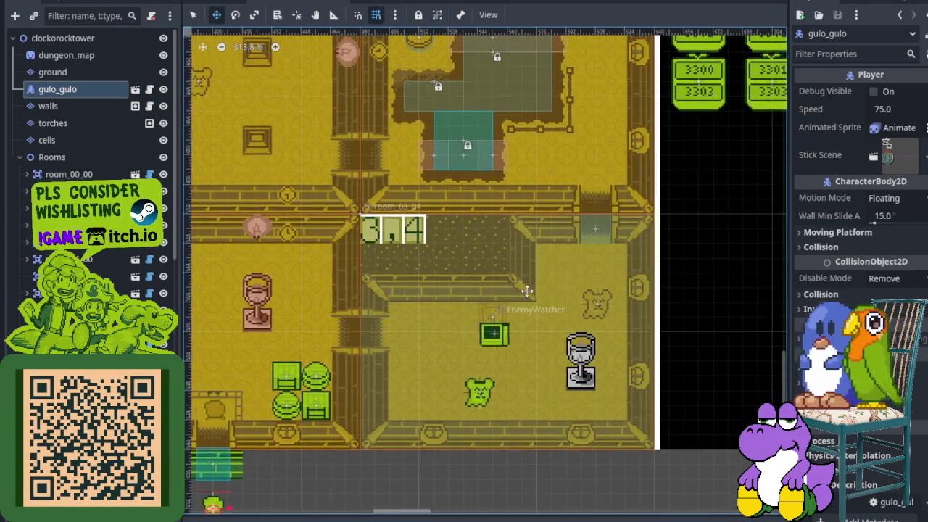
{"action": "scroll", "coordinate": [505, 206], "scroll_direction": "up", "scroll_amount": 5}
{"action": "scroll", "coordinate": [505, 206], "scroll_direction": "right", "scroll_amount": 3}
{"action": "scroll", "coordinate": [450, 232], "scroll_direction": "up", "scroll_amount": 3}
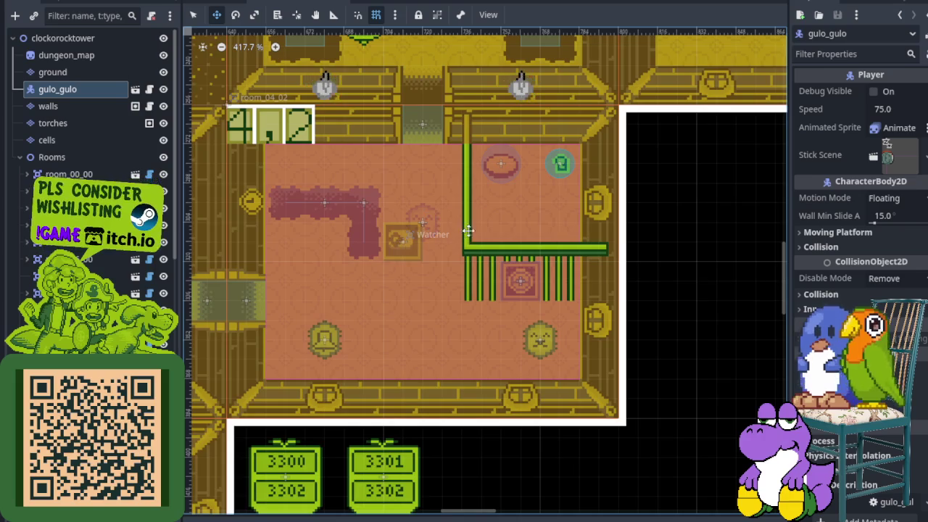
{"action": "scroll", "coordinate": [429, 303], "scroll_direction": "down", "scroll_amount": 6}
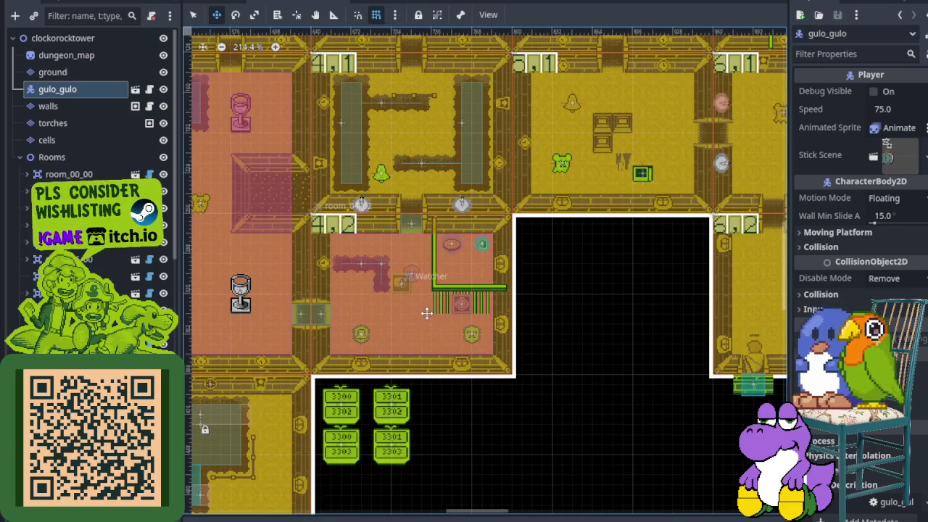
{"action": "scroll", "coordinate": [424, 327], "scroll_direction": "down", "scroll_amount": 2}
{"action": "scroll", "coordinate": [425, 327], "scroll_direction": "down", "scroll_amount": 2}
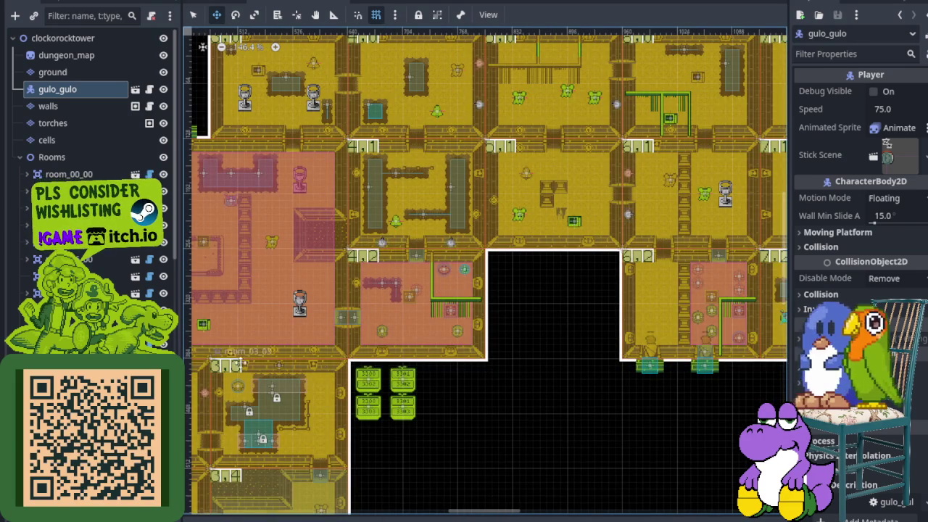
{"action": "scroll", "coordinate": [90, 218], "scroll_direction": "down", "scroll_amount": 10}
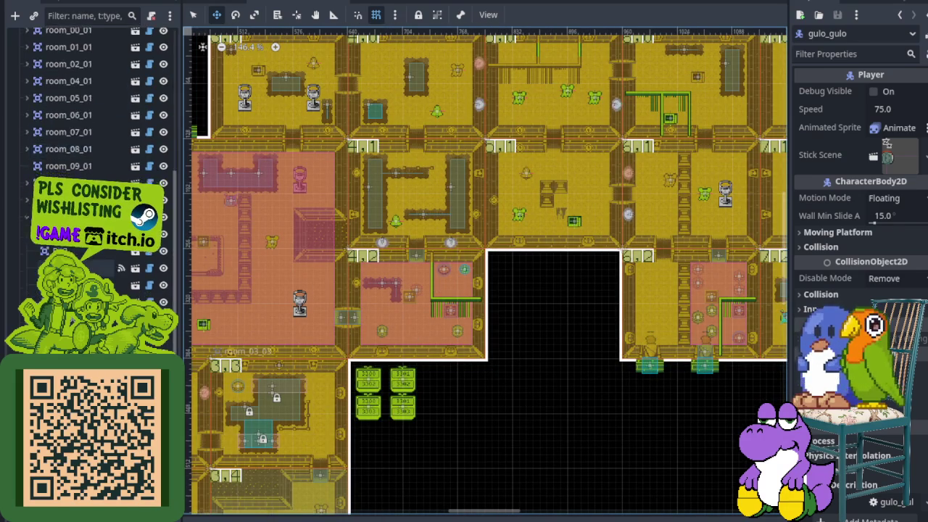
{"action": "scroll", "coordinate": [91, 218], "scroll_direction": "up", "scroll_amount": 7}
{"action": "scroll", "coordinate": [91, 217], "scroll_direction": "down", "scroll_amount": 2}
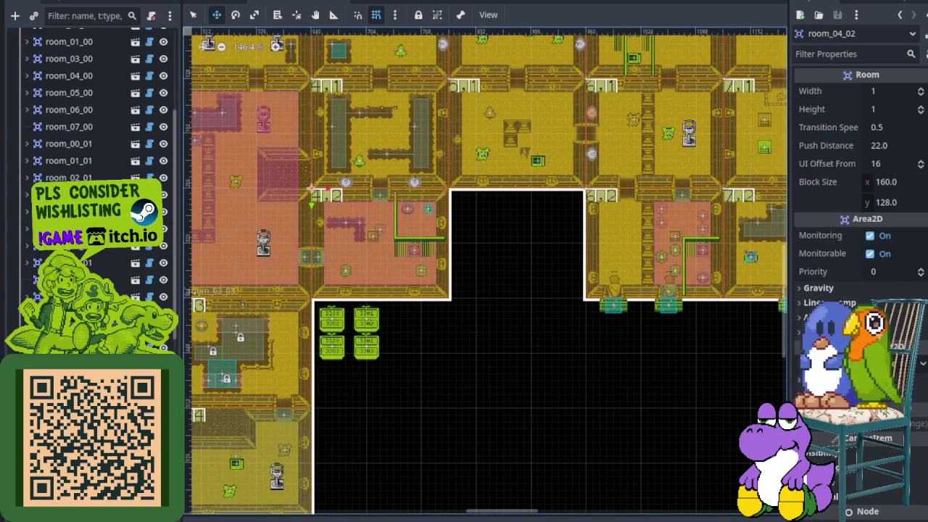
- Instance relay.trigger.tscn under room_04_02, place it in the black area beside room 4,2, and save
{"action": "right_click", "coordinate": [81, 52]}
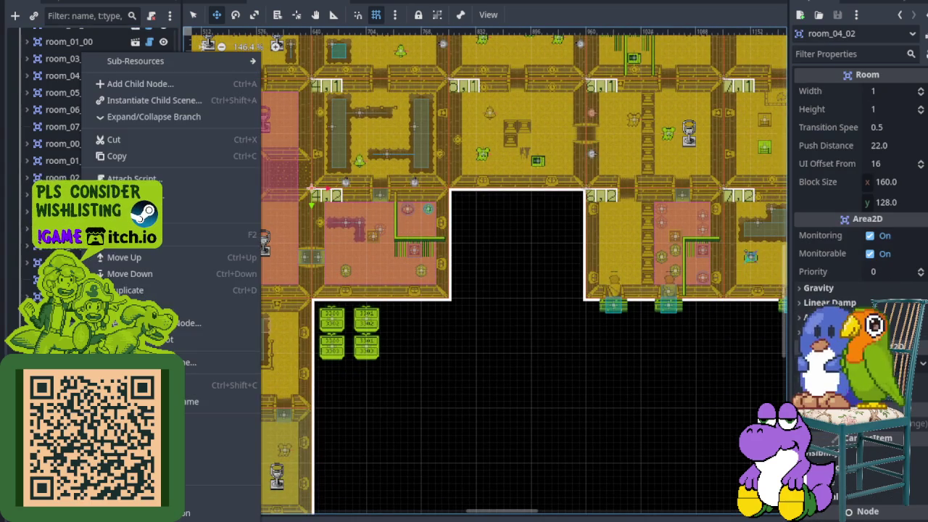
{"action": "left_click", "coordinate": [173, 102]}
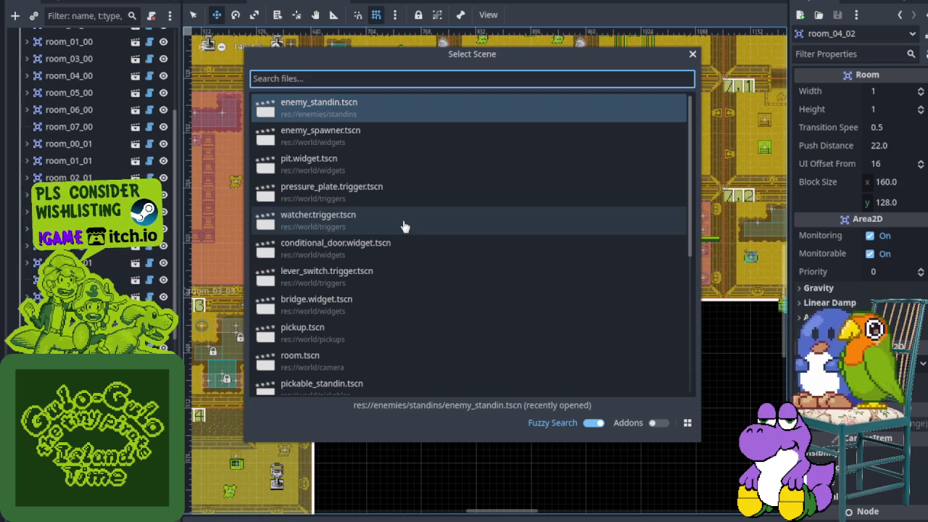
{"action": "type", "text": "relay"}
{"action": "key", "text": "Return"}
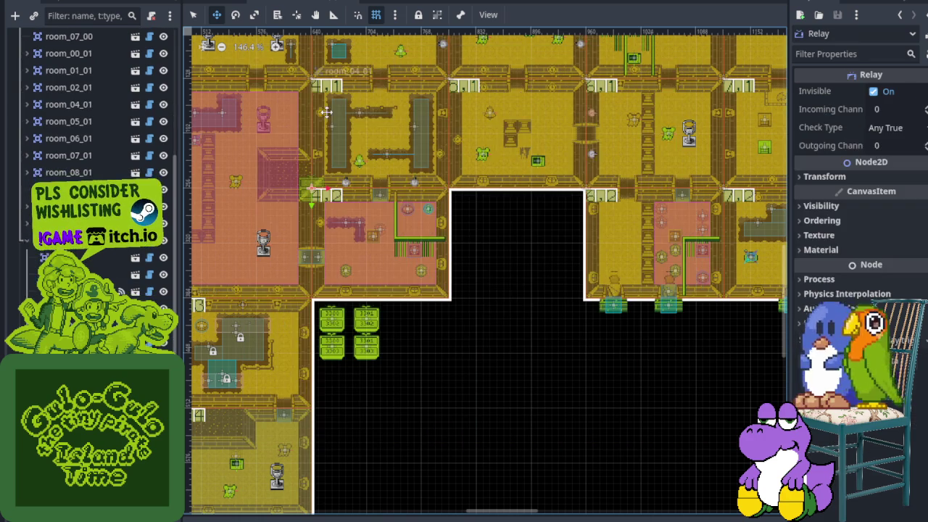
{"action": "scroll", "coordinate": [296, 178], "scroll_direction": "up", "scroll_amount": 3}
{"action": "mouse_move", "coordinate": [296, 179]}
{"action": "left_mouse_down"}
{"action": "mouse_move", "coordinate": [653, 244]}
{"action": "mouse_move", "coordinate": [622, 216]}
{"action": "mouse_move", "coordinate": [628, 226]}
{"action": "left_mouse_up"}
{"action": "key", "text": "ctrl+s"}
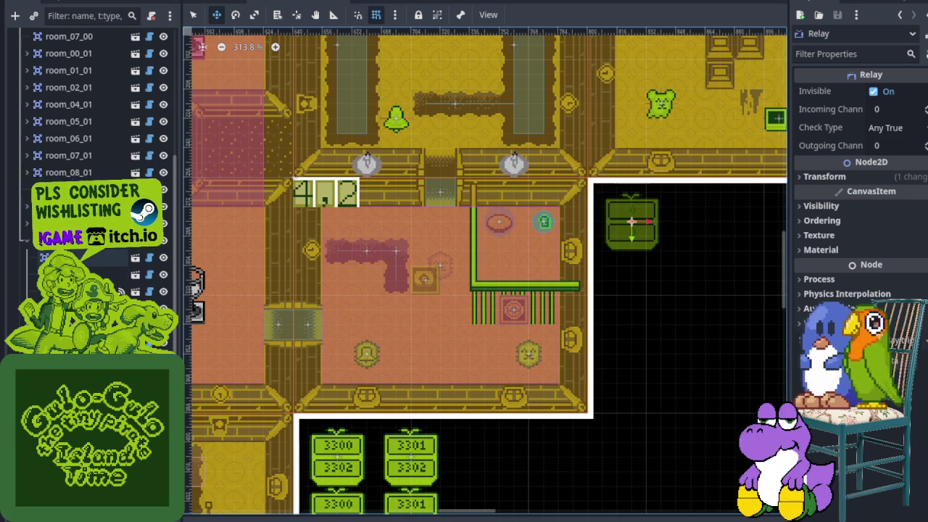
- Add a second relay.trigger.tscn instance, Relay2, right beside the first relay and save
{"action": "right_click", "coordinate": [66, 274]}
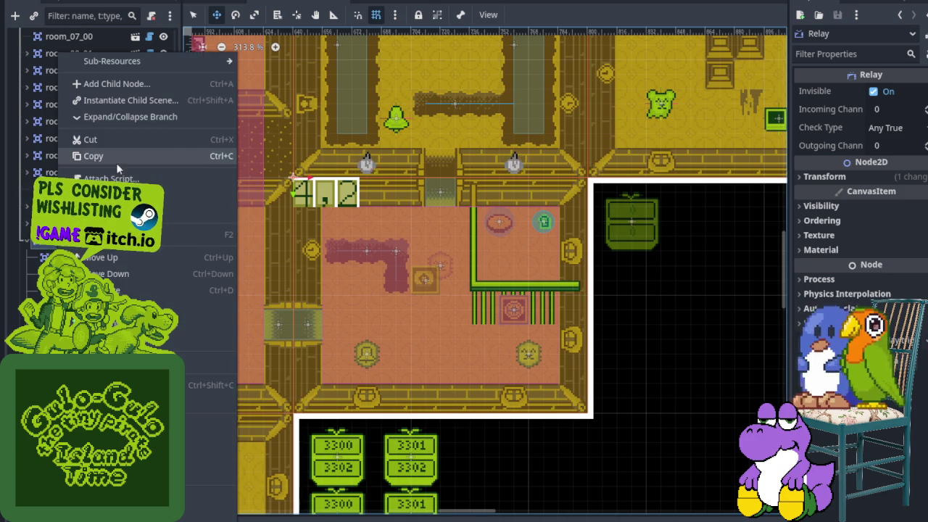
{"action": "left_click", "coordinate": [123, 100]}
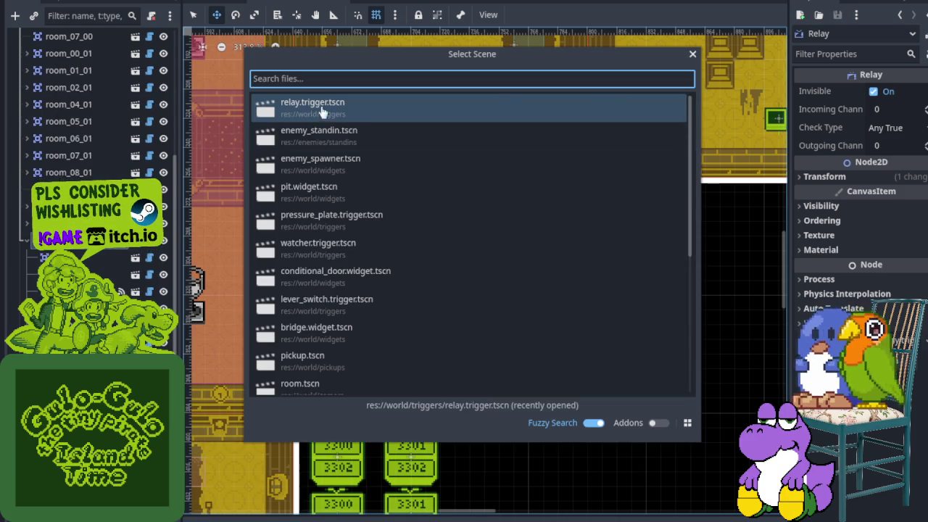
{"action": "double_click", "coordinate": [321, 114]}
{"action": "mouse_move", "coordinate": [207, 151]}
{"action": "left_mouse_down"}
{"action": "mouse_move", "coordinate": [508, 246]}
{"action": "mouse_move", "coordinate": [625, 296]}
{"action": "mouse_move", "coordinate": [624, 280]}
{"action": "mouse_move", "coordinate": [694, 272]}
{"action": "mouse_move", "coordinate": [692, 214]}
{"action": "left_mouse_up"}
{"action": "key", "text": "ctrl+s"}
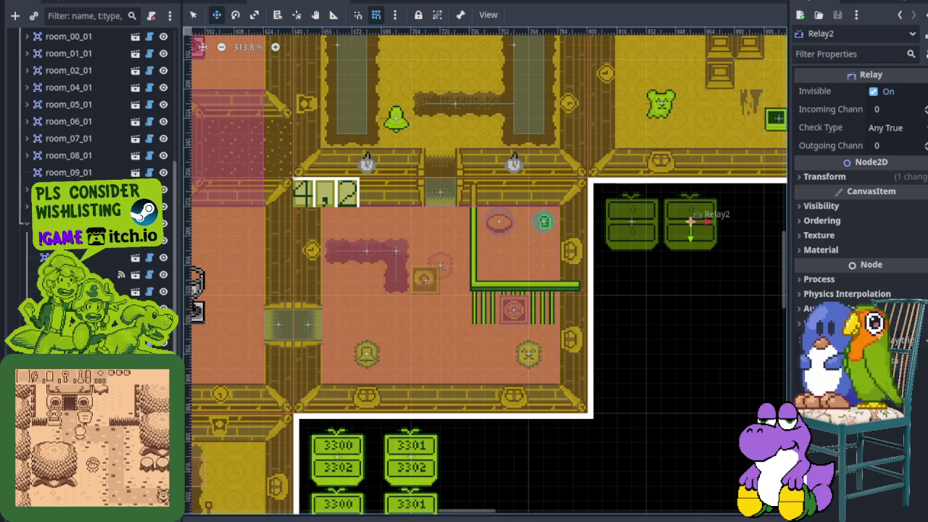
{"action": "scroll", "coordinate": [406, 368], "scroll_direction": "down", "scroll_amount": 2}
{"action": "left_click_drag", "start_coordinate": [549, 390], "coordinate": [423, 327]}
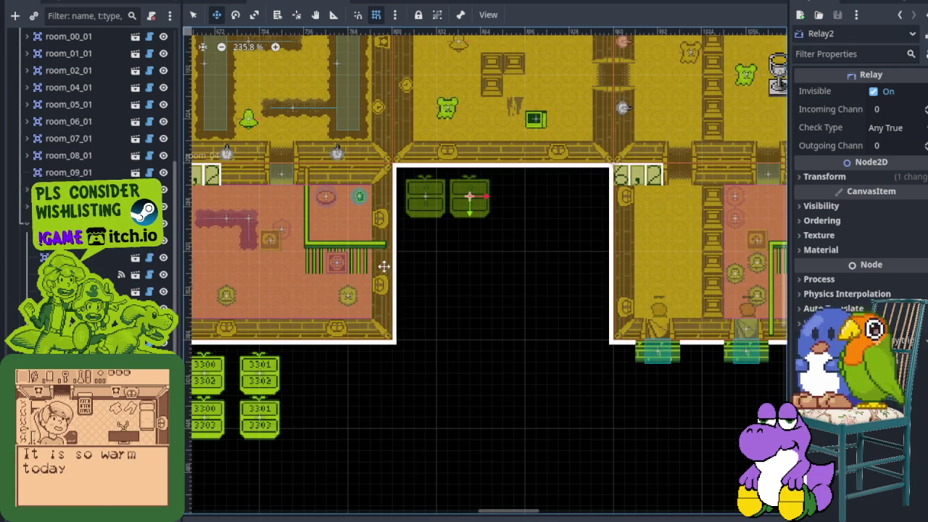
{"action": "left_click_drag", "start_coordinate": [383, 266], "coordinate": [563, 349]}
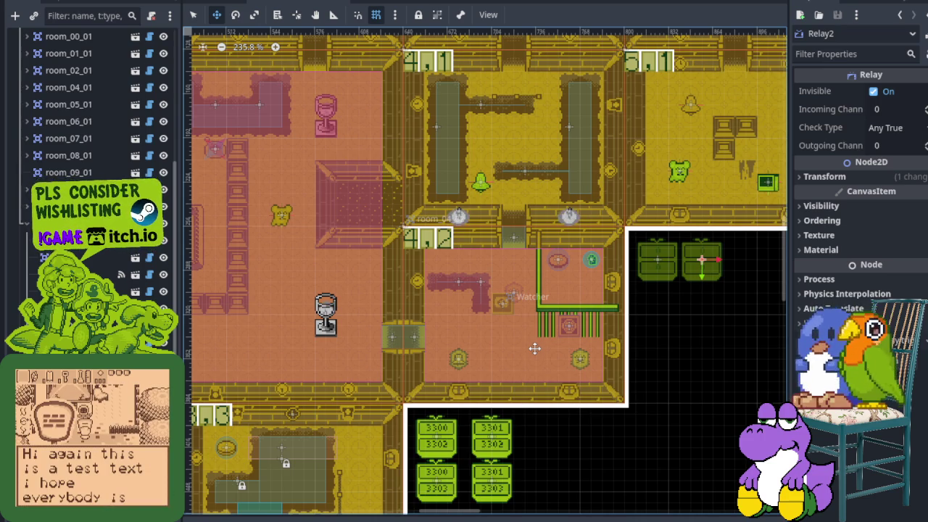
{"action": "scroll", "coordinate": [559, 349], "scroll_direction": "right", "scroll_amount": 5}
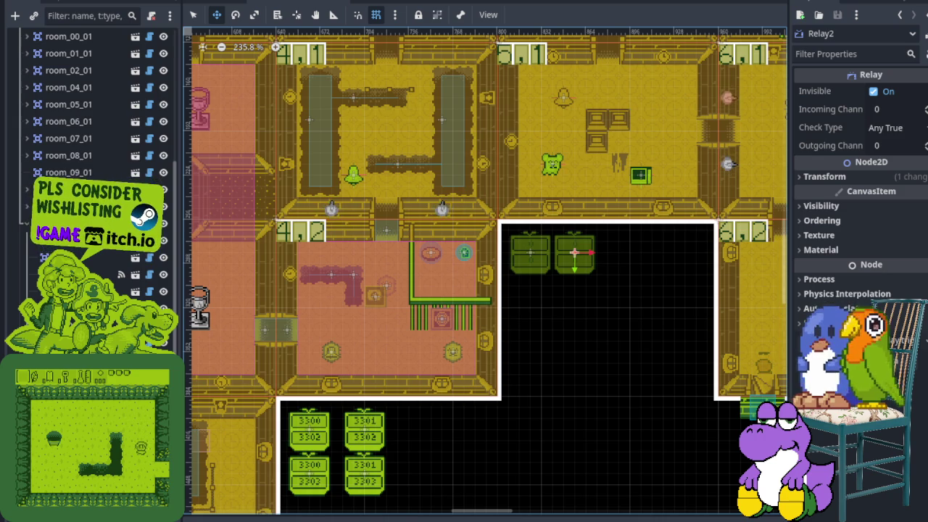
{"action": "scroll", "coordinate": [439, 281], "scroll_direction": "up", "scroll_amount": 3}
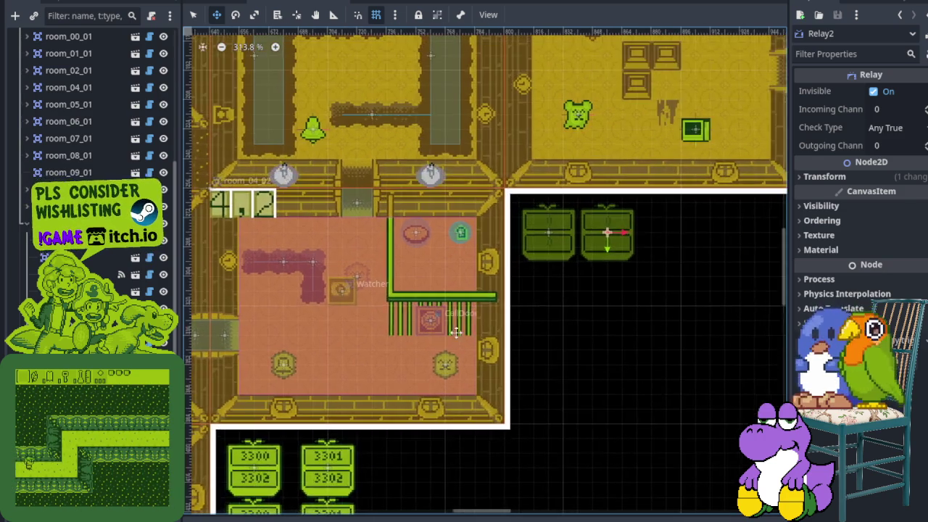
{"action": "scroll", "coordinate": [439, 282], "scroll_direction": "up", "scroll_amount": 2}
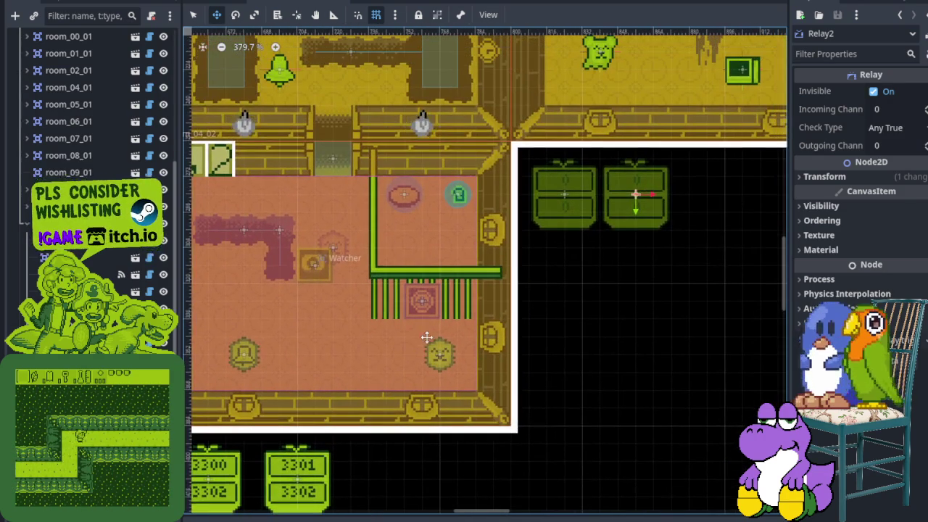
{"action": "scroll", "coordinate": [411, 303], "scroll_direction": "down", "scroll_amount": 4}
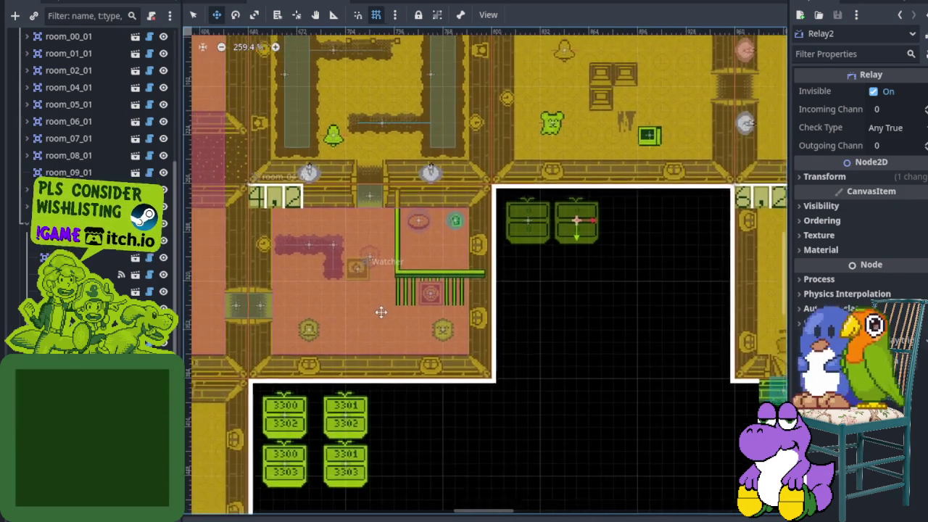
{"action": "scroll", "coordinate": [360, 370], "scroll_direction": "up", "scroll_amount": 8}
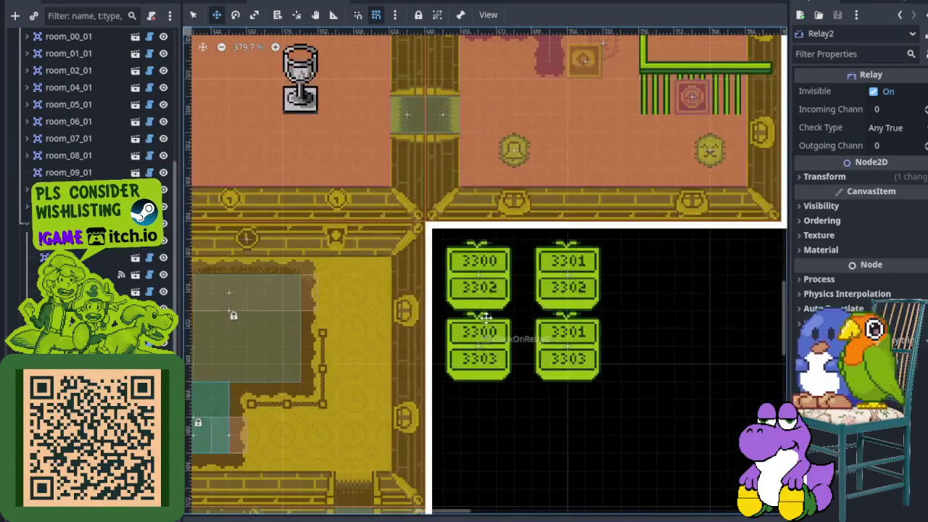
{"action": "scroll", "coordinate": [484, 287], "scroll_direction": "down", "scroll_amount": 4}
{"action": "scroll", "coordinate": [413, 367], "scroll_direction": "up", "scroll_amount": 1}
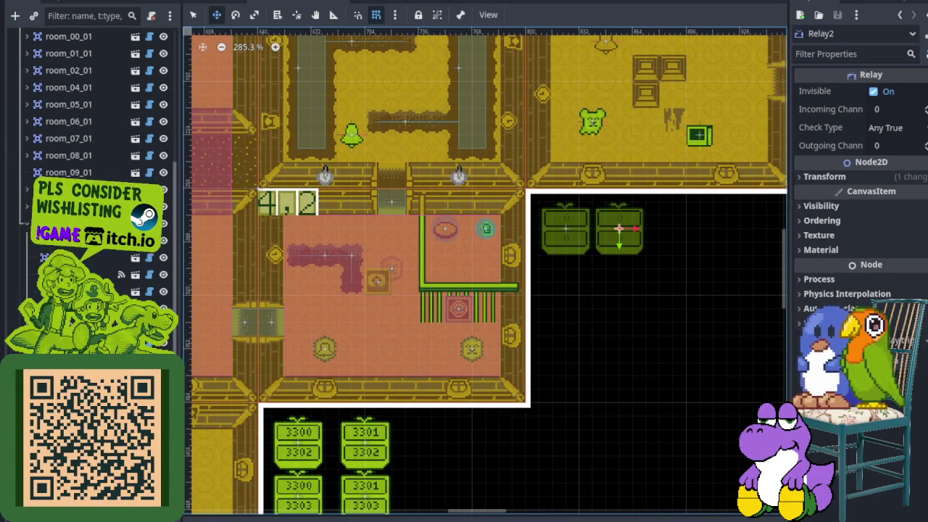
{"action": "scroll", "coordinate": [95, 109], "scroll_direction": "down", "scroll_amount": 4}
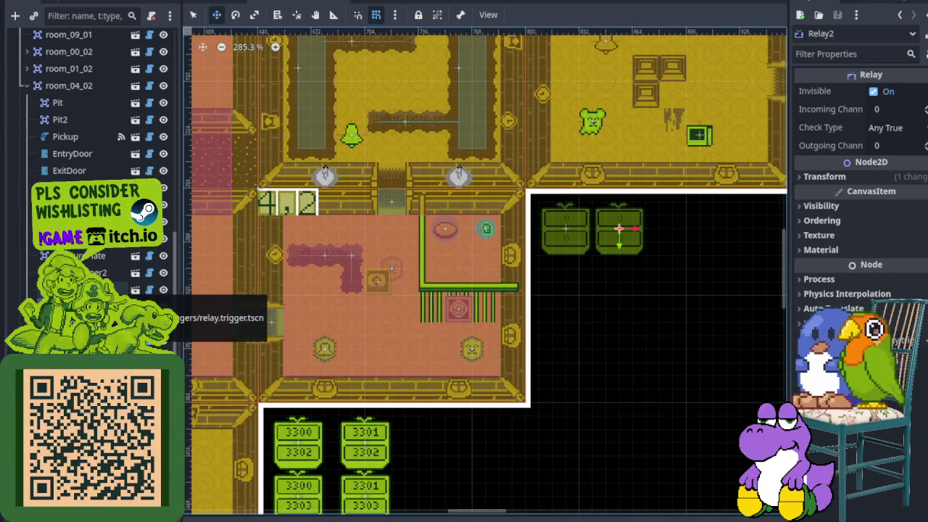
{"action": "scroll", "coordinate": [304, 364], "scroll_direction": "down", "scroll_amount": 6}
{"action": "scroll", "coordinate": [304, 365], "scroll_direction": "up", "scroll_amount": 4}
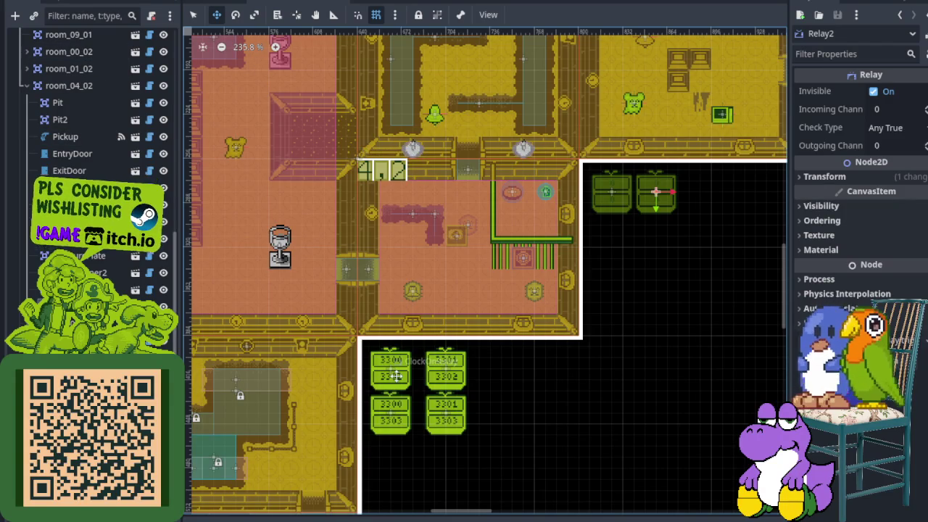
- Review the channel settings of ClockOnRelay, CheckForPlayerRelay1 and NoEnemiesInRoomRelay
{"action": "left_click", "coordinate": [193, 15]}
{"action": "left_click", "coordinate": [390, 365]}
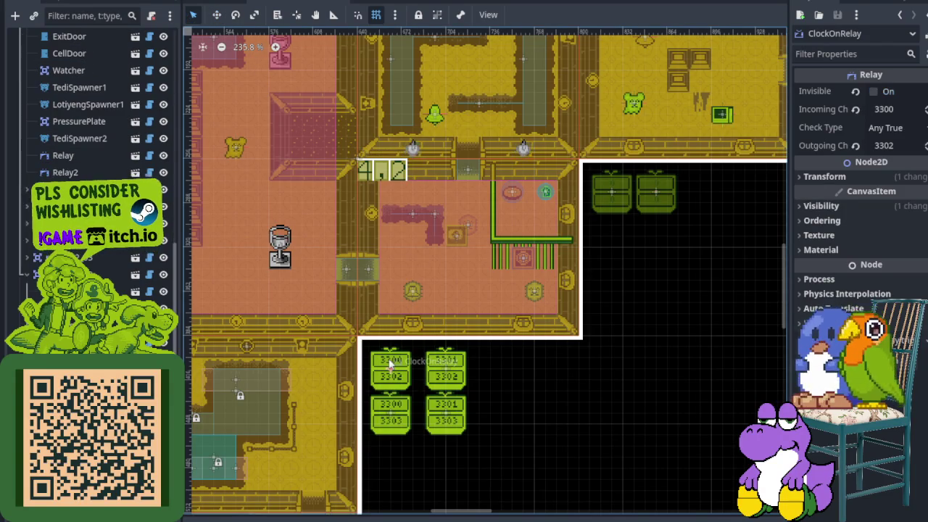
{"action": "scroll", "coordinate": [90, 109], "scroll_direction": "down", "scroll_amount": 3}
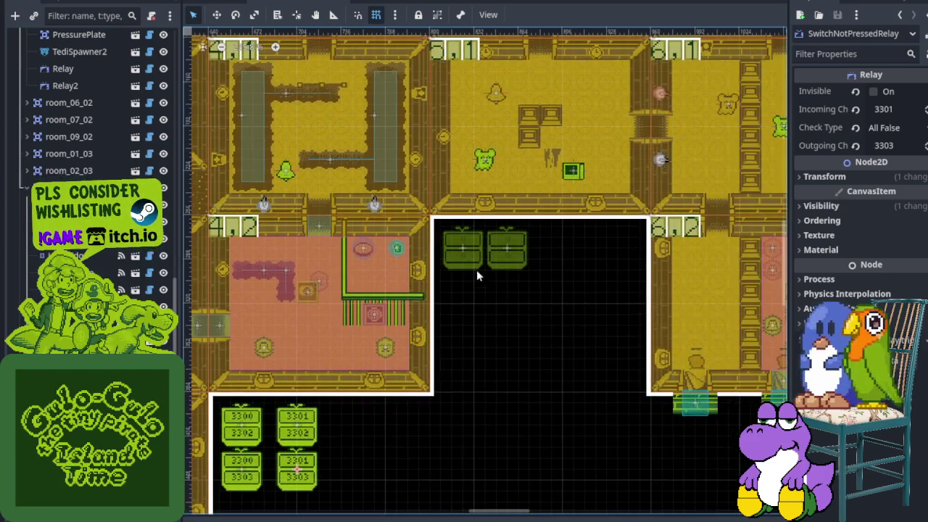
{"action": "scroll", "coordinate": [478, 273], "scroll_direction": "up", "scroll_amount": 3}
{"action": "scroll", "coordinate": [73, 250], "scroll_direction": "up", "scroll_amount": 3}
{"action": "scroll", "coordinate": [72, 250], "scroll_direction": "up", "scroll_amount": 4}
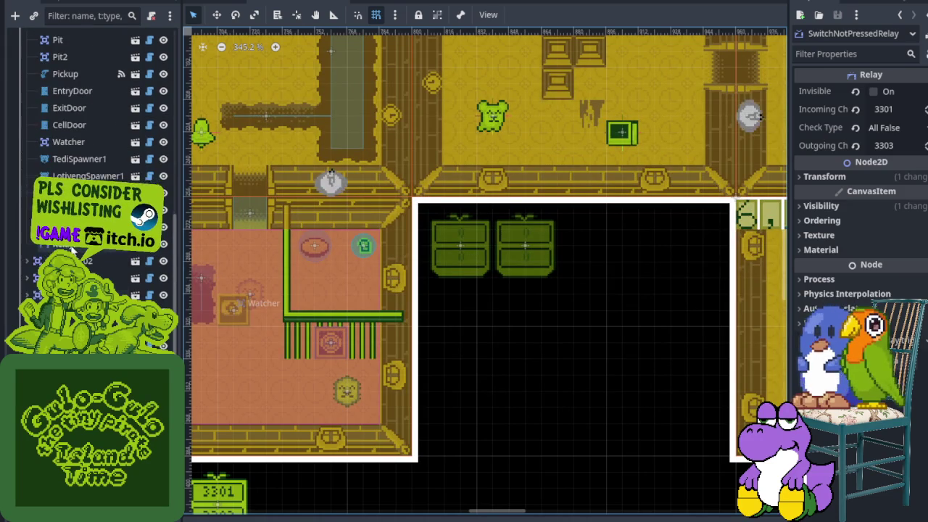
{"action": "scroll", "coordinate": [314, 286], "scroll_direction": "down", "scroll_amount": 10}
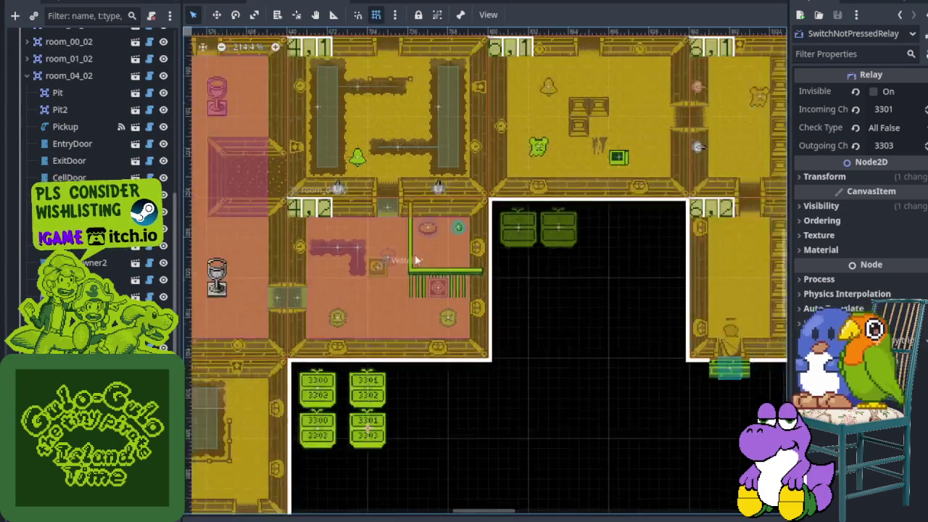
{"action": "scroll", "coordinate": [243, 286], "scroll_direction": "up", "scroll_amount": 8}
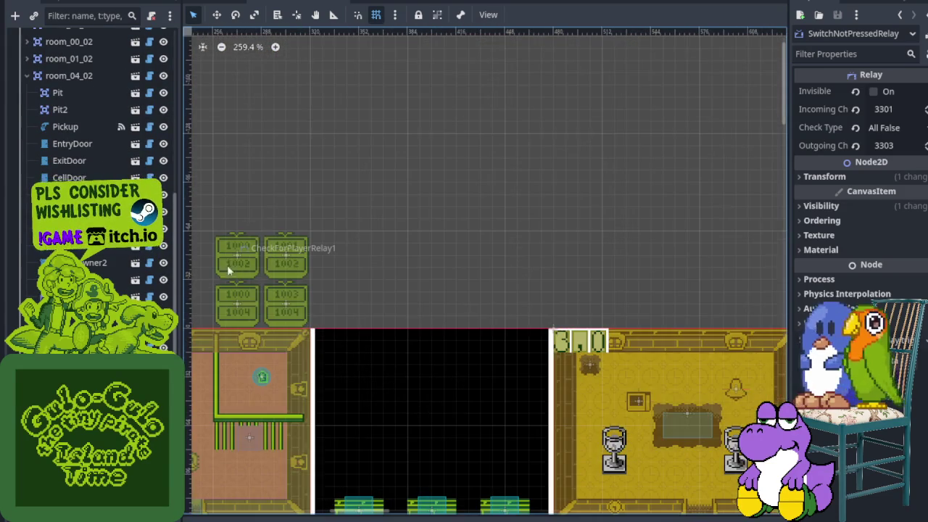
{"action": "left_click", "coordinate": [231, 258]}
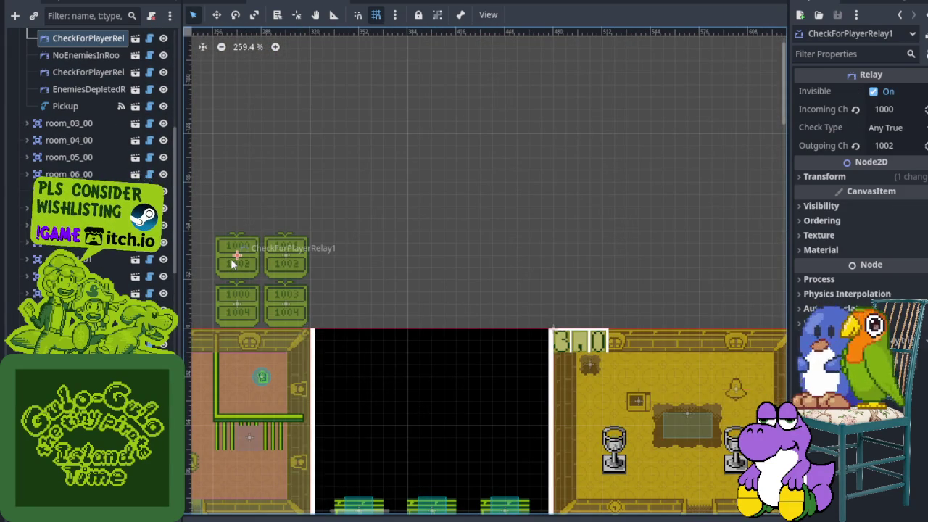
{"action": "left_click", "coordinate": [275, 262]}
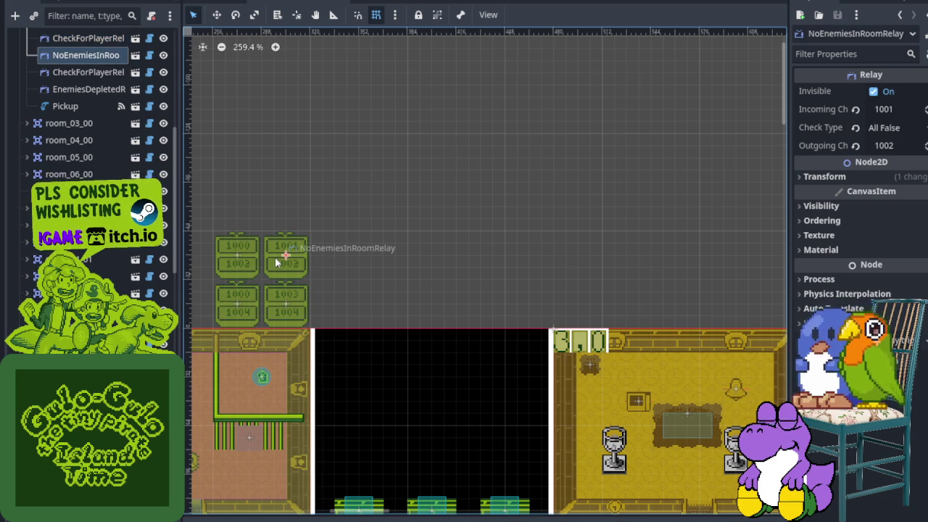
- Zoom to room_04_02 and select the new left Relay, still on channels 0 with Any True
{"action": "scroll", "coordinate": [403, 266], "scroll_direction": "down", "scroll_amount": 1}
{"action": "scroll", "coordinate": [406, 272], "scroll_direction": "down", "scroll_amount": 9}
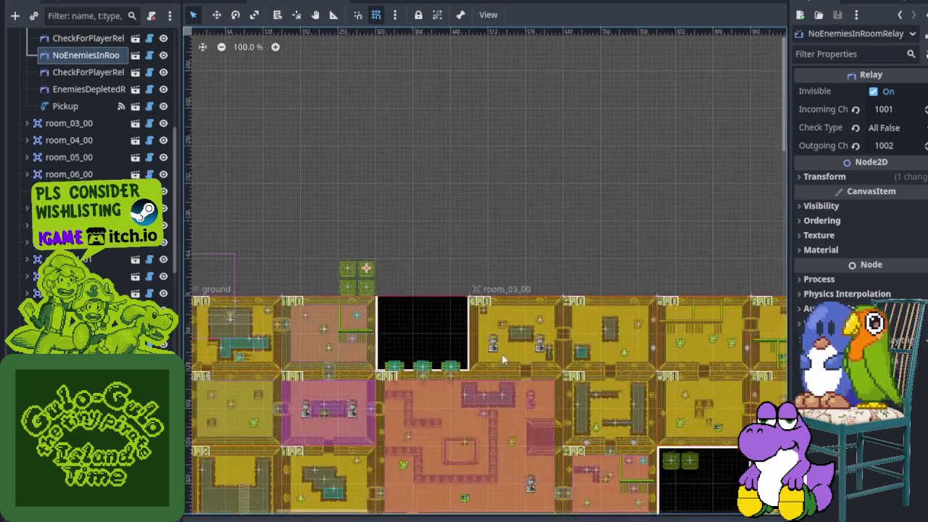
{"action": "scroll", "coordinate": [435, 290], "scroll_direction": "up", "scroll_amount": 14}
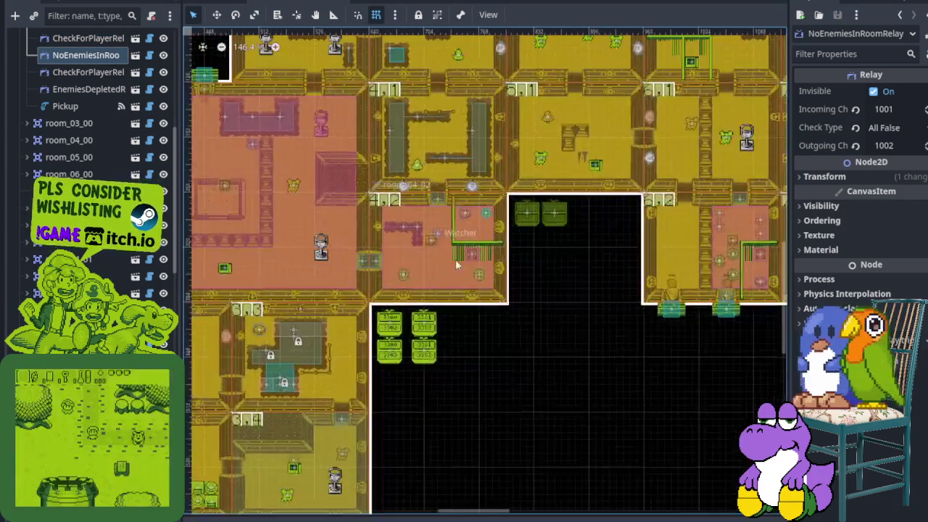
{"action": "scroll", "coordinate": [445, 215], "scroll_direction": "right", "scroll_amount": 4}
{"action": "scroll", "coordinate": [445, 215], "scroll_direction": "up", "scroll_amount": 2}
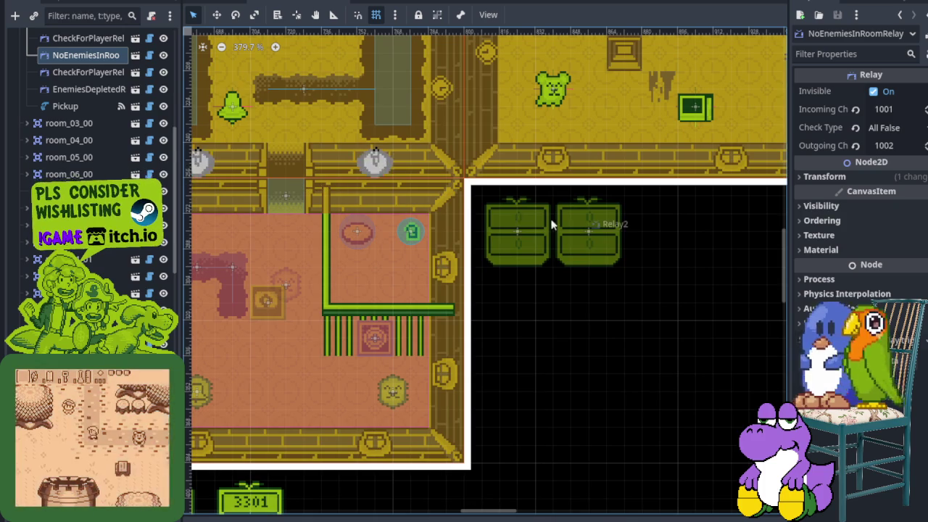
{"action": "left_click", "coordinate": [517, 229]}
{"action": "scroll", "coordinate": [94, 145], "scroll_direction": "down", "scroll_amount": 3}
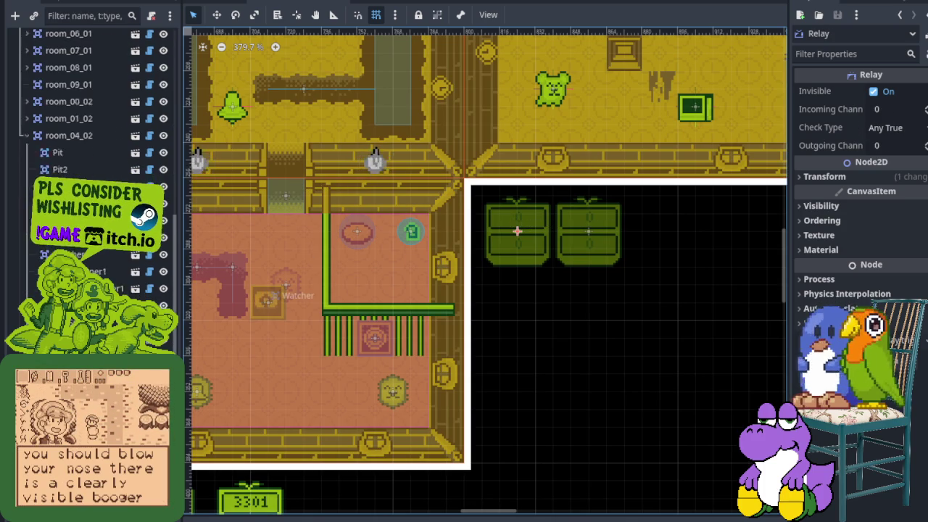
- Rename the new relay to CheckForPlayerRelay and save the scene
{"action": "right_click", "coordinate": [70, 53]}
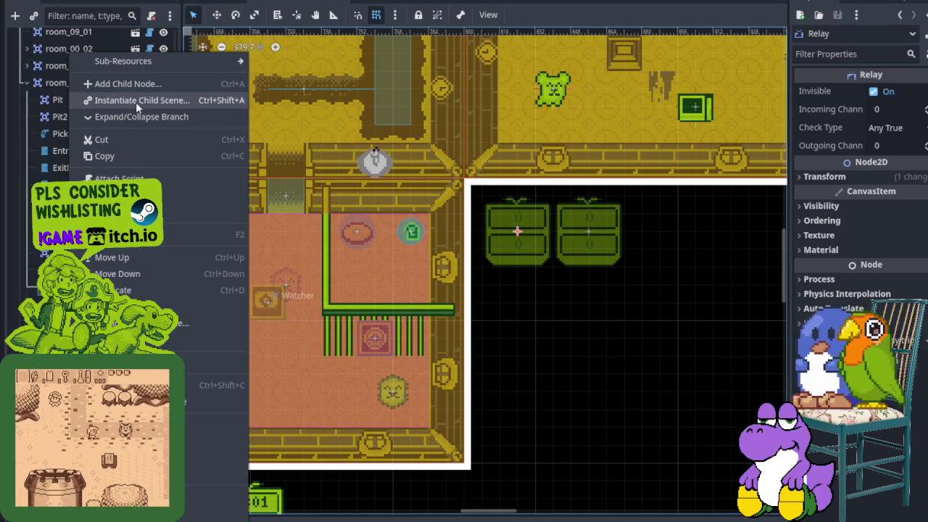
{"action": "left_click", "coordinate": [148, 260]}
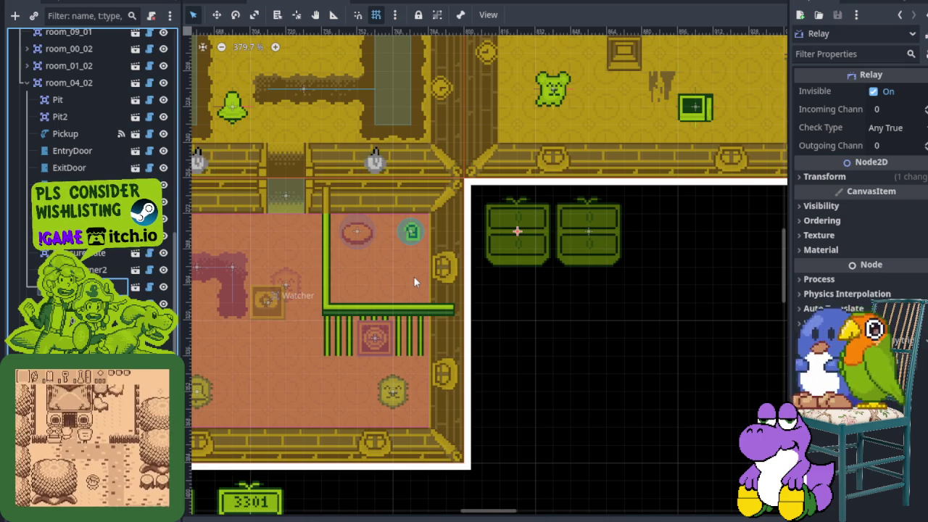
{"action": "key", "text": "ctrl+s"}
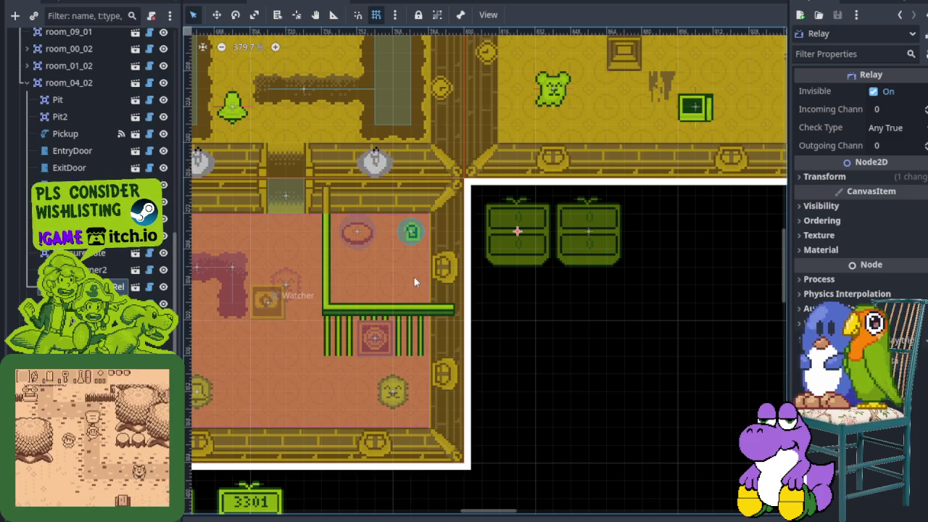
{"action": "scroll", "coordinate": [461, 259], "scroll_direction": "down", "scroll_amount": 3}
{"action": "scroll", "coordinate": [516, 250], "scroll_direction": "up", "scroll_amount": 1}
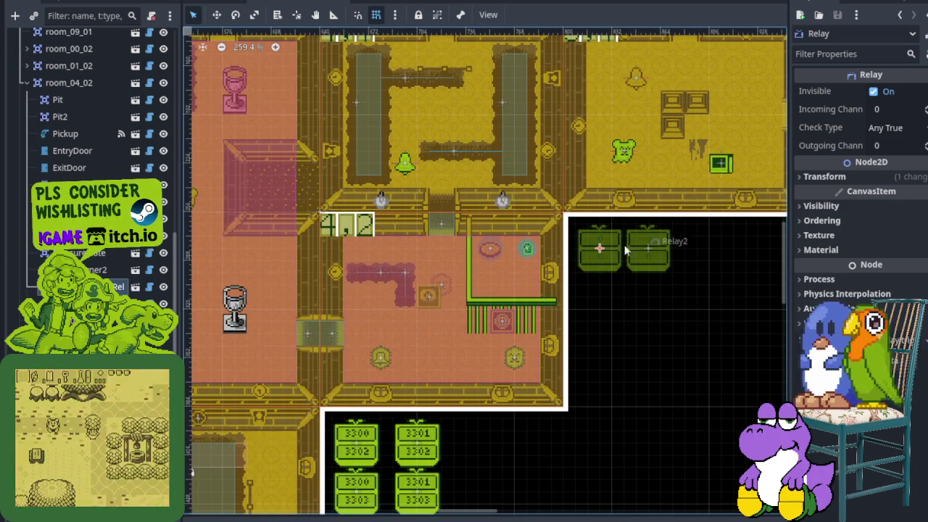
{"action": "scroll", "coordinate": [599, 249], "scroll_direction": "up", "scroll_amount": 4}
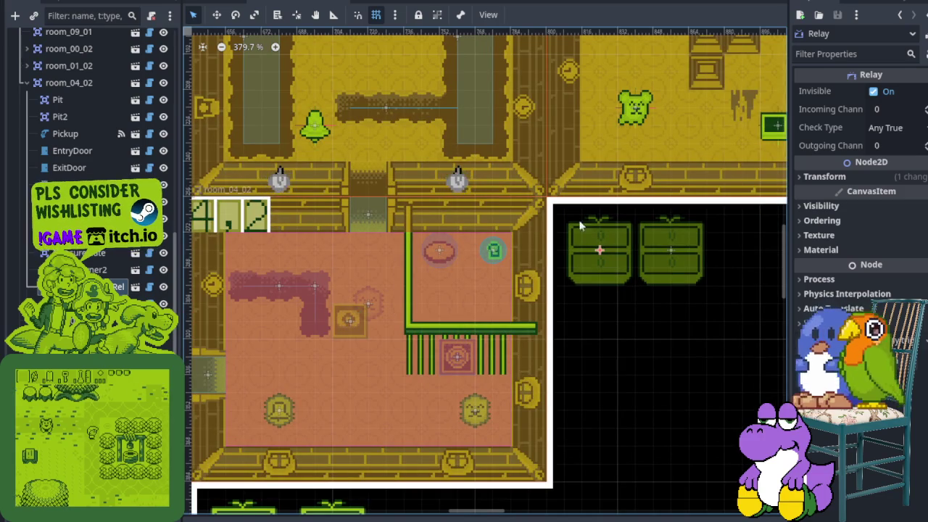
{"action": "left_click", "coordinate": [881, 109]}
{"action": "type", "text": "4200"}
{"action": "key", "text": "Return"}
{"action": "key", "text": "ctrl+s"}
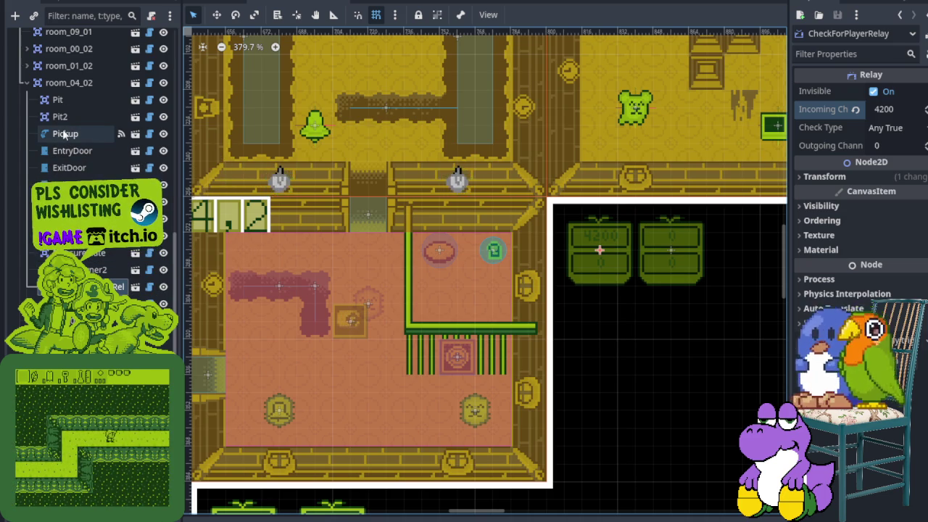
{"action": "left_click", "coordinate": [72, 218]}
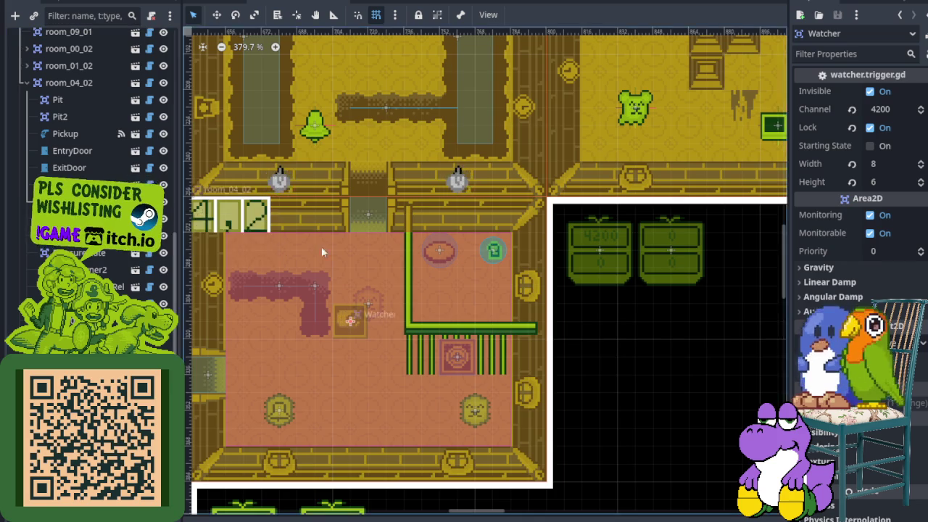
{"action": "scroll", "coordinate": [307, 246], "scroll_direction": "down", "scroll_amount": 11}
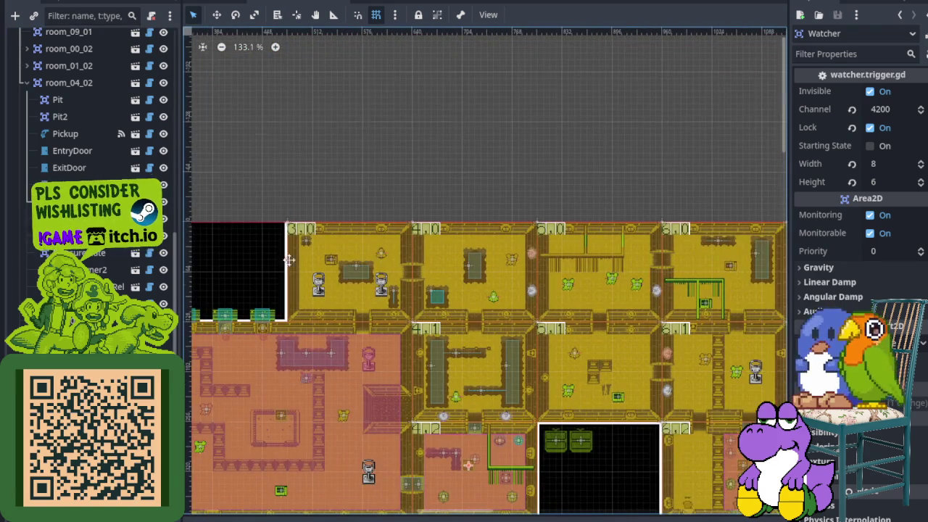
{"action": "scroll", "coordinate": [288, 266], "scroll_direction": "left", "scroll_amount": 5}
{"action": "scroll", "coordinate": [380, 239], "scroll_direction": "up", "scroll_amount": 5}
{"action": "scroll", "coordinate": [381, 239], "scroll_direction": "down", "scroll_amount": 5}
{"action": "scroll", "coordinate": [435, 283], "scroll_direction": "down", "scroll_amount": 6}
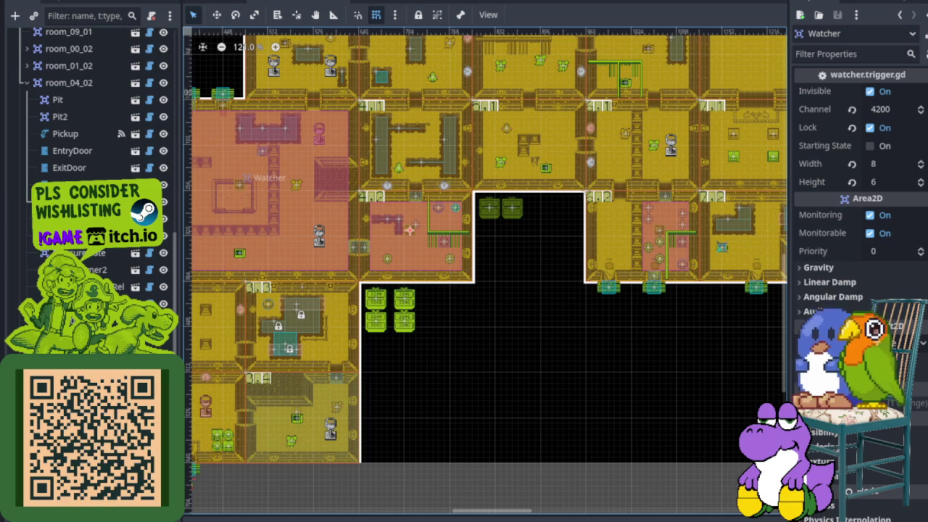
{"action": "scroll", "coordinate": [460, 232], "scroll_direction": "up", "scroll_amount": 12}
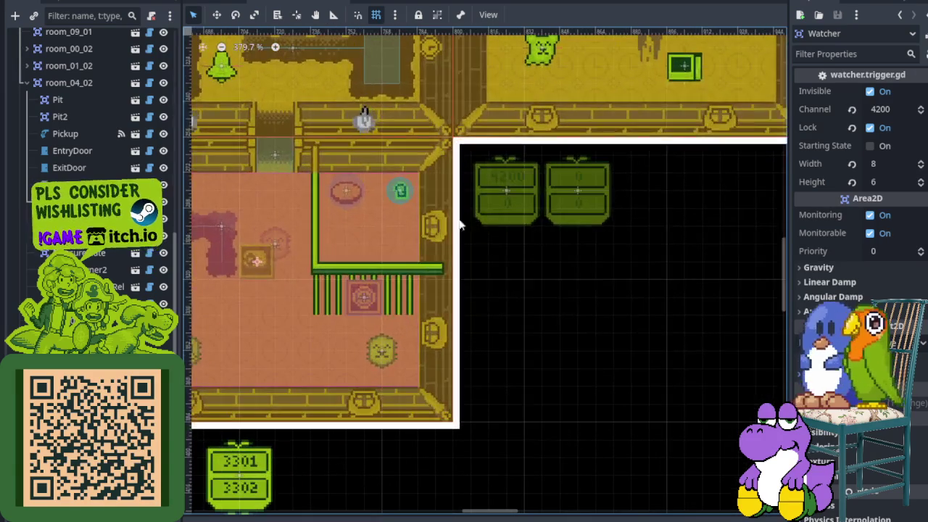
{"action": "scroll", "coordinate": [486, 223], "scroll_direction": "left", "scroll_amount": 2}
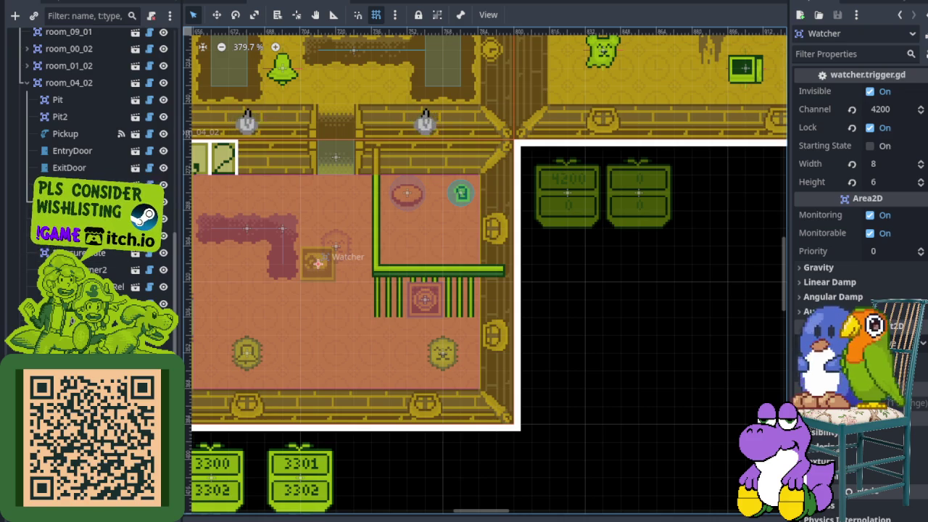
{"action": "left_click", "coordinate": [80, 224]}
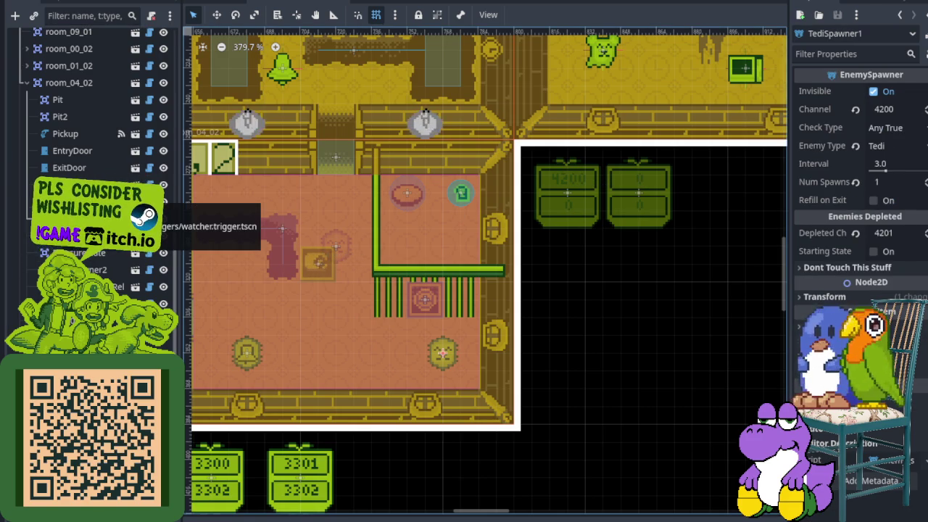
{"action": "left_click", "coordinate": [109, 203]}
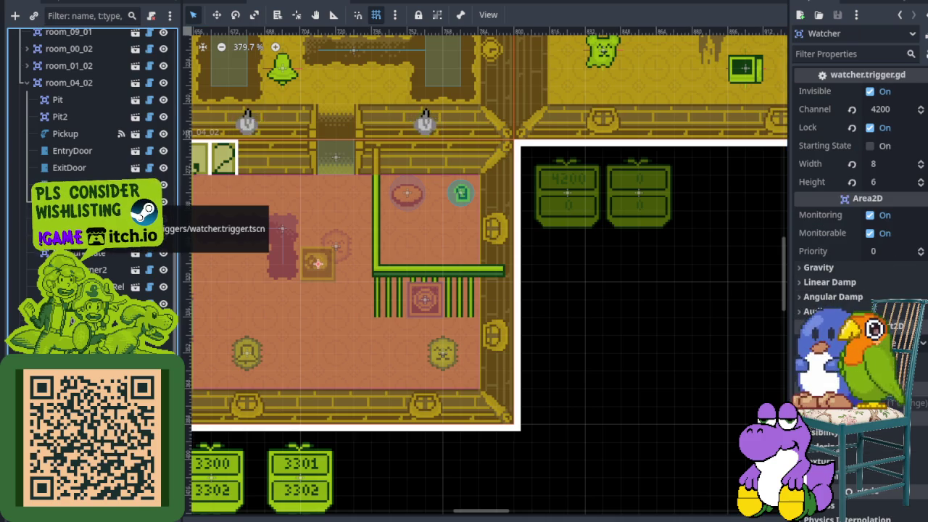
{"action": "left_click", "coordinate": [109, 287]}
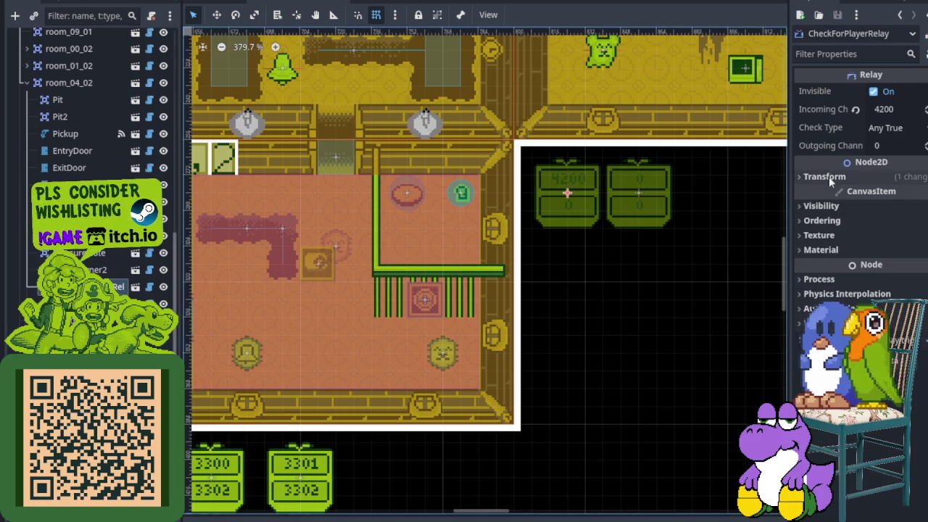
- Set CheckForPlayerRelay's outgoing channel to 4201 so it relays 4200 to 4201
{"action": "left_click", "coordinate": [891, 147]}
{"action": "double_click", "coordinate": [877, 146]}
{"action": "type", "text": "4201"}
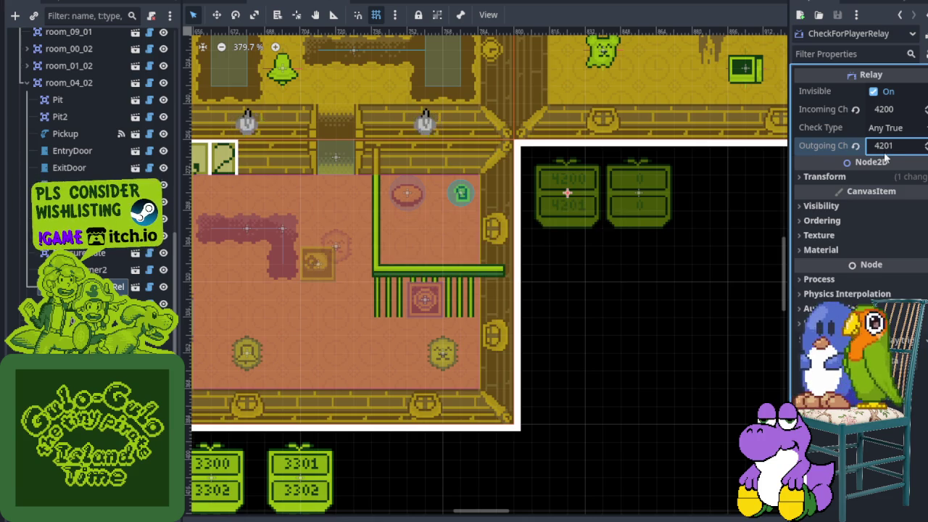
{"action": "key", "text": "Return"}
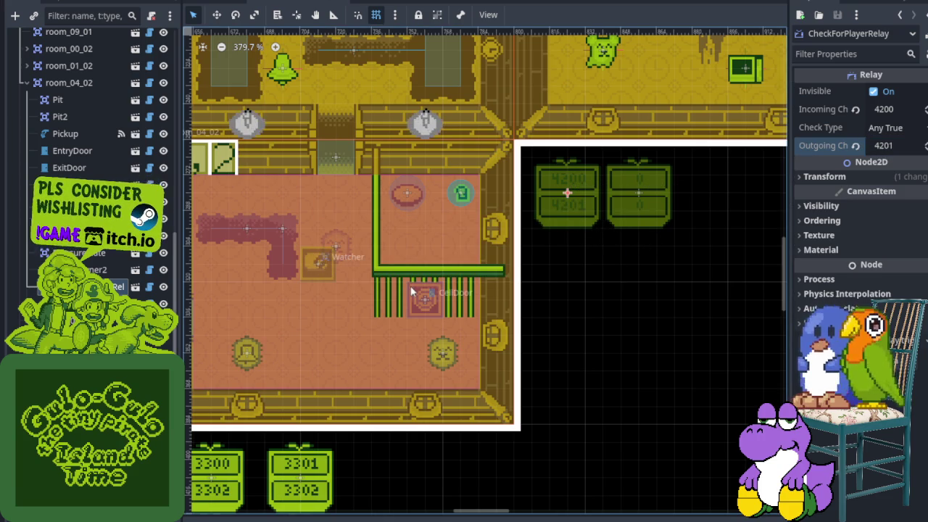
{"action": "scroll", "coordinate": [410, 291], "scroll_direction": "down", "scroll_amount": 6}
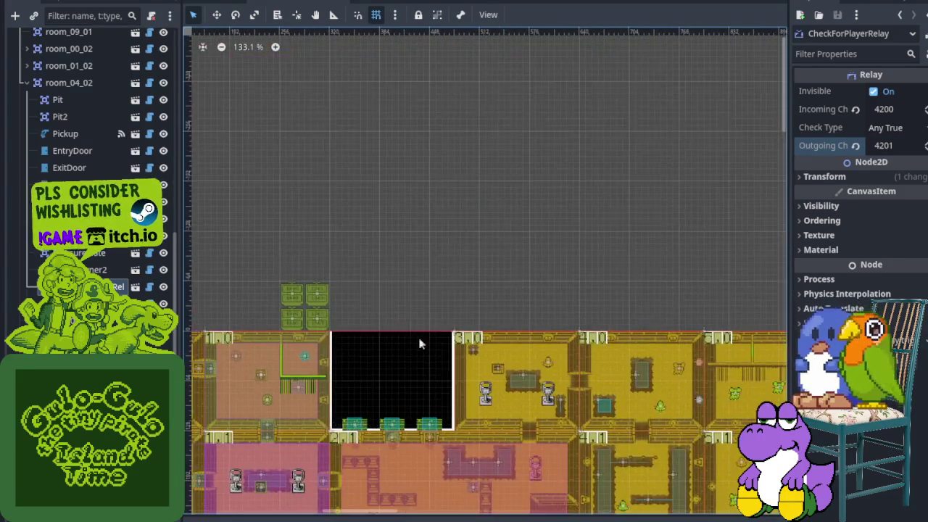
{"action": "scroll", "coordinate": [455, 376], "scroll_direction": "down", "scroll_amount": 1}
{"action": "mouse_move", "coordinate": [439, 373]}
{"action": "left_mouse_down"}
{"action": "mouse_move", "coordinate": [414, 275]}
{"action": "mouse_move", "coordinate": [316, 190]}
{"action": "left_mouse_up"}
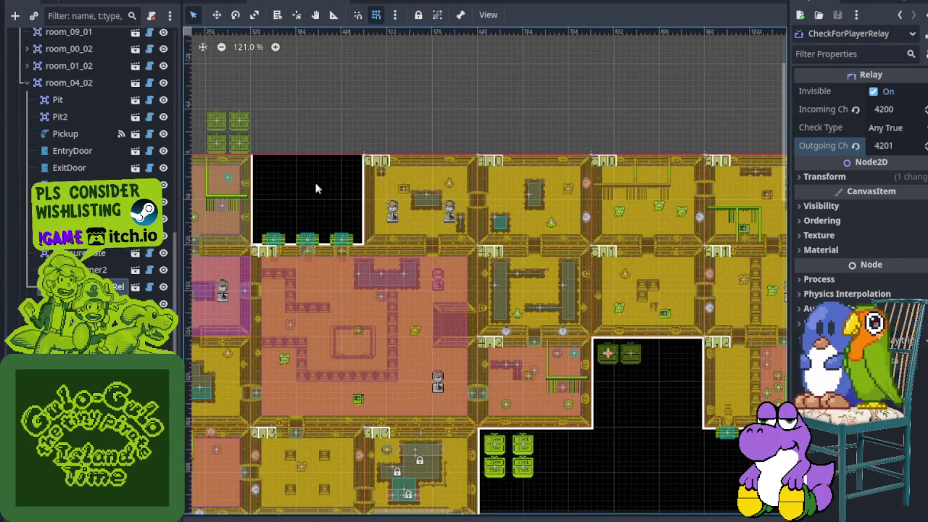
{"action": "scroll", "coordinate": [290, 151], "scroll_direction": "up", "scroll_amount": 4}
{"action": "left_click_drag", "start_coordinate": [290, 152], "coordinate": [483, 331]}
{"action": "scroll", "coordinate": [393, 266], "scroll_direction": "up", "scroll_amount": 5}
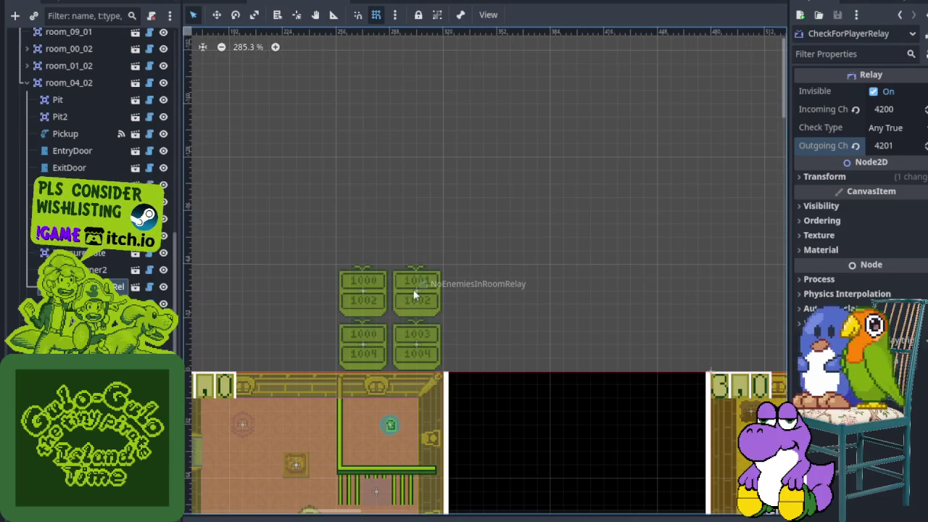
{"action": "left_click", "coordinate": [411, 284]}
{"action": "scroll", "coordinate": [428, 311], "scroll_direction": "down", "scroll_amount": 9}
{"action": "mouse_move", "coordinate": [474, 360]}
{"action": "left_mouse_down"}
{"action": "mouse_move", "coordinate": [532, 293]}
{"action": "mouse_move", "coordinate": [405, 274]}
{"action": "left_mouse_up"}
{"action": "scroll", "coordinate": [408, 274], "scroll_direction": "up", "scroll_amount": 12}
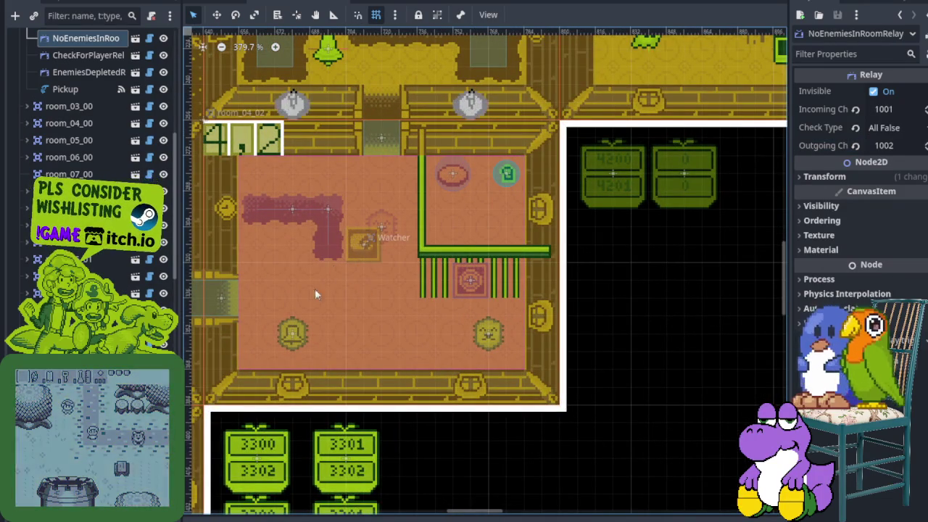
{"action": "left_click", "coordinate": [610, 191]}
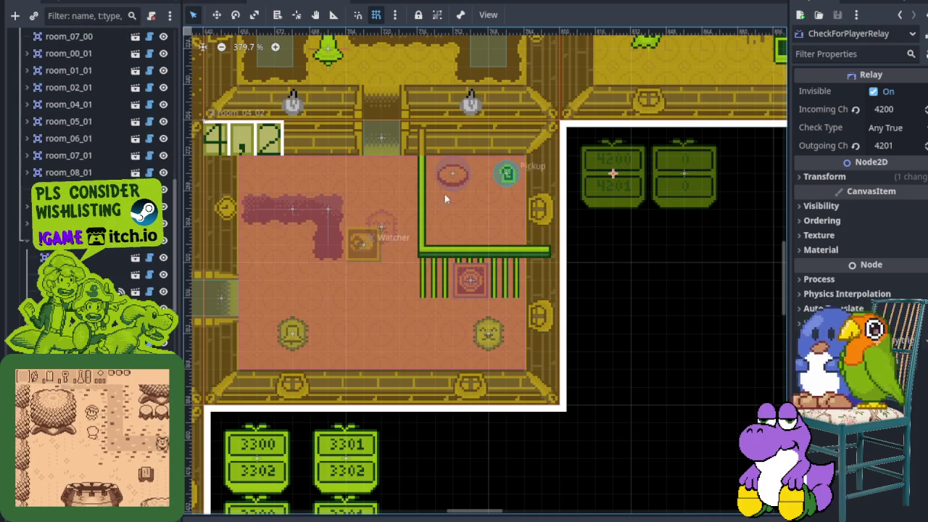
{"action": "left_click", "coordinate": [237, 142]}
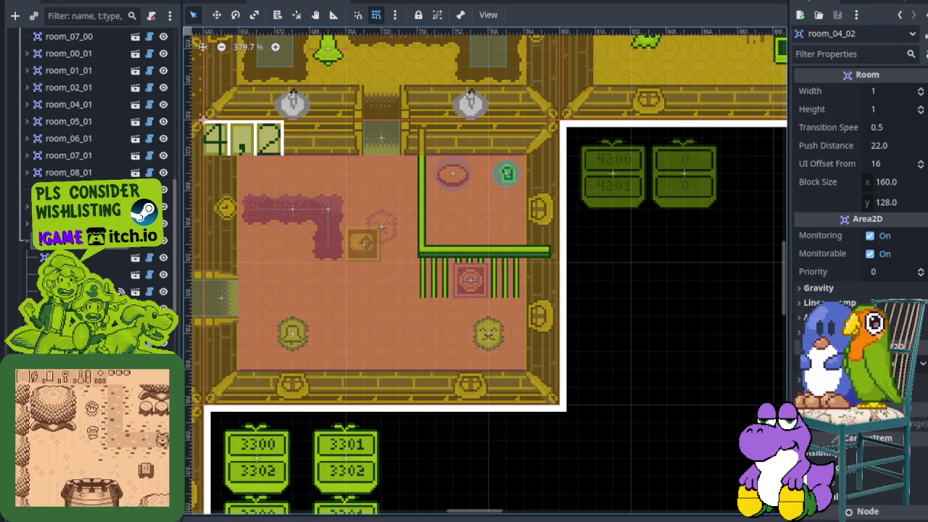
- Instance enemy_watcher.tscn as a child of room_04_02, found by searching 'enemy'
{"action": "right_click", "coordinate": [87, 52]}
{"action": "left_click", "coordinate": [161, 103]}
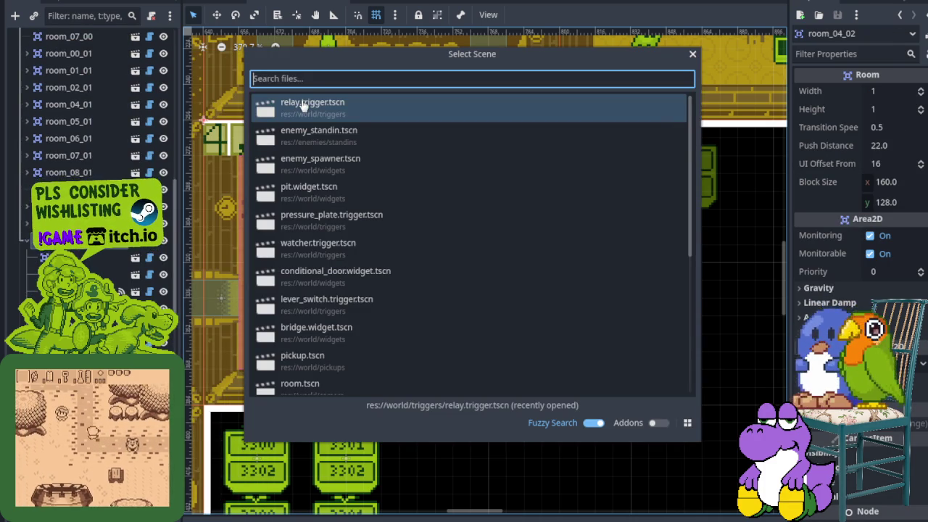
{"action": "type", "text": "enemy"}
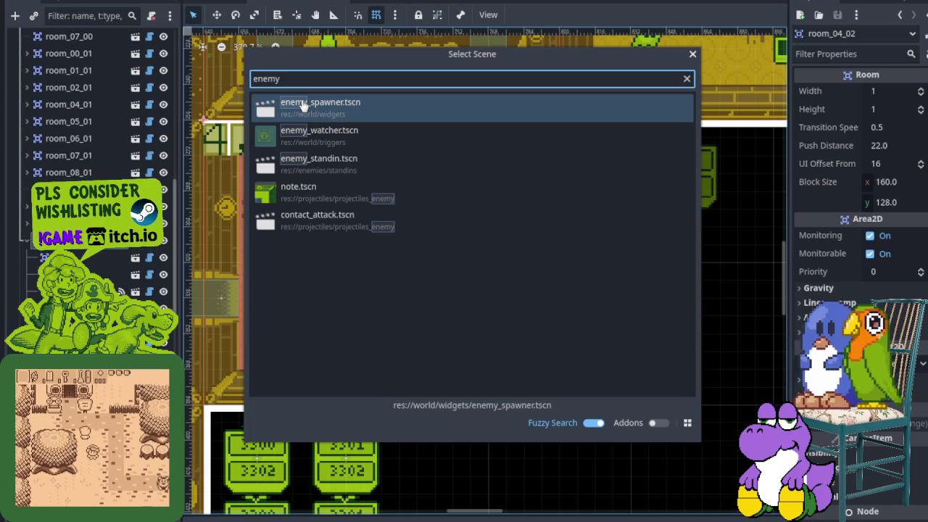
{"action": "double_click", "coordinate": [321, 144]}
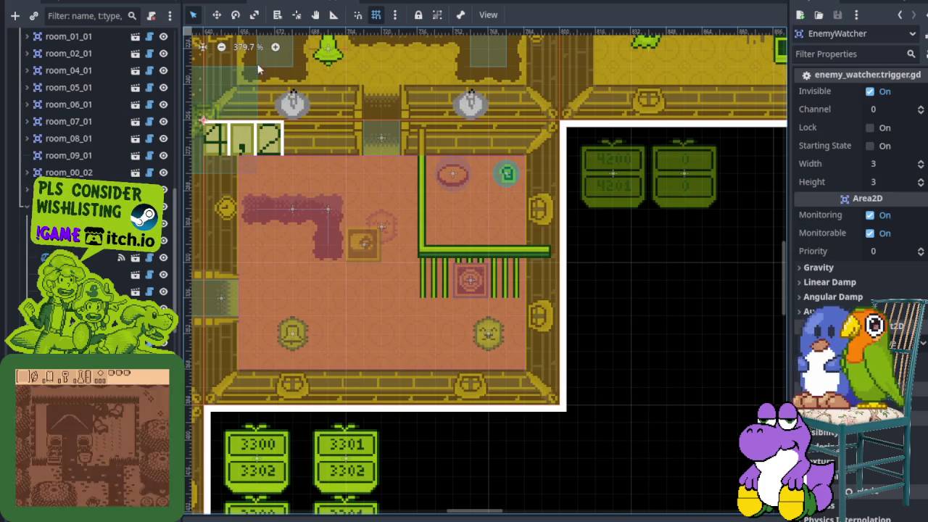
- Move the EnemyWatcher from the room's top-left corner to right beside the Watcher in room 4,2
{"action": "mouse_move", "coordinate": [215, 59]}
{"action": "left_mouse_down"}
{"action": "mouse_move", "coordinate": [203, 94]}
{"action": "mouse_move", "coordinate": [398, 224]}
{"action": "mouse_move", "coordinate": [377, 237]}
{"action": "mouse_move", "coordinate": [549, 379]}
{"action": "left_mouse_up"}
{"action": "scroll", "coordinate": [366, 261], "scroll_direction": "up", "scroll_amount": 5}
{"action": "scroll", "coordinate": [337, 232], "scroll_direction": "up", "scroll_amount": 2}
{"action": "scroll", "coordinate": [338, 232], "scroll_direction": "up", "scroll_amount": 2}
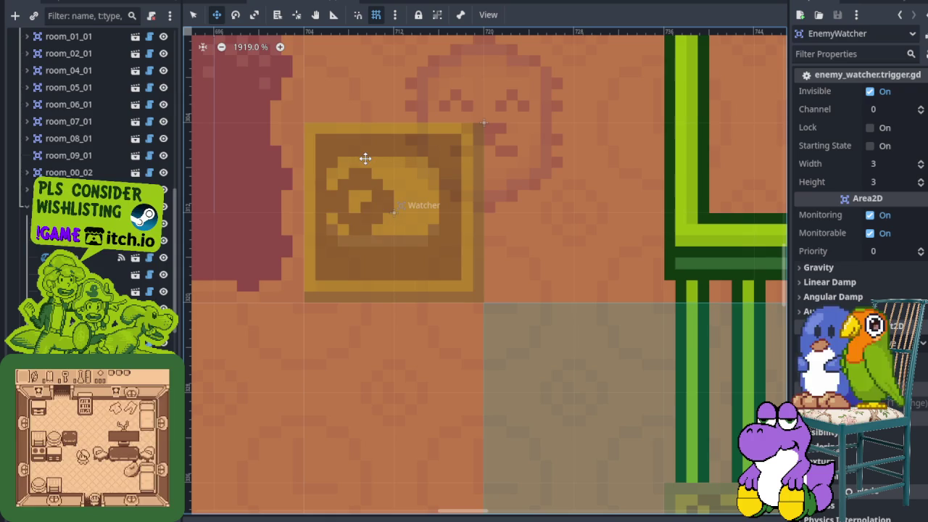
{"action": "scroll", "coordinate": [469, 339], "scroll_direction": "down", "scroll_amount": 3}
{"action": "key", "text": "f"}
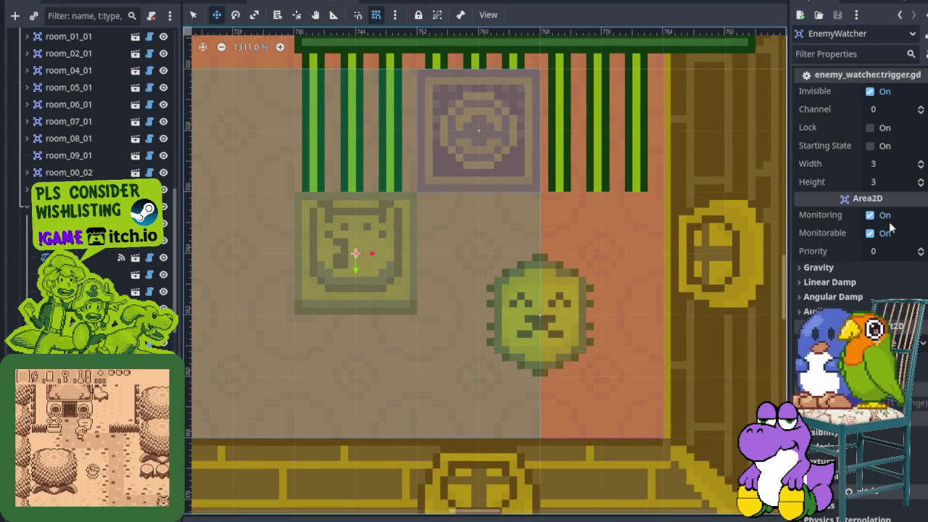
{"action": "scroll", "coordinate": [894, 215], "scroll_direction": "down", "scroll_amount": 2}
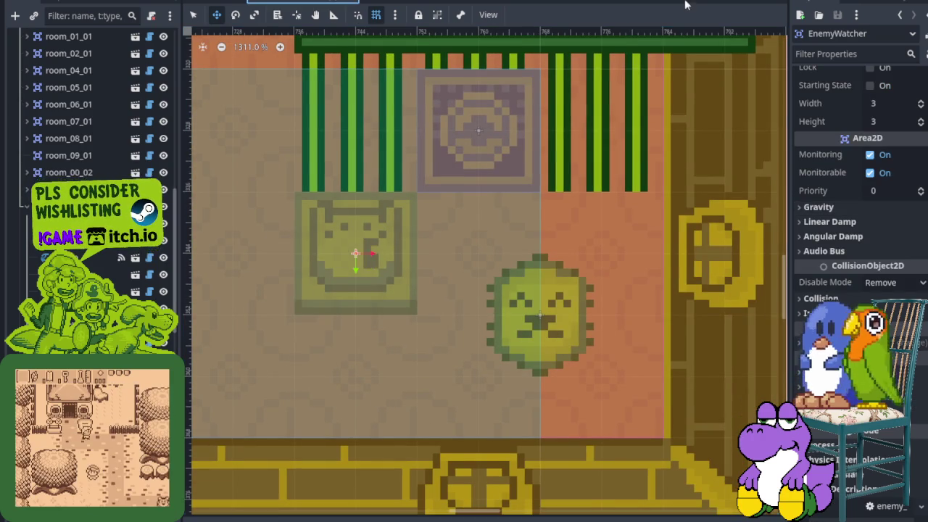
{"action": "scroll", "coordinate": [553, 172], "scroll_direction": "down", "scroll_amount": 10}
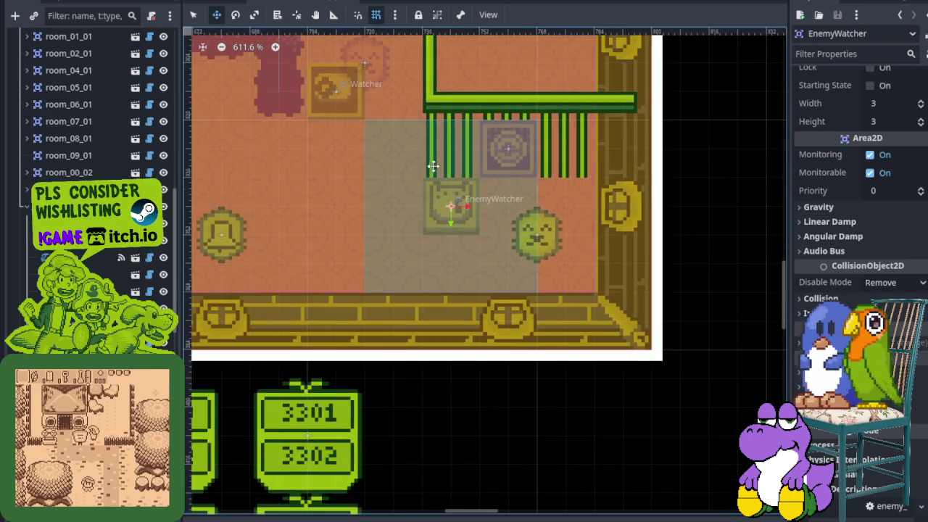
{"action": "scroll", "coordinate": [509, 415], "scroll_direction": "up", "scroll_amount": 5}
{"action": "mouse_move", "coordinate": [508, 414]}
{"action": "left_mouse_down"}
{"action": "mouse_move", "coordinate": [453, 385]}
{"action": "mouse_move", "coordinate": [413, 311]}
{"action": "mouse_move", "coordinate": [383, 307]}
{"action": "left_mouse_up"}
- Zoom and pan across the TopBridge area and neighbouring rooms to check the EnemyWatcher's placement
{"action": "scroll", "coordinate": [392, 355], "scroll_direction": "down", "scroll_amount": 3}
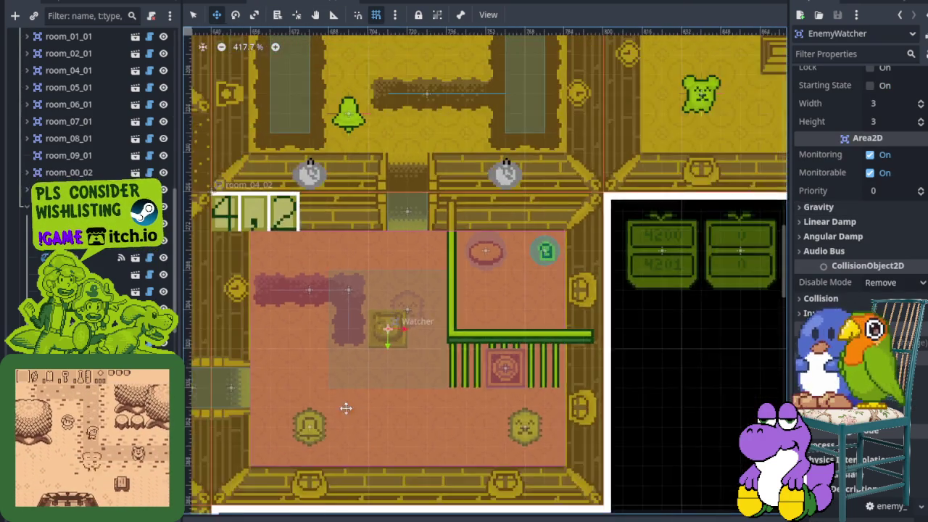
{"action": "scroll", "coordinate": [344, 269], "scroll_direction": "down", "scroll_amount": 3}
{"action": "scroll", "coordinate": [441, 167], "scroll_direction": "up", "scroll_amount": 4}
{"action": "scroll", "coordinate": [483, 213], "scroll_direction": "down", "scroll_amount": 3}
{"action": "scroll", "coordinate": [451, 244], "scroll_direction": "down", "scroll_amount": 5}
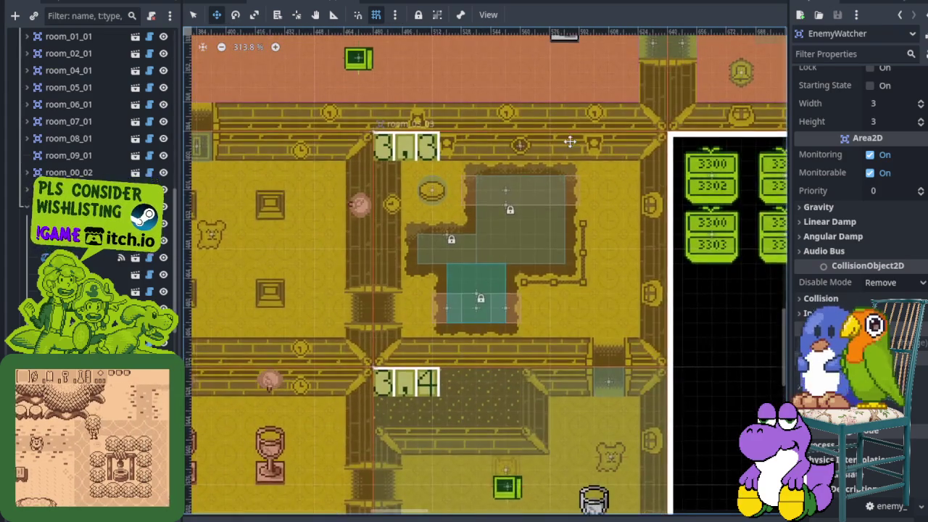
{"action": "scroll", "coordinate": [522, 149], "scroll_direction": "up", "scroll_amount": 6}
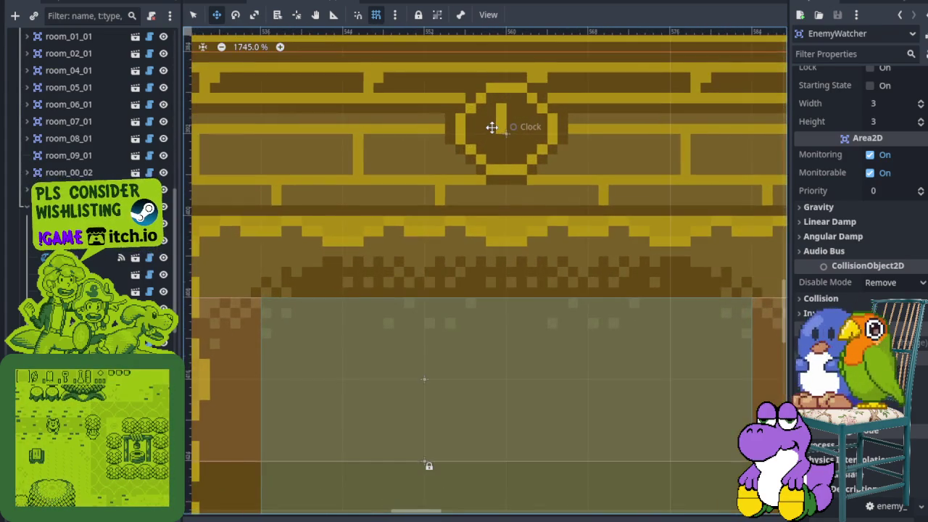
{"action": "scroll", "coordinate": [491, 126], "scroll_direction": "down", "scroll_amount": 5}
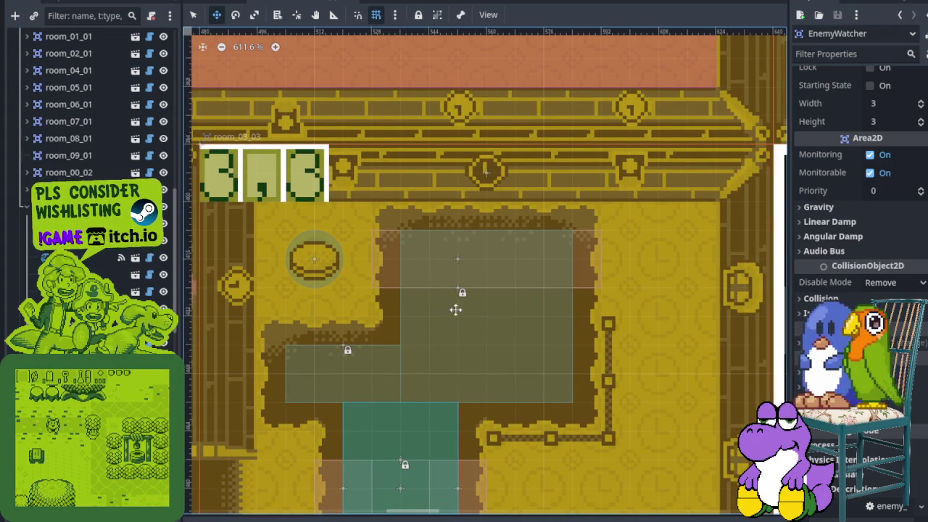
{"action": "scroll", "coordinate": [460, 269], "scroll_direction": "up", "scroll_amount": 2}
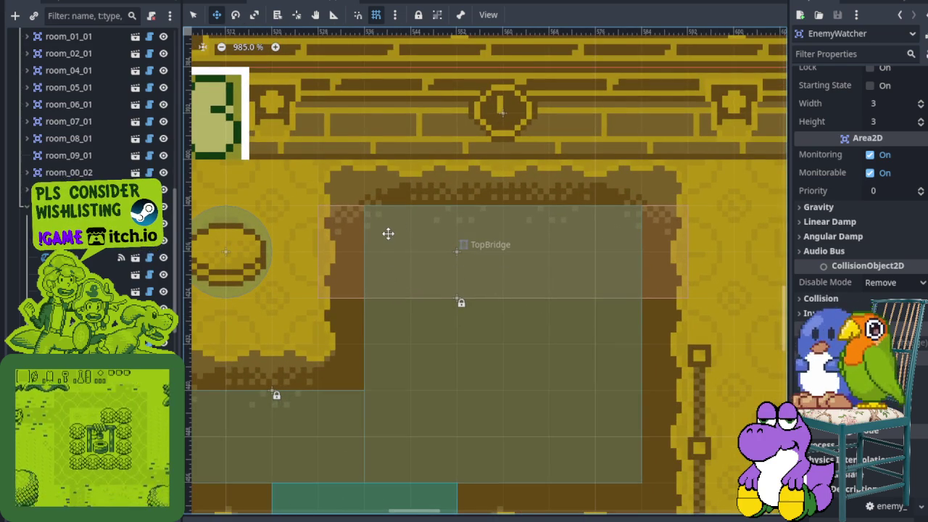
{"action": "scroll", "coordinate": [501, 96], "scroll_direction": "up", "scroll_amount": 2}
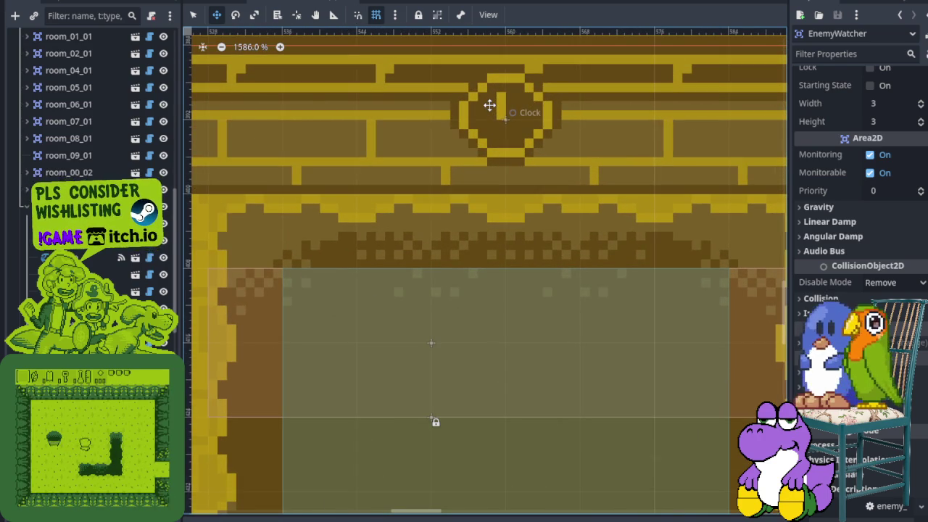
{"action": "scroll", "coordinate": [546, 94], "scroll_direction": "up", "scroll_amount": 1}
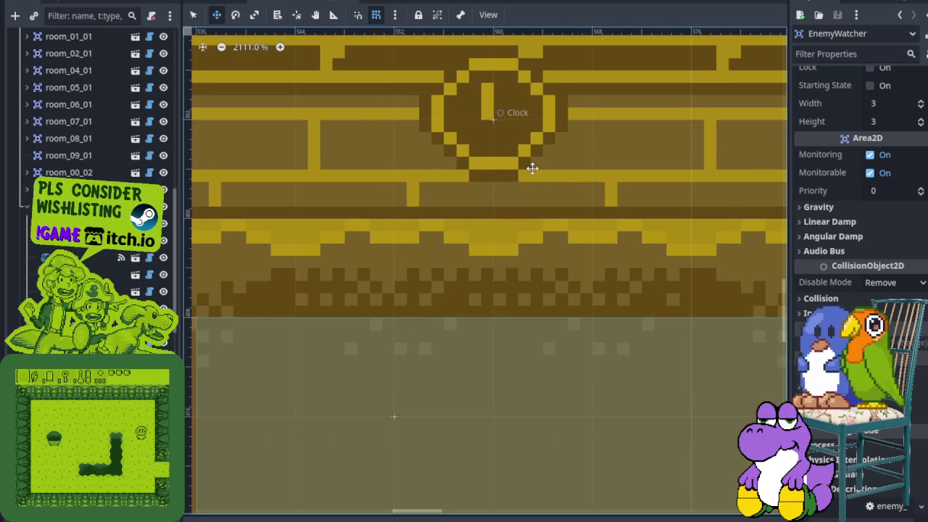
{"action": "scroll", "coordinate": [496, 184], "scroll_direction": "down", "scroll_amount": 2}
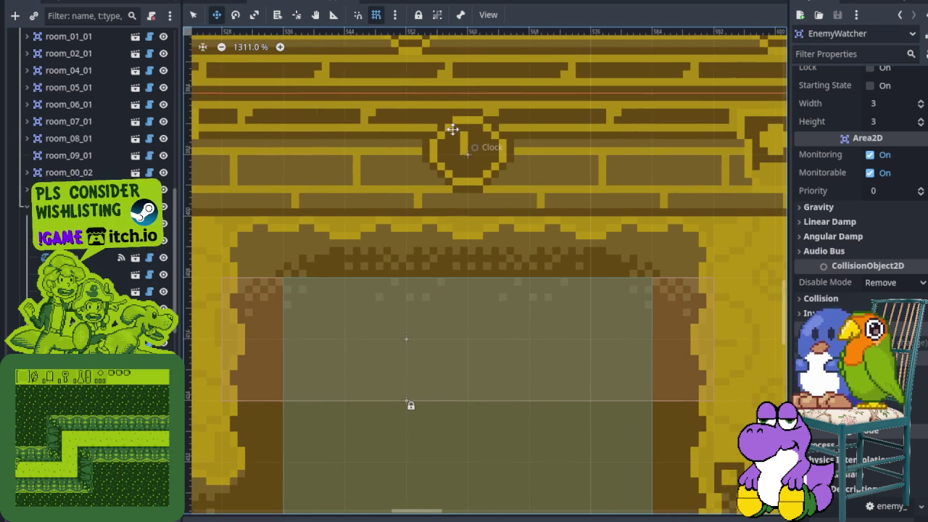
{"action": "mouse_move", "coordinate": [485, 304]}
{"action": "left_mouse_down"}
{"action": "mouse_move", "coordinate": [546, 284]}
{"action": "mouse_move", "coordinate": [524, 293]}
{"action": "mouse_move", "coordinate": [493, 248]}
{"action": "left_mouse_up"}
{"action": "scroll", "coordinate": [542, 282], "scroll_direction": "down", "scroll_amount": 1}
{"action": "scroll", "coordinate": [396, 240], "scroll_direction": "up", "scroll_amount": 1}
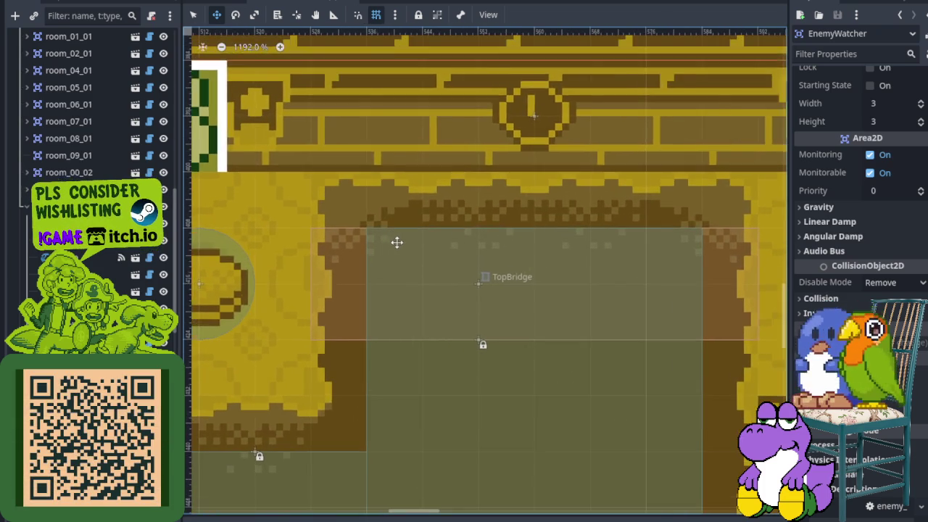
{"action": "scroll", "coordinate": [431, 249], "scroll_direction": "down", "scroll_amount": 3}
{"action": "scroll", "coordinate": [471, 186], "scroll_direction": "up", "scroll_amount": 2}
{"action": "scroll", "coordinate": [471, 186], "scroll_direction": "down", "scroll_amount": 4}
{"action": "mouse_move", "coordinate": [725, 189]}
{"action": "left_mouse_down"}
{"action": "mouse_move", "coordinate": [480, 205]}
{"action": "mouse_move", "coordinate": [368, 349]}
{"action": "left_mouse_up"}
{"action": "scroll", "coordinate": [377, 286], "scroll_direction": "up", "scroll_amount": 6}
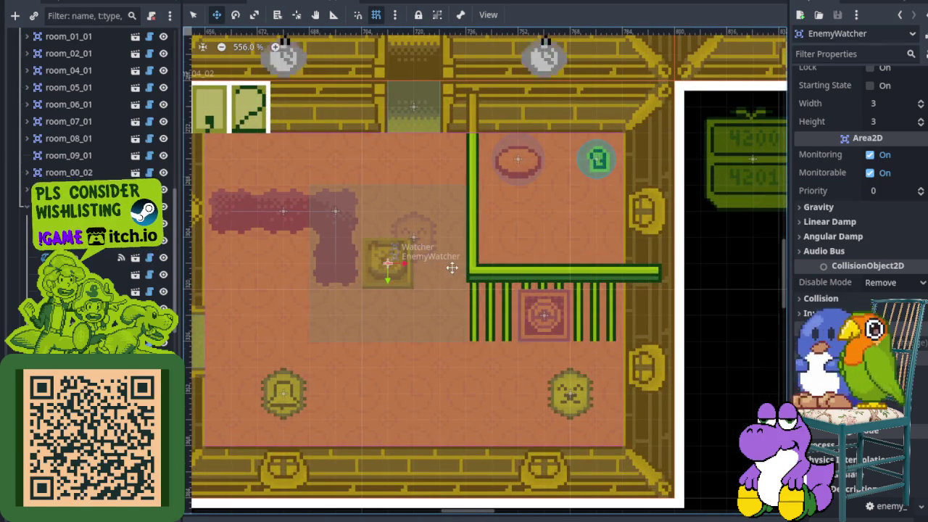
{"action": "scroll", "coordinate": [455, 264], "scroll_direction": "up", "scroll_amount": 1}
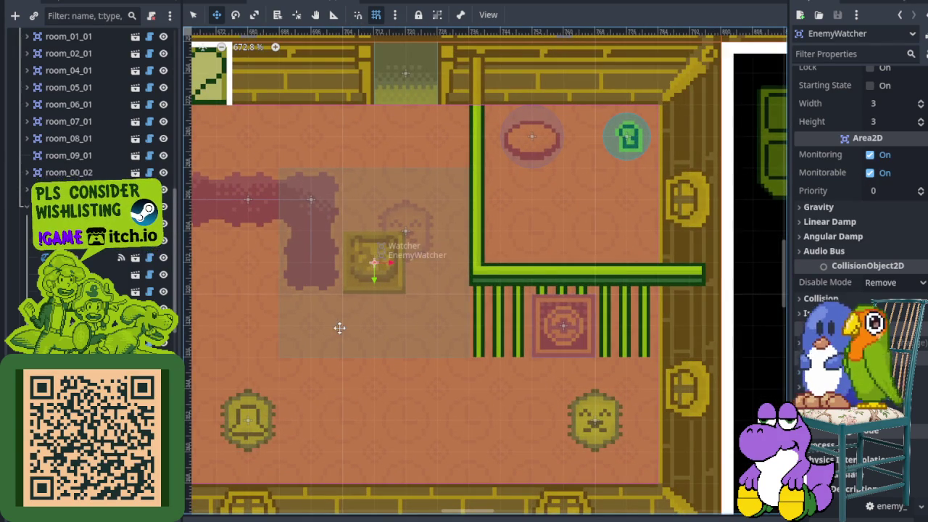
{"action": "scroll", "coordinate": [872, 187], "scroll_direction": "up", "scroll_amount": 2}
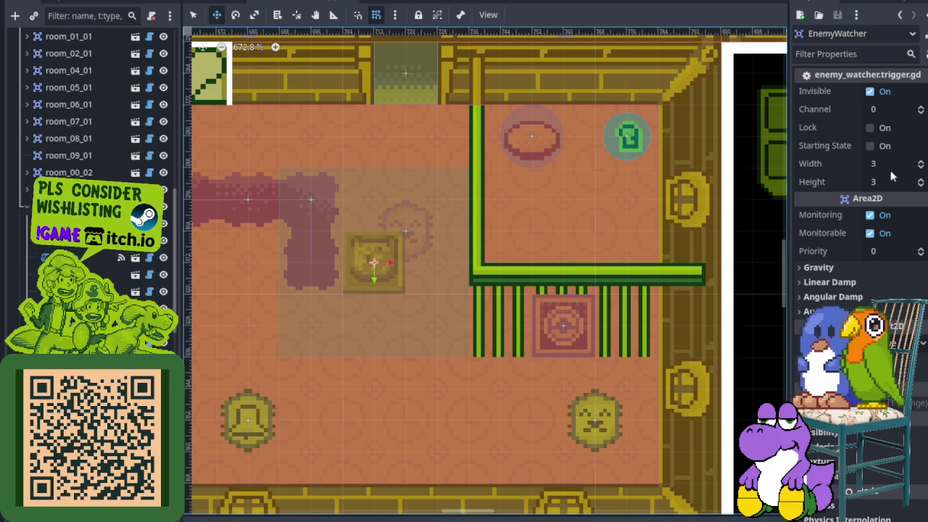
- Set the EnemyWatcher's trigger area to Width 10 and Height 8
{"action": "left_click", "coordinate": [921, 164]}
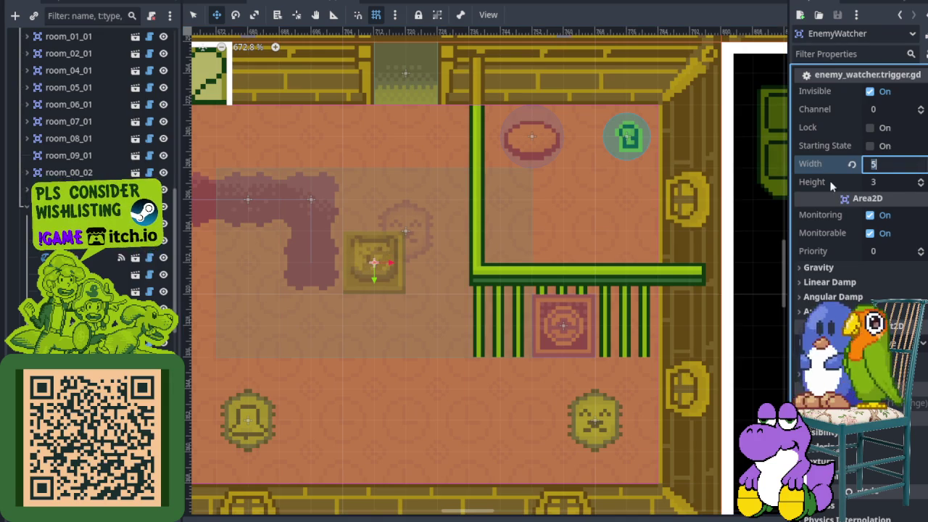
{"action": "left_click", "coordinate": [921, 163]}
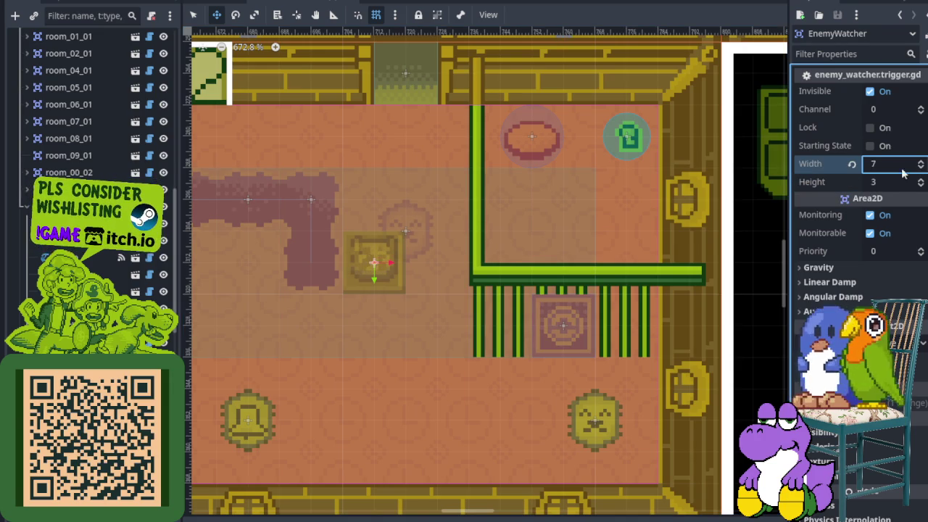
{"action": "type", "text": "0"}
{"action": "key", "text": "Return"}
{"action": "left_click", "coordinate": [899, 182]}
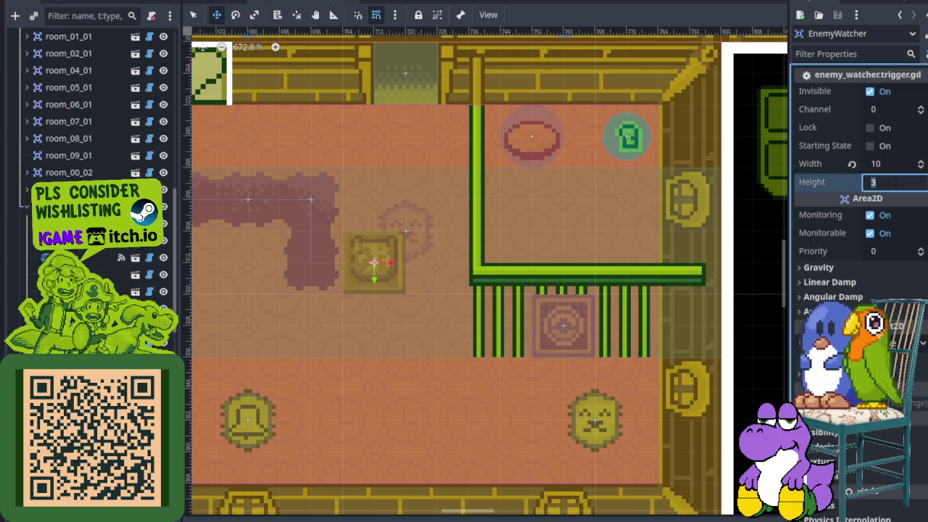
{"action": "type", "text": "8"}
{"action": "key", "text": "Return"}
- Save the scene with Ctrl+S
{"action": "scroll", "coordinate": [504, 208], "scroll_direction": "down", "scroll_amount": 3}
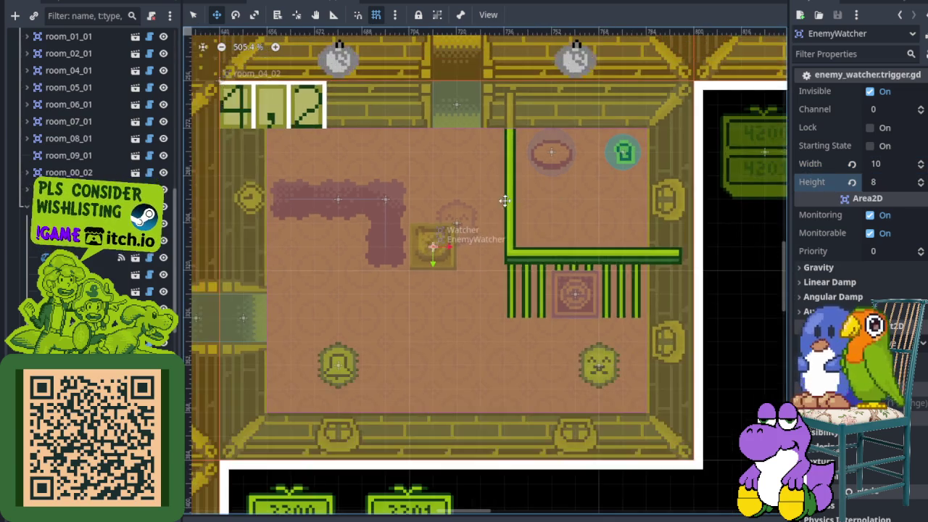
{"action": "scroll", "coordinate": [504, 208], "scroll_direction": "down", "scroll_amount": 1}
{"action": "scroll", "coordinate": [535, 234], "scroll_direction": "up", "scroll_amount": 1}
{"action": "key", "text": "ctrl+s"}
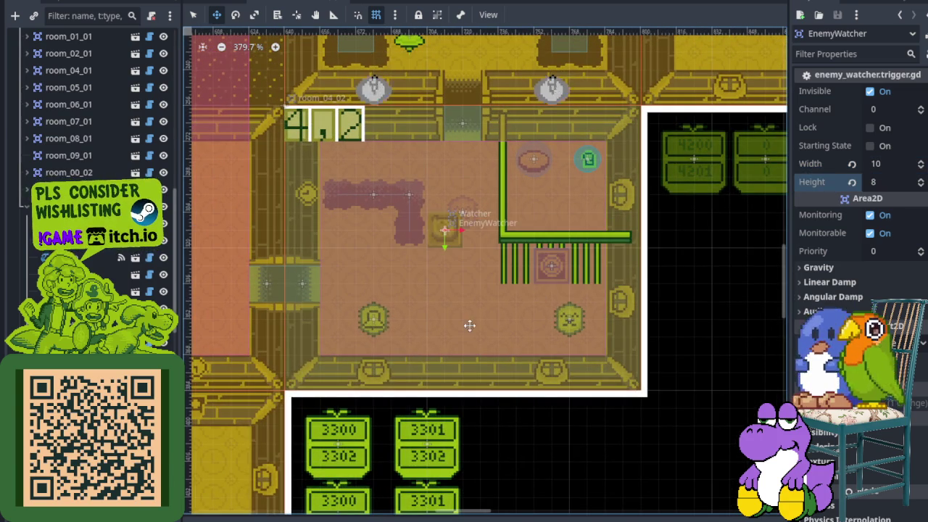
{"action": "scroll", "coordinate": [580, 303], "scroll_direction": "up", "scroll_amount": 2}
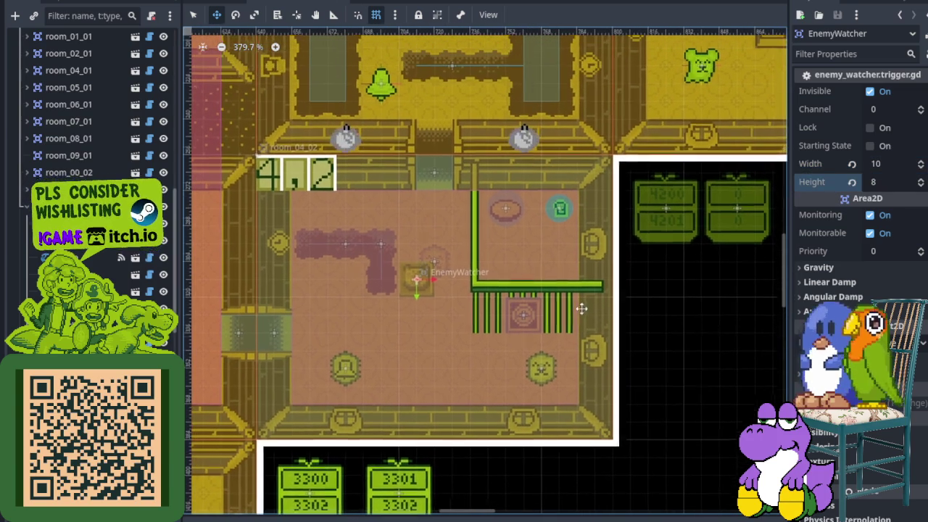
- Zoom out and inspect CheckForPlayerRelay1's channels in room 1,0
{"action": "scroll", "coordinate": [437, 297], "scroll_direction": "down", "scroll_amount": 3}
{"action": "scroll", "coordinate": [572, 245], "scroll_direction": "up", "scroll_amount": 1}
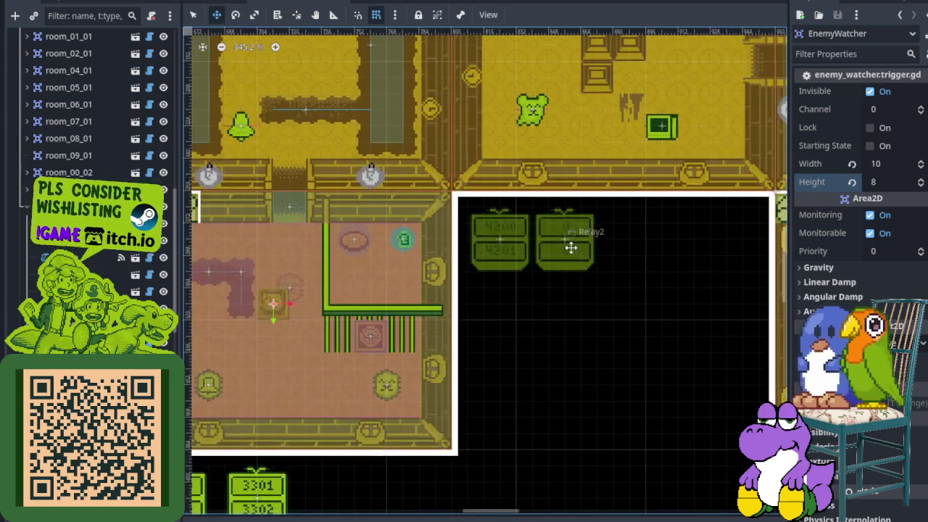
{"action": "scroll", "coordinate": [432, 286], "scroll_direction": "down", "scroll_amount": 1}
{"action": "scroll", "coordinate": [432, 286], "scroll_direction": "down", "scroll_amount": 1}
{"action": "scroll", "coordinate": [362, 282], "scroll_direction": "up", "scroll_amount": 3}
{"action": "scroll", "coordinate": [290, 279], "scroll_direction": "right", "scroll_amount": 3}
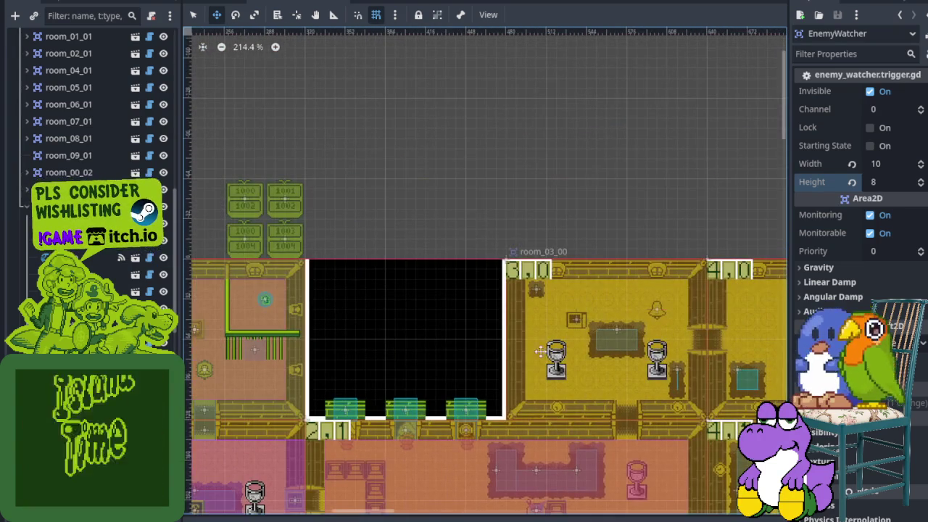
{"action": "scroll", "coordinate": [236, 276], "scroll_direction": "left", "scroll_amount": 5}
{"action": "scroll", "coordinate": [236, 276], "scroll_direction": "up", "scroll_amount": 1}
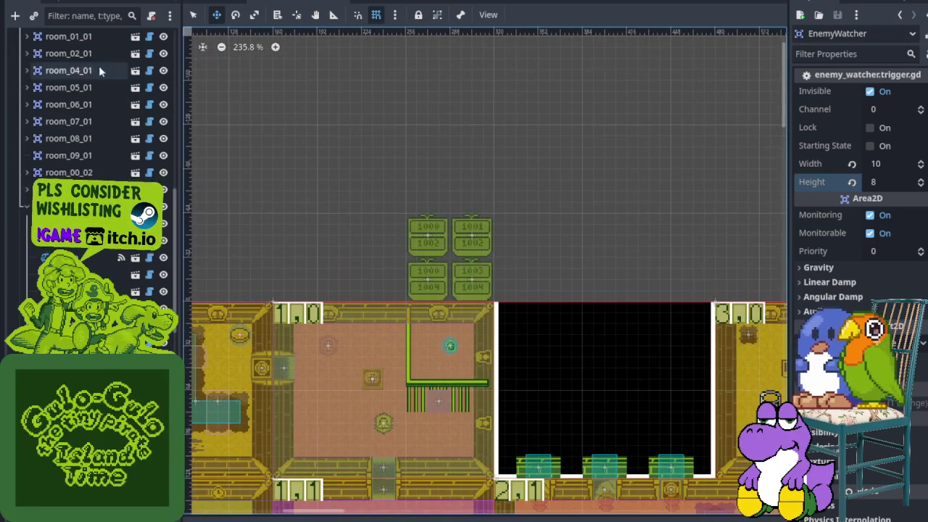
{"action": "left_click", "coordinate": [193, 15]}
{"action": "left_click", "coordinate": [422, 233]}
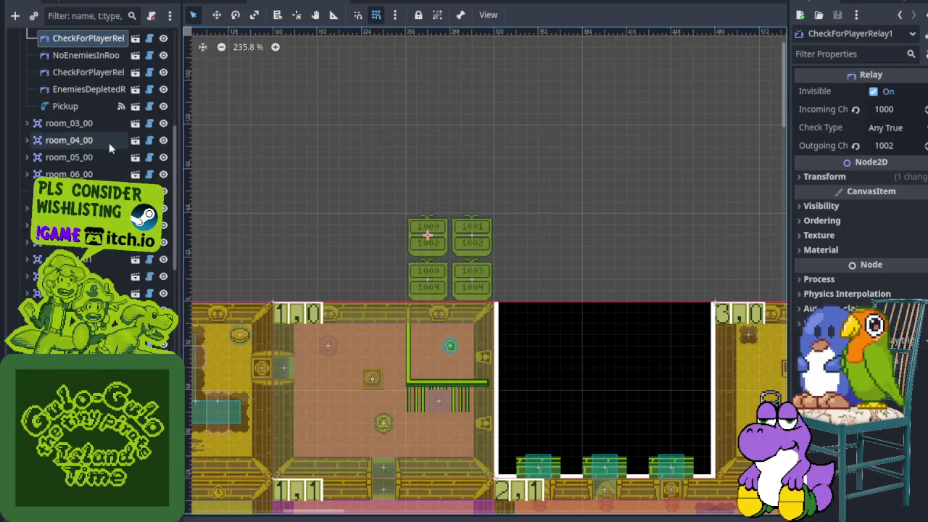
- Select room_01_00's EnemyWatcher to view its channel 1001 and 10 by 8 area
{"action": "scroll", "coordinate": [109, 142], "scroll_direction": "up", "scroll_amount": 3}
{"action": "left_click", "coordinate": [94, 179]}
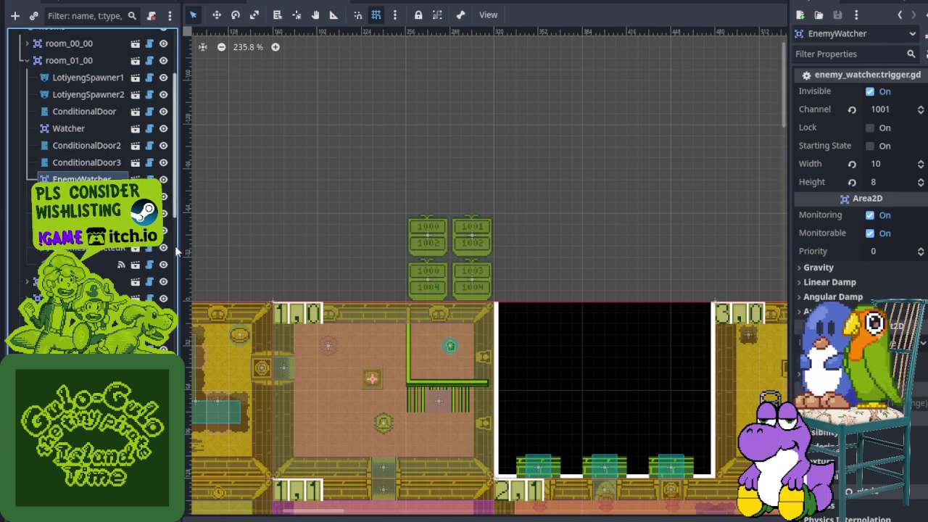
{"action": "scroll", "coordinate": [438, 276], "scroll_direction": "down", "scroll_amount": 4}
{"action": "scroll", "coordinate": [481, 275], "scroll_direction": "up", "scroll_amount": 5}
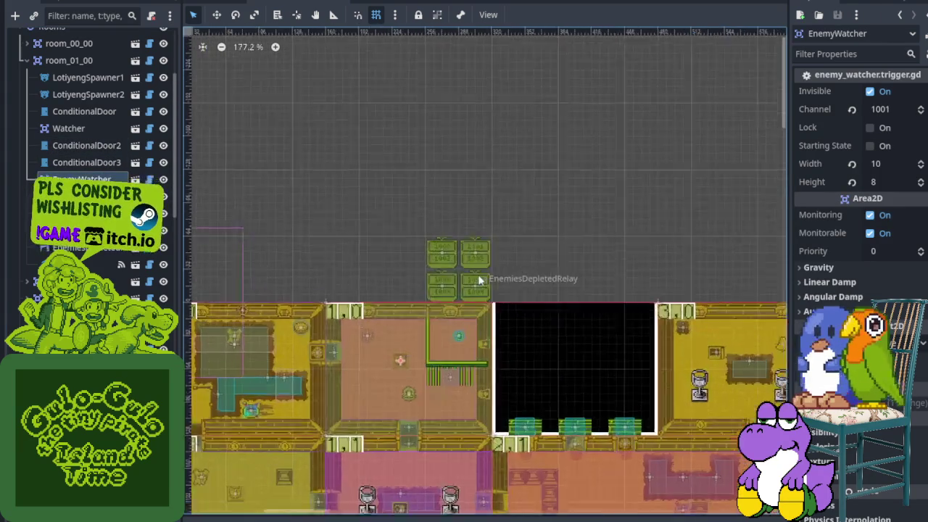
{"action": "scroll", "coordinate": [478, 281], "scroll_direction": "down", "scroll_amount": 8}
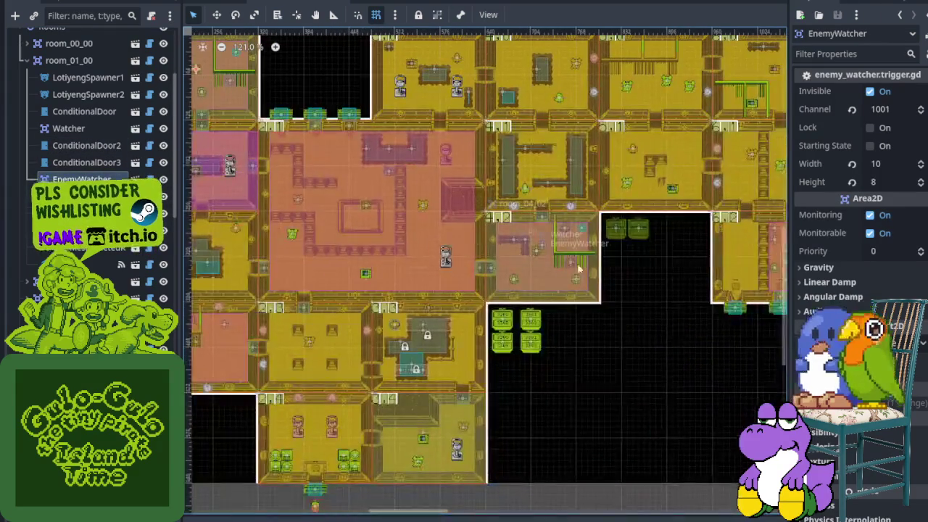
{"action": "scroll", "coordinate": [516, 248], "scroll_direction": "up", "scroll_amount": 8}
{"action": "scroll", "coordinate": [522, 211], "scroll_direction": "down", "scroll_amount": 4}
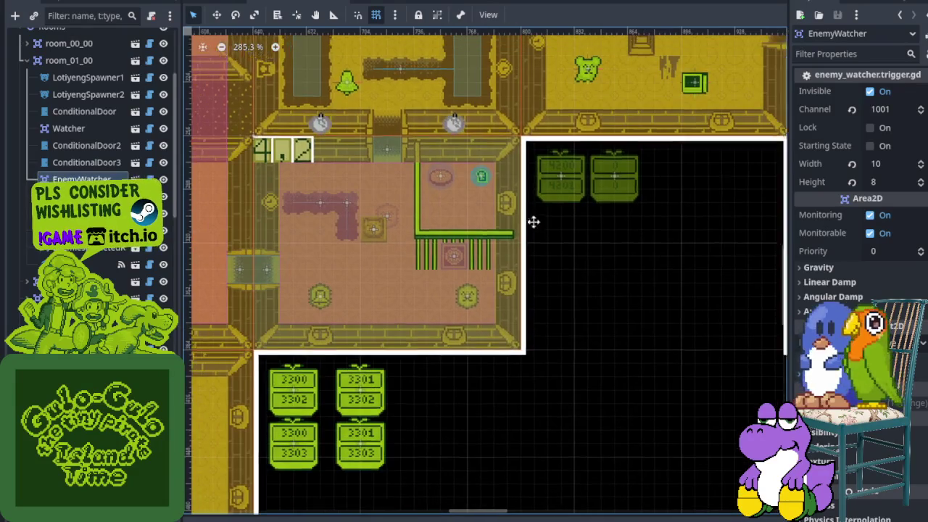
{"action": "scroll", "coordinate": [440, 273], "scroll_direction": "down", "scroll_amount": 4}
{"action": "scroll", "coordinate": [290, 176], "scroll_direction": "up", "scroll_amount": 3}
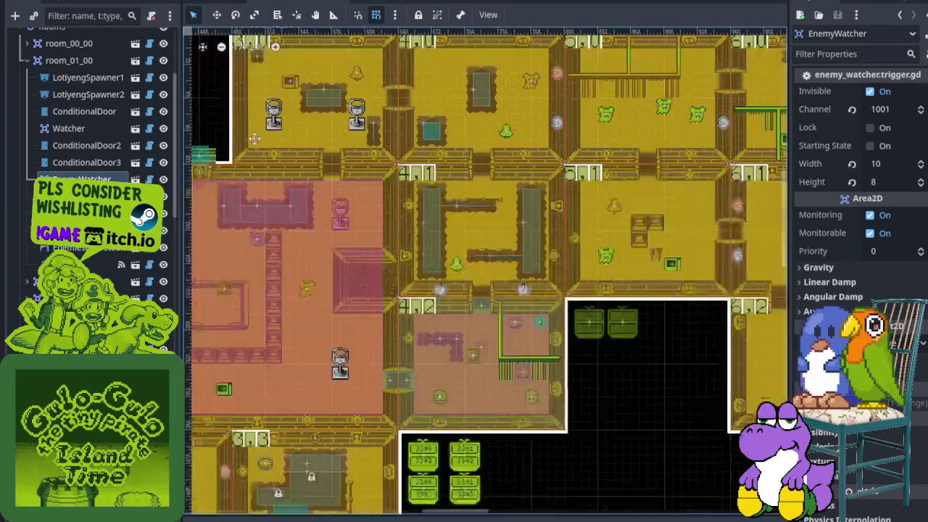
{"action": "scroll", "coordinate": [435, 188], "scroll_direction": "up", "scroll_amount": 6}
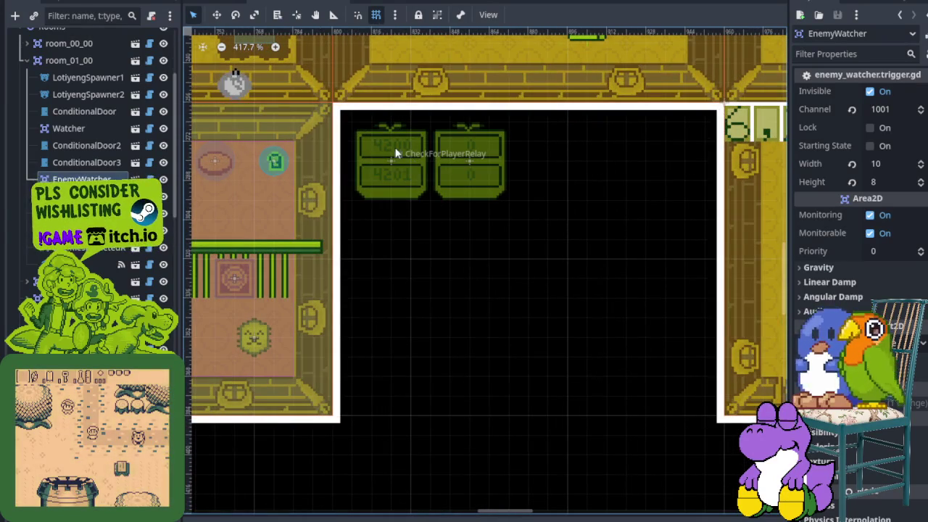
- Change CheckForPlayerRelay's Outgoing Ch from 4201 to 4202
{"action": "left_click", "coordinate": [395, 154]}
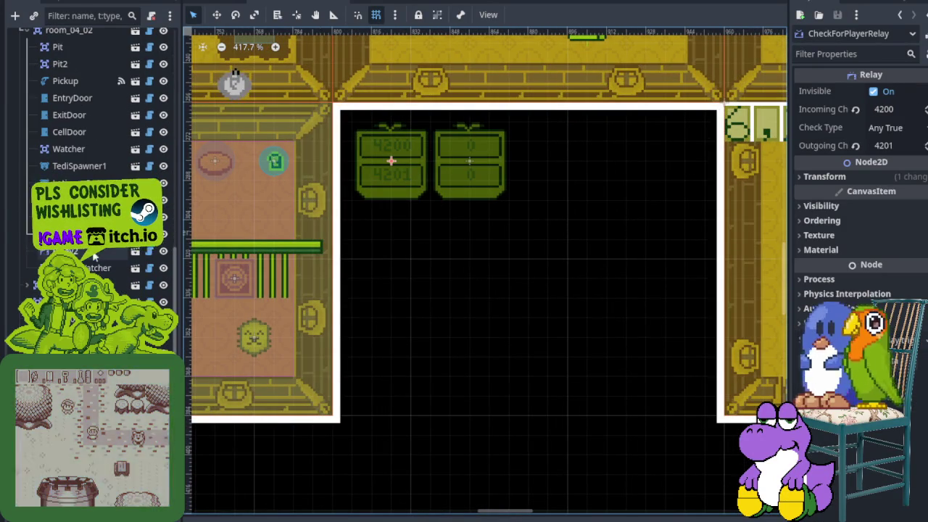
{"action": "left_click", "coordinate": [906, 145]}
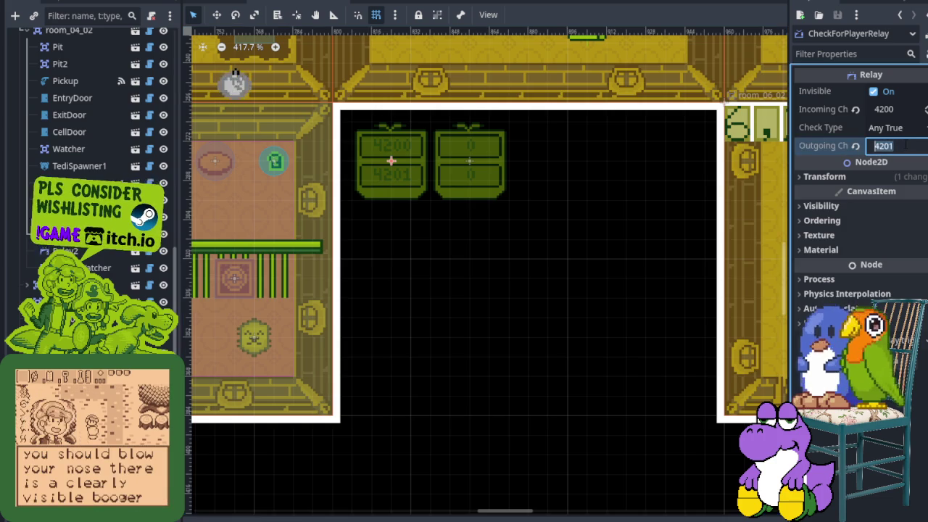
{"action": "key", "text": "BackSpace"}
{"action": "type", "text": "2"}
{"action": "key", "text": "Return"}
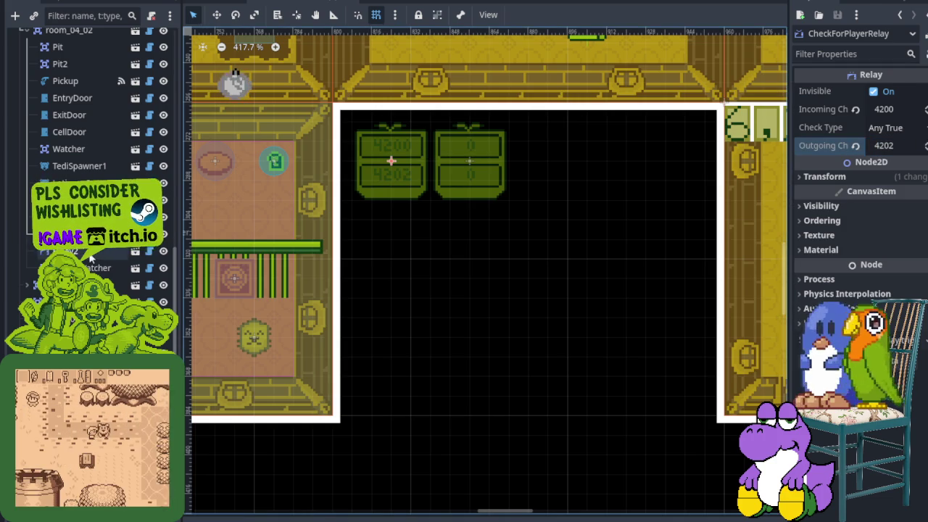
{"action": "left_click", "coordinate": [90, 254]}
{"action": "scroll", "coordinate": [82, 144], "scroll_direction": "up", "scroll_amount": 10}
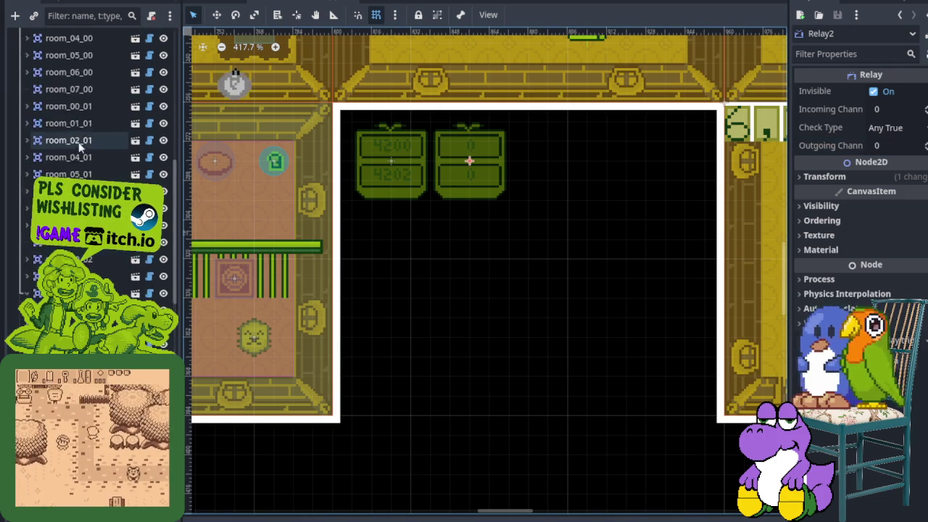
{"action": "scroll", "coordinate": [82, 143], "scroll_direction": "up", "scroll_amount": 5}
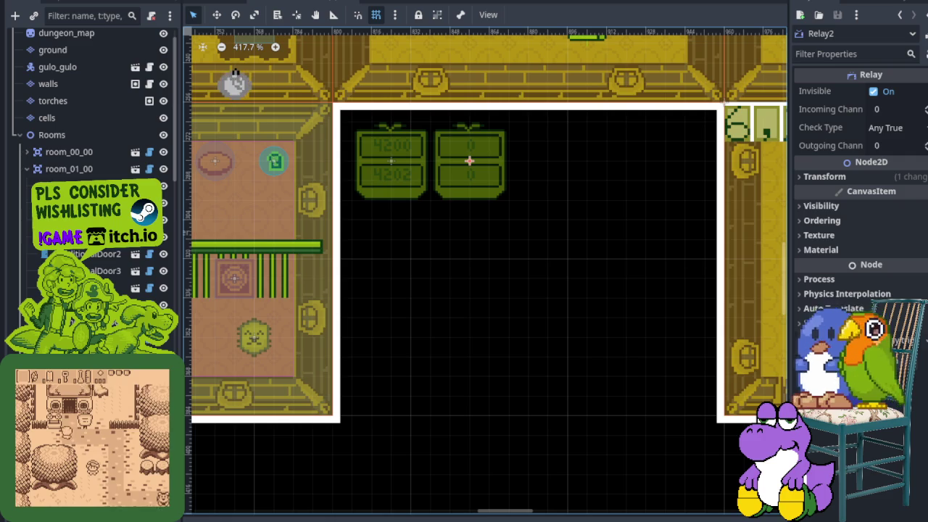
- Rename Relay2 to NoEnemiesInRoomRelay and save the scene
{"action": "scroll", "coordinate": [82, 144], "scroll_direction": "down", "scroll_amount": 15}
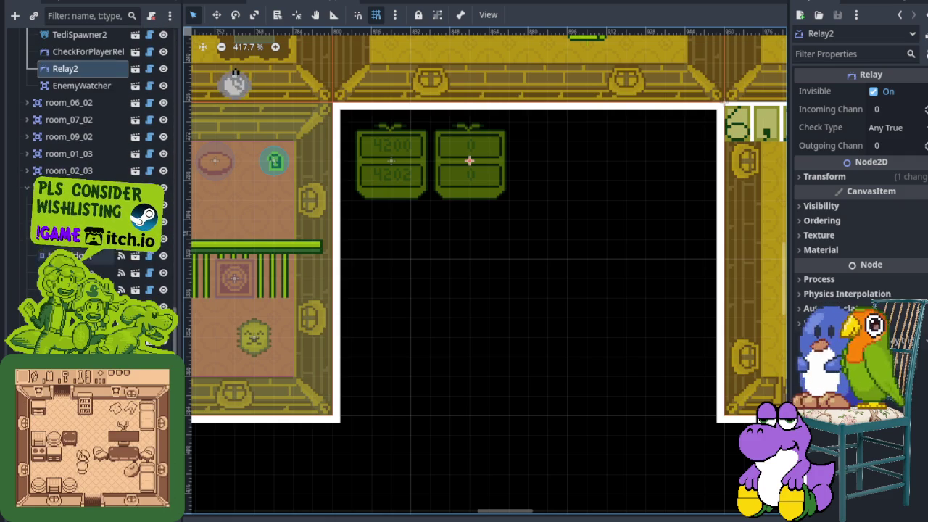
{"action": "scroll", "coordinate": [63, 156], "scroll_direction": "up", "scroll_amount": 2}
{"action": "right_click", "coordinate": [61, 121]}
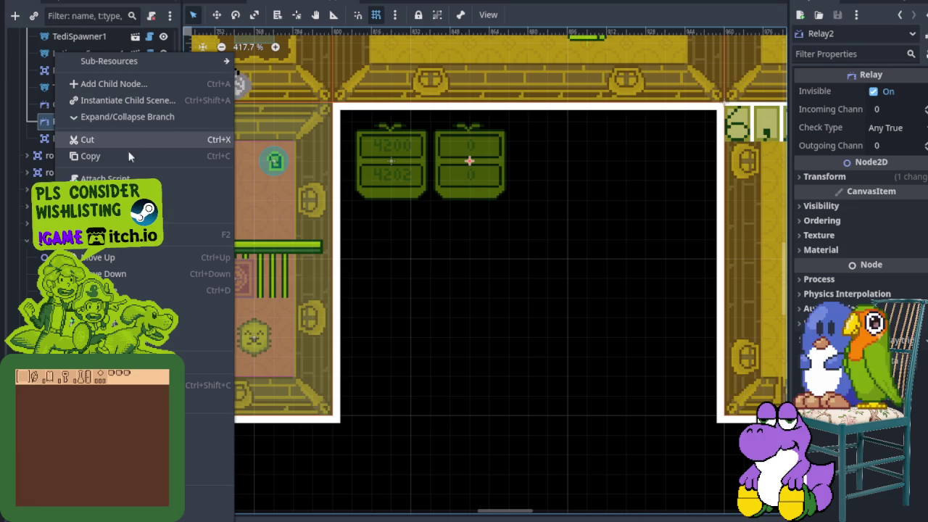
{"action": "left_click", "coordinate": [123, 235]}
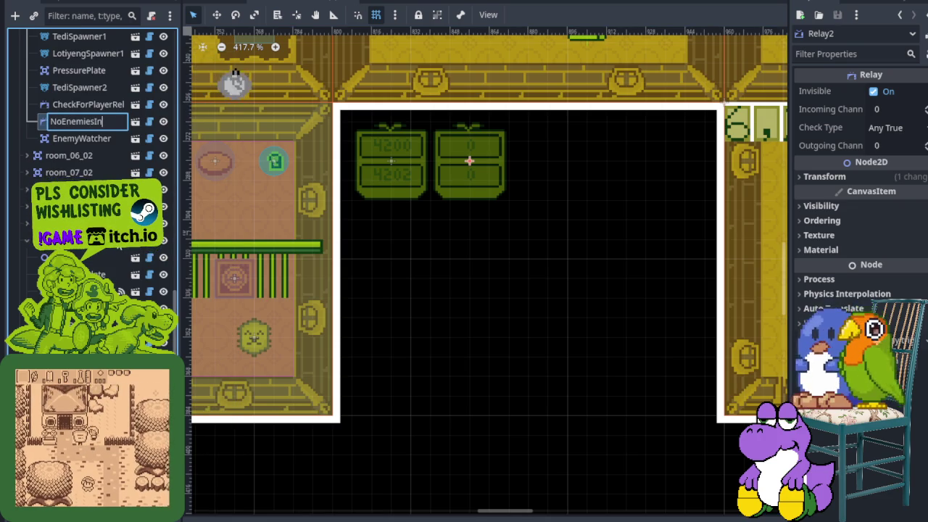
{"action": "key", "text": "Return"}
{"action": "key", "text": "ctrl+s"}
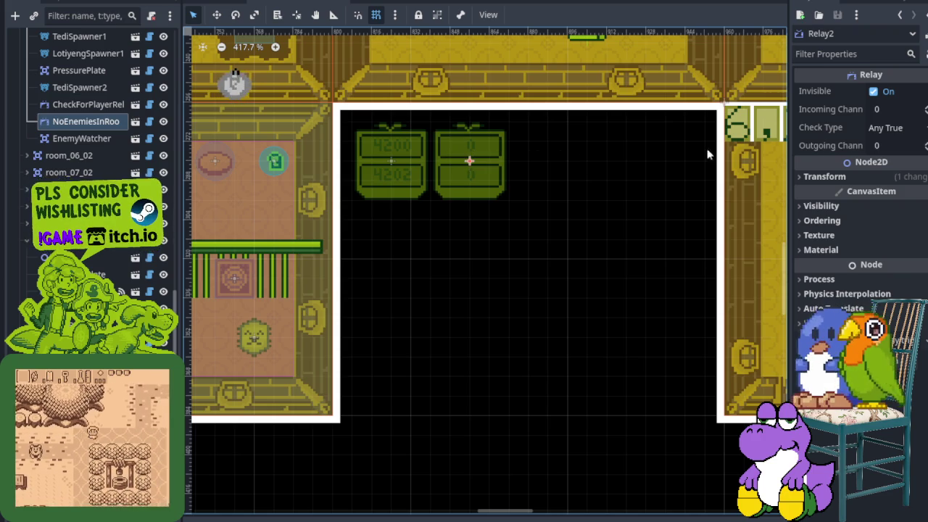
- Set NoEnemiesInRoomRelay's Incoming Channel to 4201 and save
{"action": "left_click", "coordinate": [889, 112]}
{"action": "type", "text": "420"}
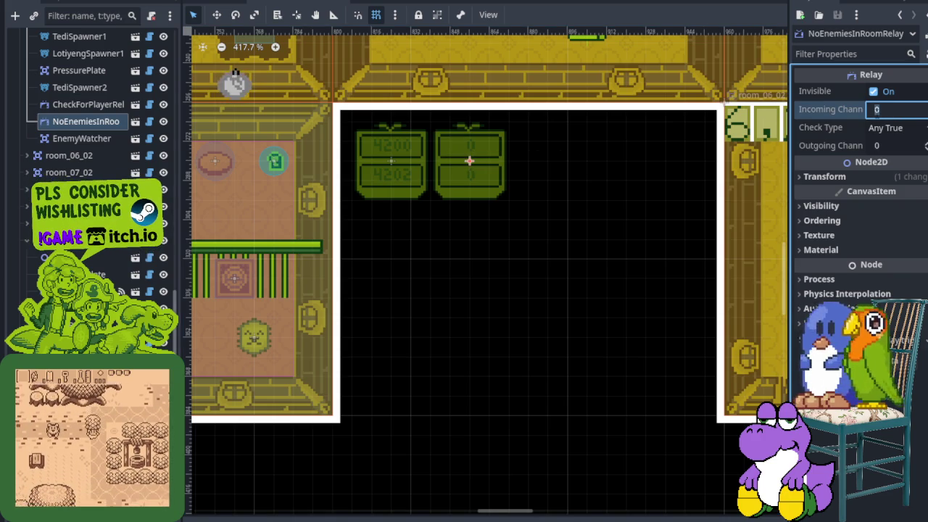
{"action": "type", "text": "1"}
{"action": "key", "text": "Return"}
{"action": "key", "text": "ctrl+s"}
- Set room_04_02's EnemyWatcher Channel to 4201 and save
{"action": "scroll", "coordinate": [377, 252], "scroll_direction": "down", "scroll_amount": 5}
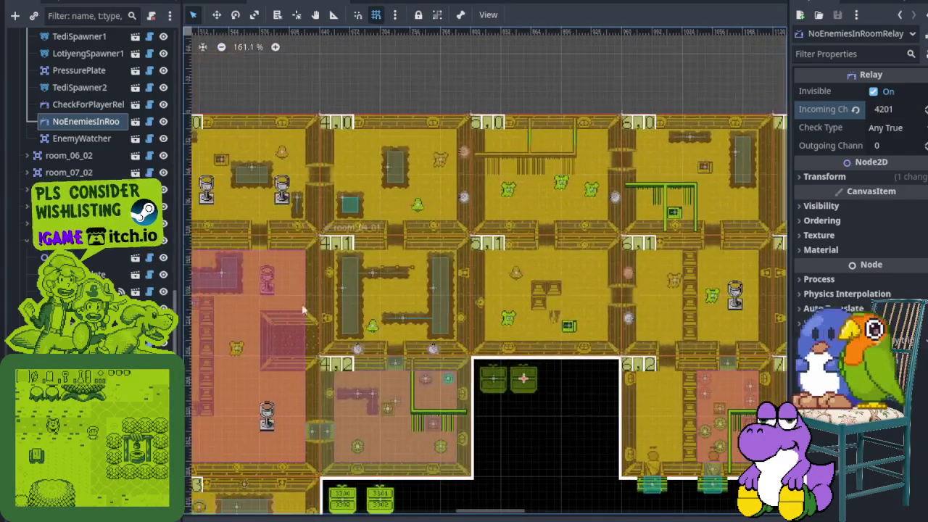
{"action": "scroll", "coordinate": [73, 120], "scroll_direction": "up", "scroll_amount": 5}
{"action": "scroll", "coordinate": [74, 121], "scroll_direction": "up", "scroll_amount": 10}
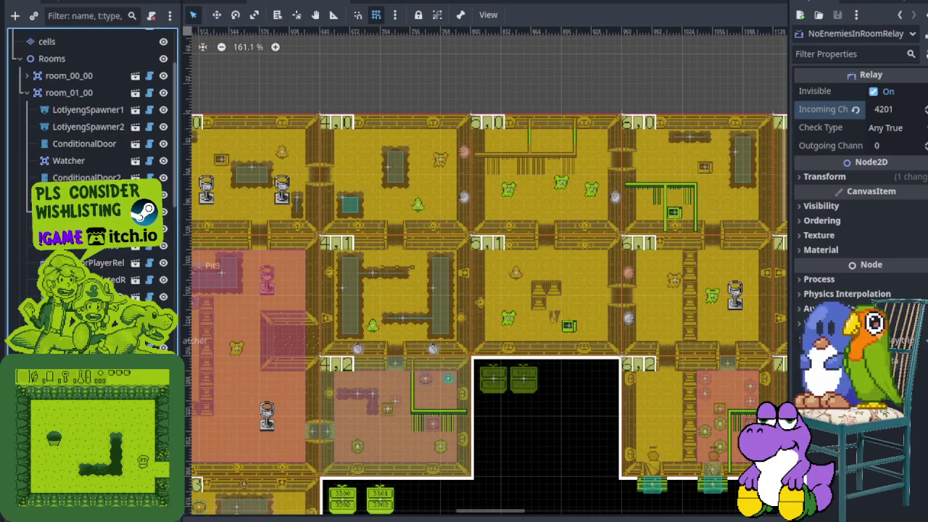
{"action": "left_click", "coordinate": [425, 287]}
{"action": "scroll", "coordinate": [425, 287], "scroll_direction": "down", "scroll_amount": 5}
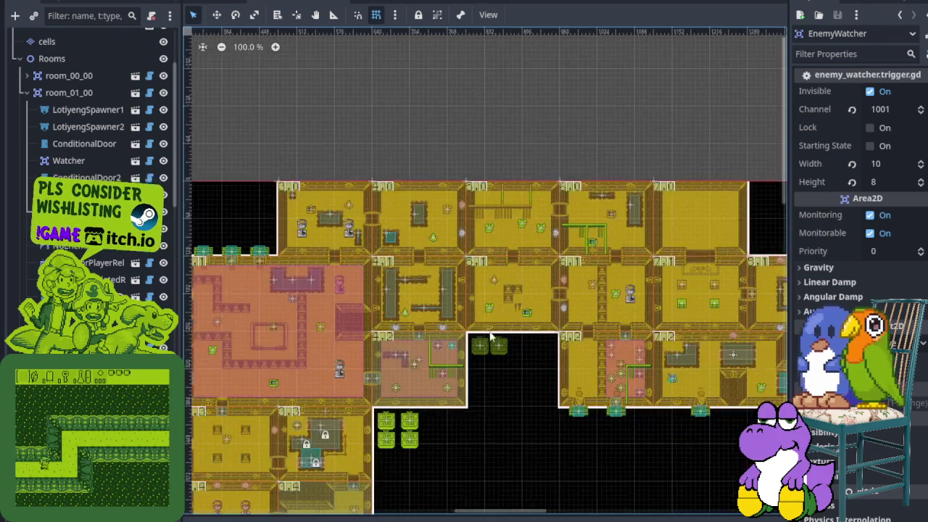
{"action": "scroll", "coordinate": [440, 230], "scroll_direction": "down", "scroll_amount": 4}
{"action": "scroll", "coordinate": [335, 231], "scroll_direction": "up", "scroll_amount": 5}
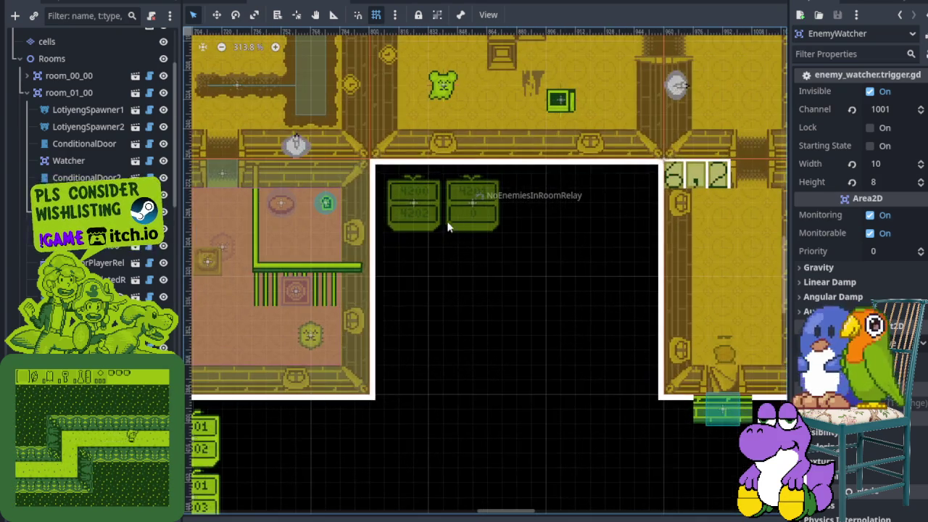
{"action": "left_click", "coordinate": [447, 226]}
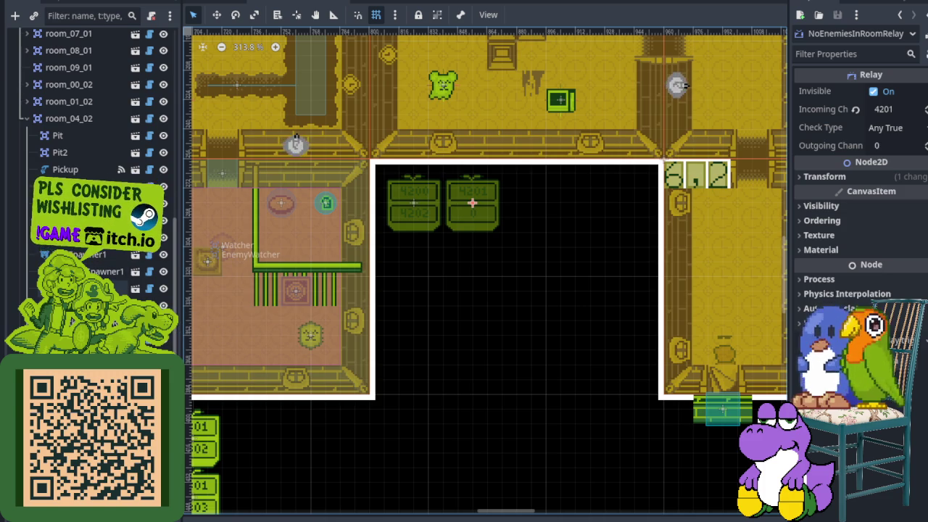
{"action": "left_click", "coordinate": [87, 356]}
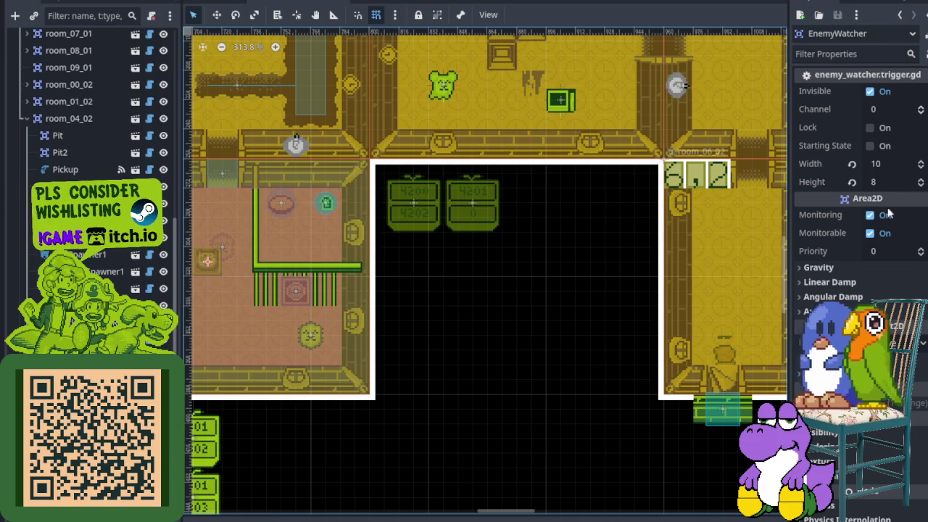
{"action": "left_click", "coordinate": [896, 114]}
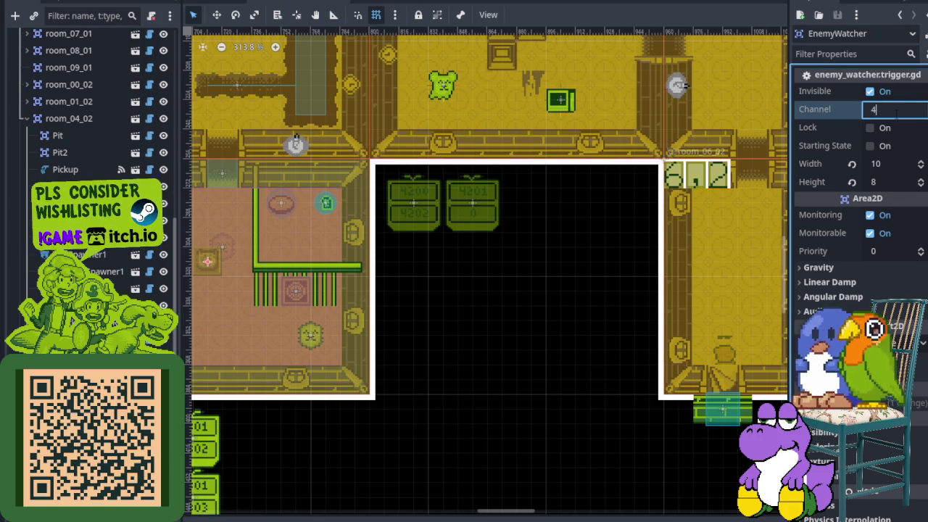
{"action": "type", "text": "201"}
{"action": "key", "text": "ctrl+s"}
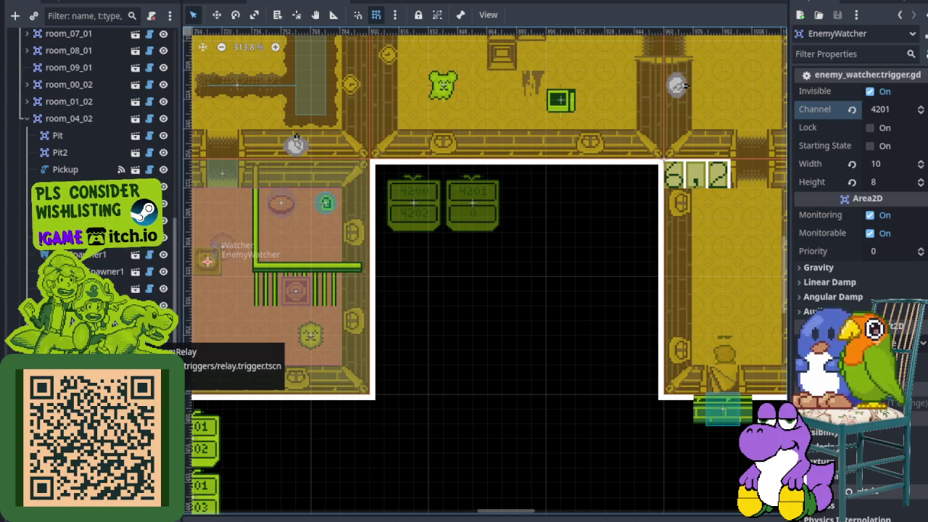
- Set NoEnemiesInRoomRelay's Outgoing Channel to 4202 and save
{"action": "left_click", "coordinate": [102, 338]}
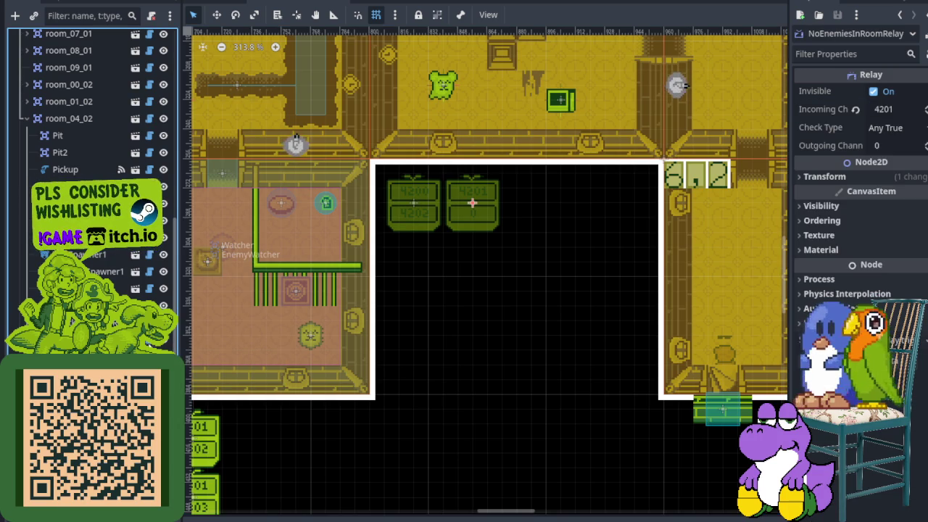
{"action": "left_click", "coordinate": [907, 146]}
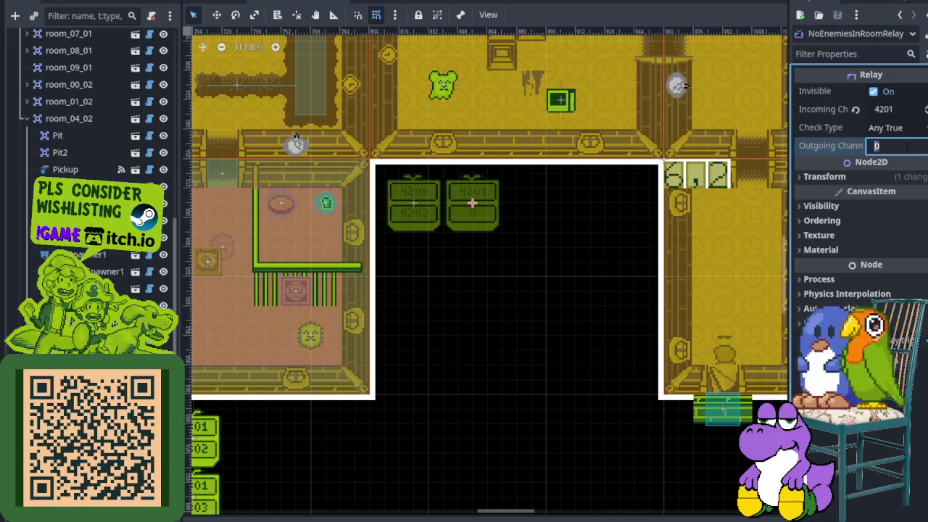
{"action": "type", "text": "4202"}
{"action": "key", "text": "Return"}
{"action": "key", "text": "ctrl+s"}
{"action": "scroll", "coordinate": [502, 305], "scroll_direction": "down", "scroll_amount": 3}
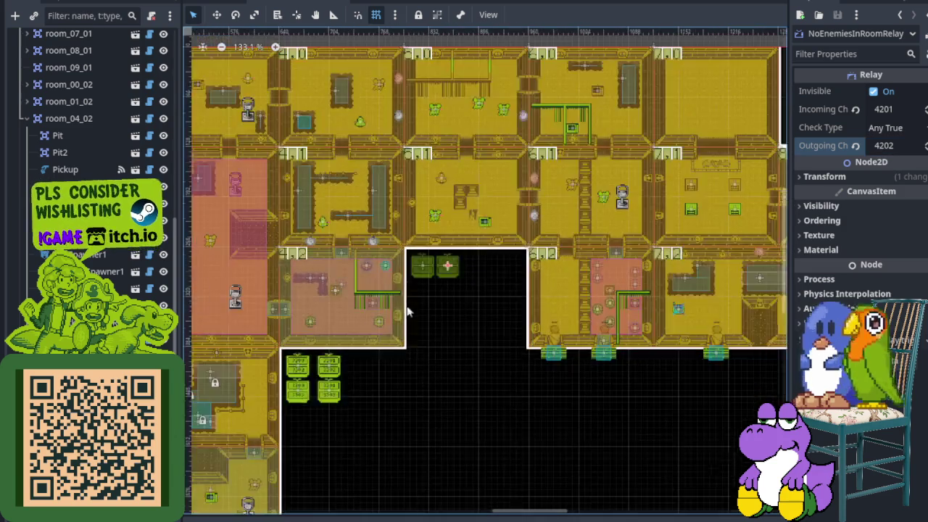
{"action": "scroll", "coordinate": [484, 350], "scroll_direction": "up", "scroll_amount": 6}
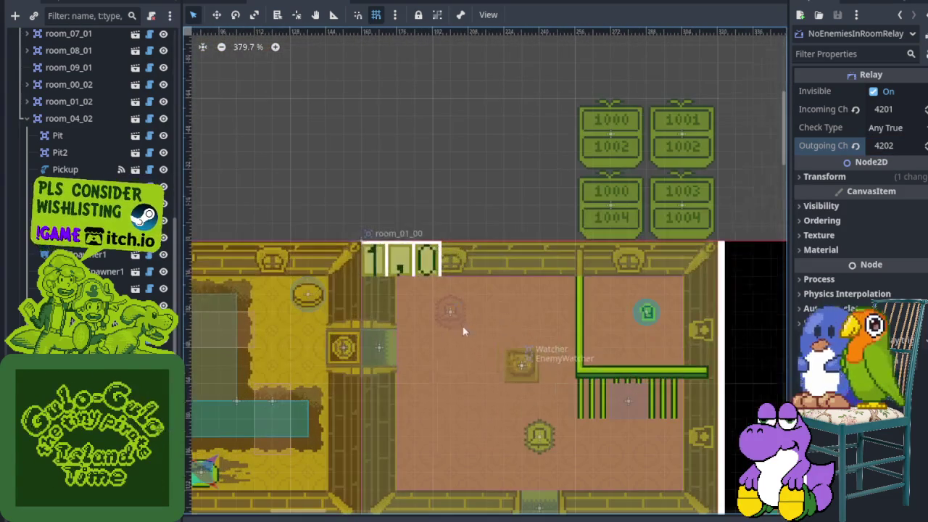
{"action": "left_click", "coordinate": [598, 203]}
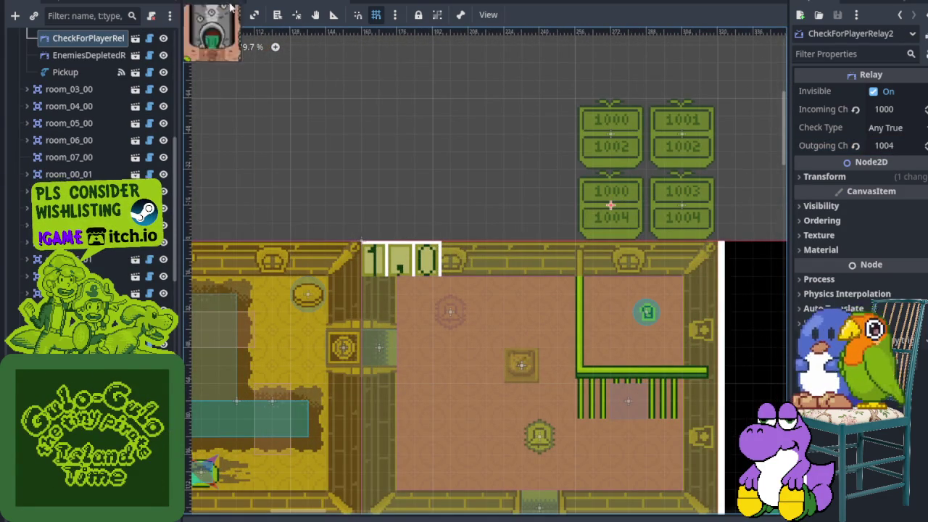
{"action": "scroll", "coordinate": [87, 107], "scroll_direction": "up", "scroll_amount": 5}
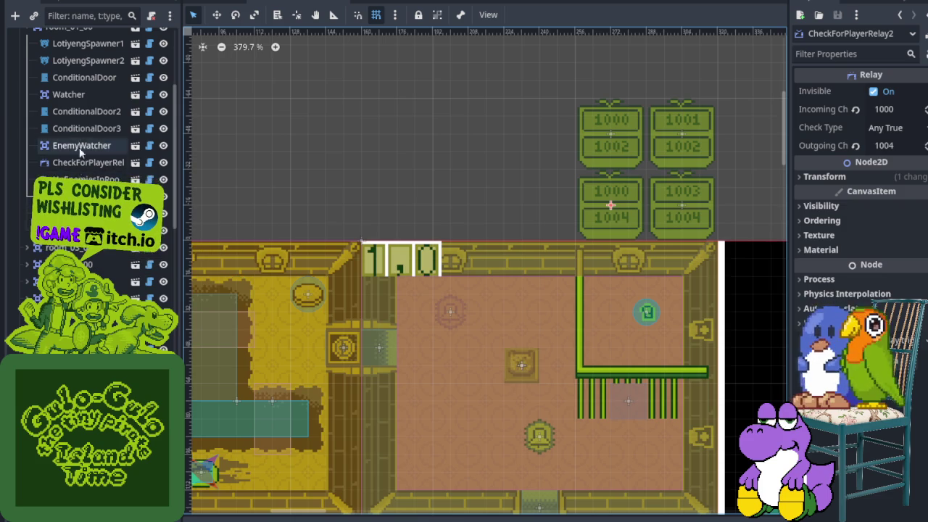
{"action": "scroll", "coordinate": [83, 146], "scroll_direction": "up", "scroll_amount": 5}
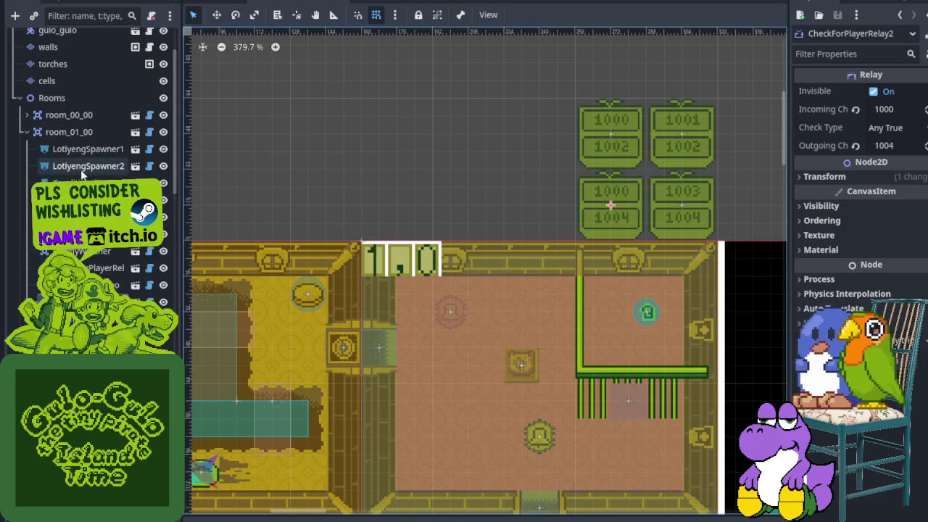
{"action": "left_click", "coordinate": [82, 168]}
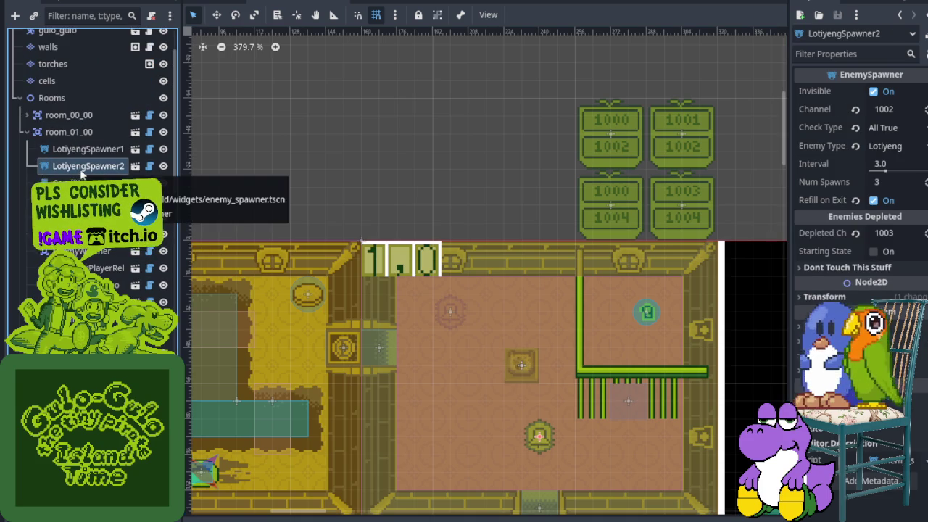
{"action": "scroll", "coordinate": [397, 252], "scroll_direction": "down", "scroll_amount": 3}
{"action": "scroll", "coordinate": [397, 251], "scroll_direction": "down", "scroll_amount": 3}
{"action": "scroll", "coordinate": [483, 360], "scroll_direction": "down", "scroll_amount": 5}
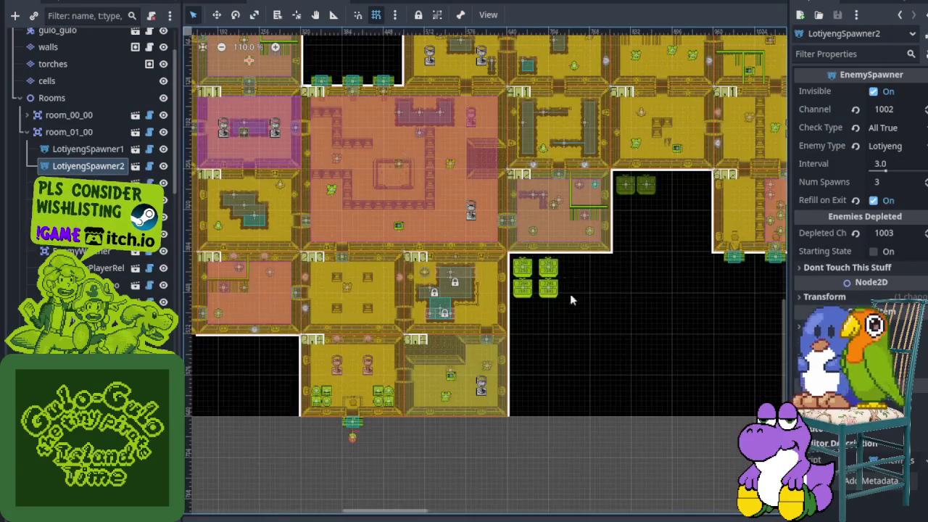
{"action": "scroll", "coordinate": [503, 292], "scroll_direction": "up", "scroll_amount": 3}
{"action": "scroll", "coordinate": [502, 292], "scroll_direction": "up", "scroll_amount": 3}
{"action": "scroll", "coordinate": [572, 248], "scroll_direction": "down", "scroll_amount": 2}
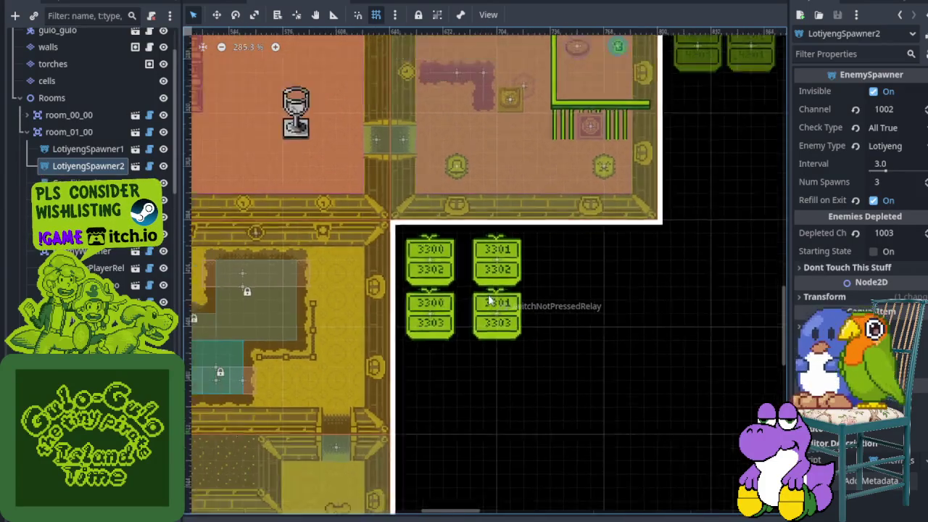
{"action": "scroll", "coordinate": [540, 283], "scroll_direction": "down", "scroll_amount": 2}
{"action": "scroll", "coordinate": [507, 244], "scroll_direction": "up", "scroll_amount": 4}
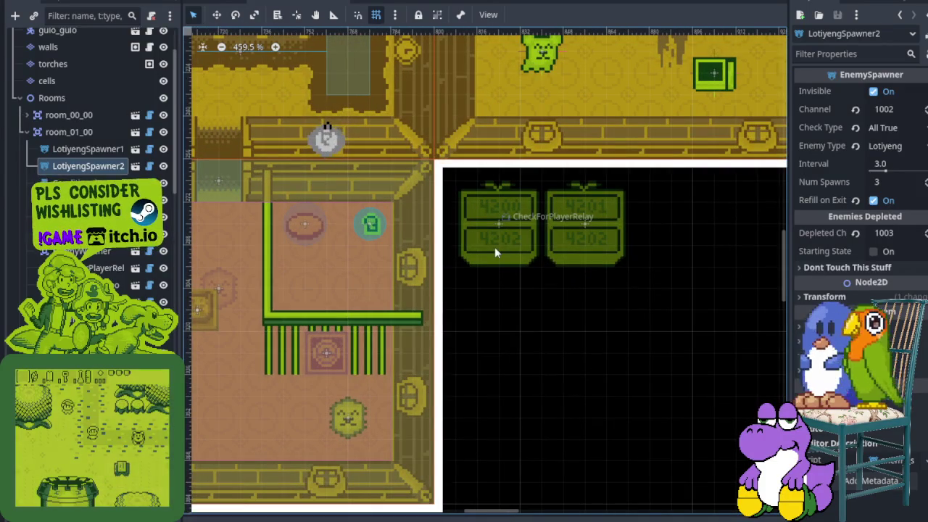
{"action": "left_click", "coordinate": [496, 247]}
{"action": "left_click_drag", "start_coordinate": [330, 329], "coordinate": [439, 279]}
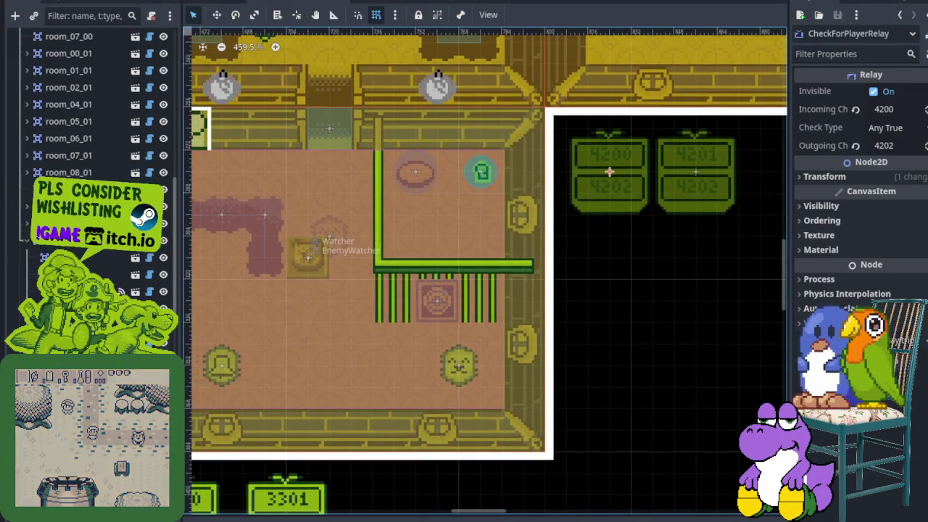
{"action": "left_click", "coordinate": [94, 271]}
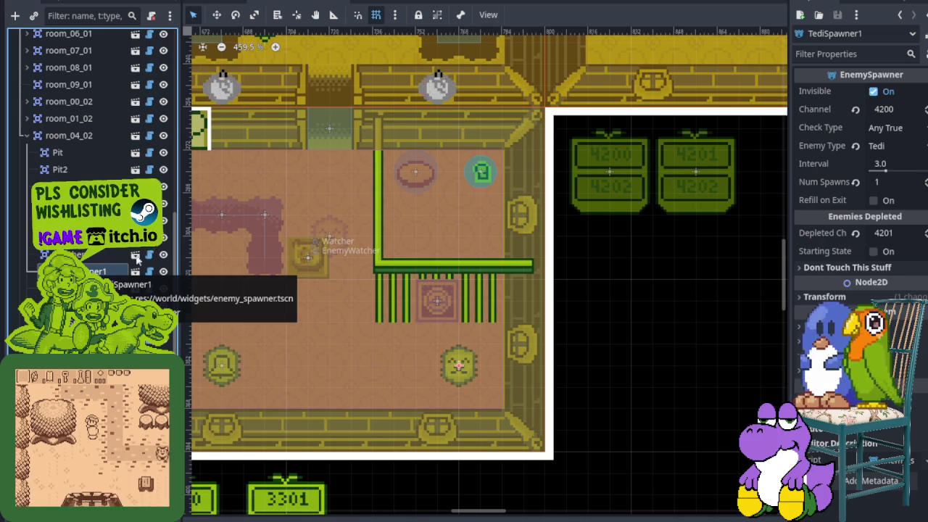
- Give TediSpawner1 channel 4202 and an All True check type, then save
{"action": "left_click", "coordinate": [889, 108]}
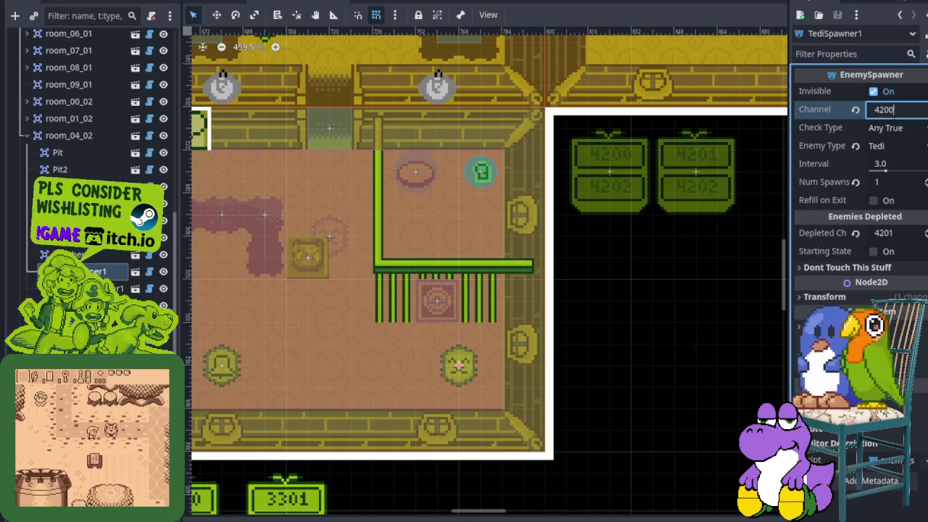
{"action": "type", "text": "4202"}
{"action": "left_click", "coordinate": [893, 128]}
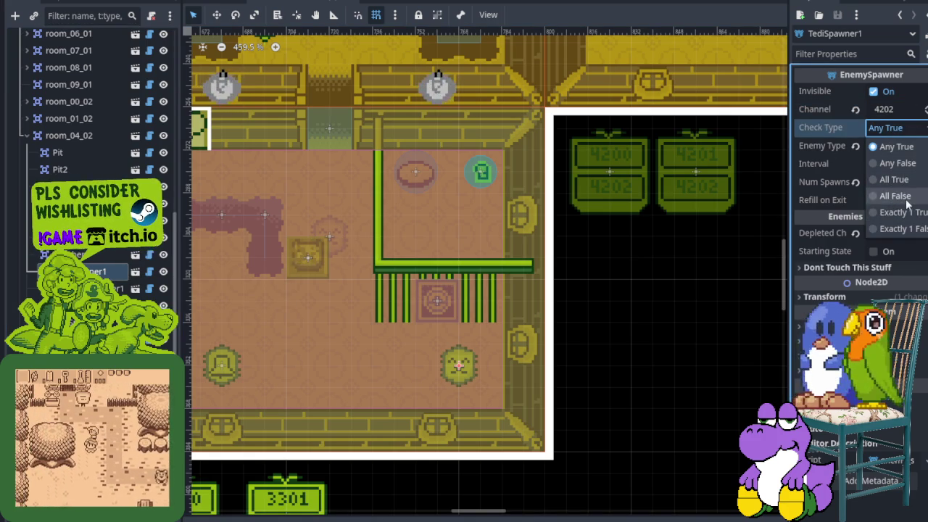
{"action": "left_click", "coordinate": [894, 179]}
{"action": "key", "text": "ctrl+s"}
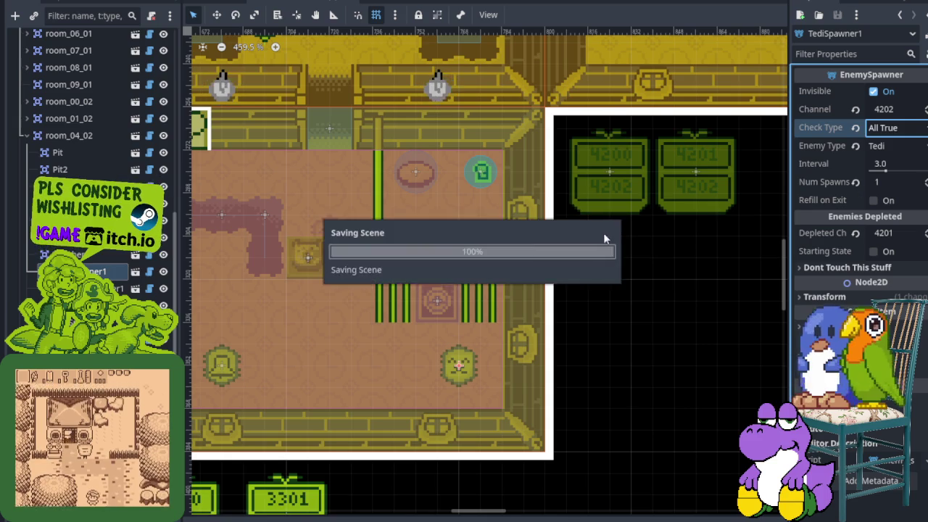
- Set LotiyengSpawner1 to All True, channel 4202, and Depleted Ch 4203
{"action": "scroll", "coordinate": [641, 220], "scroll_direction": "down", "scroll_amount": 3}
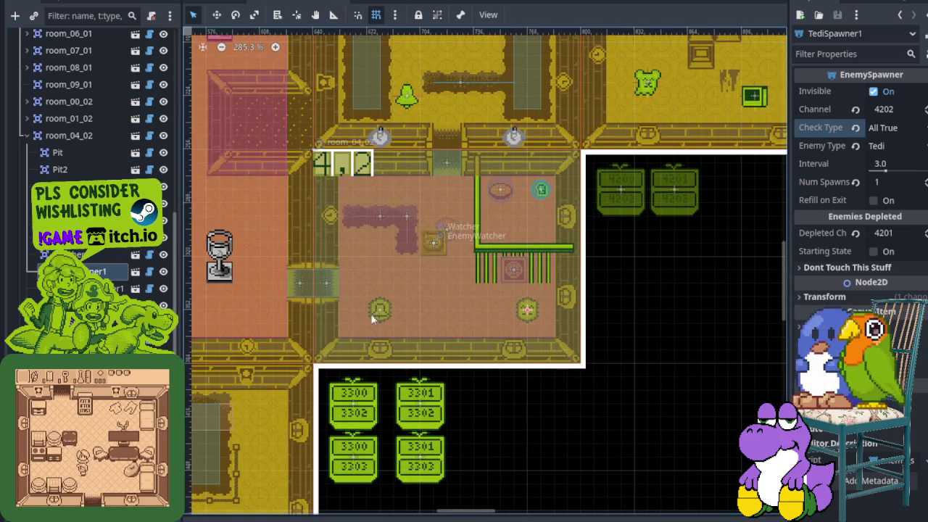
{"action": "scroll", "coordinate": [502, 292], "scroll_direction": "up", "scroll_amount": 4}
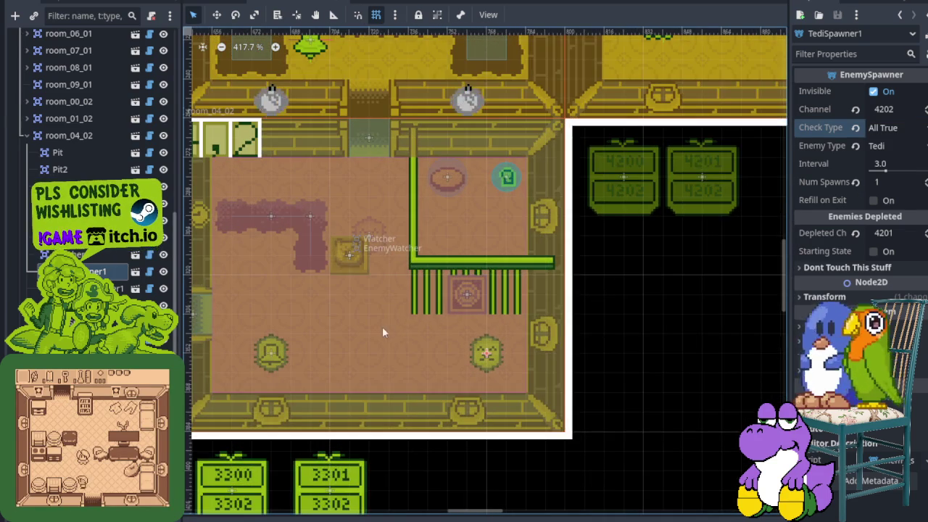
{"action": "left_click_drag", "start_coordinate": [504, 322], "coordinate": [452, 296]}
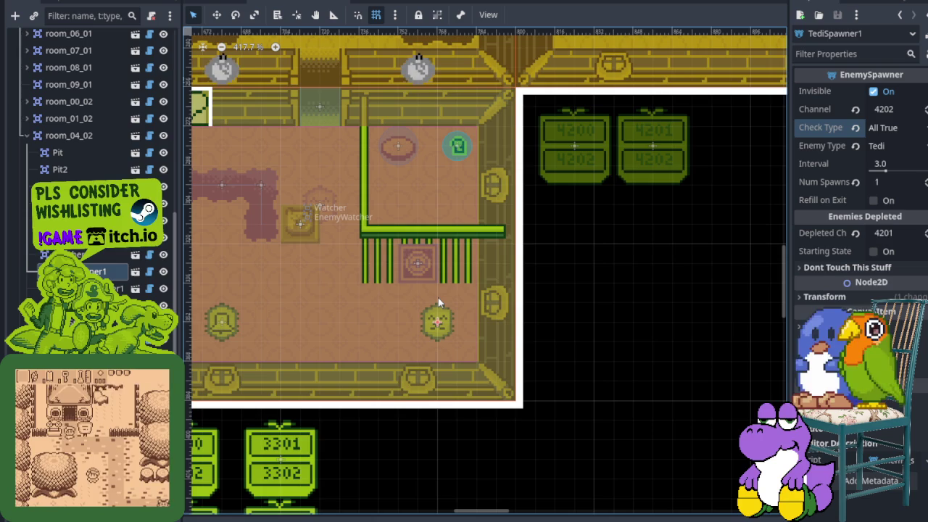
{"action": "scroll", "coordinate": [441, 303], "scroll_direction": "down", "scroll_amount": 4}
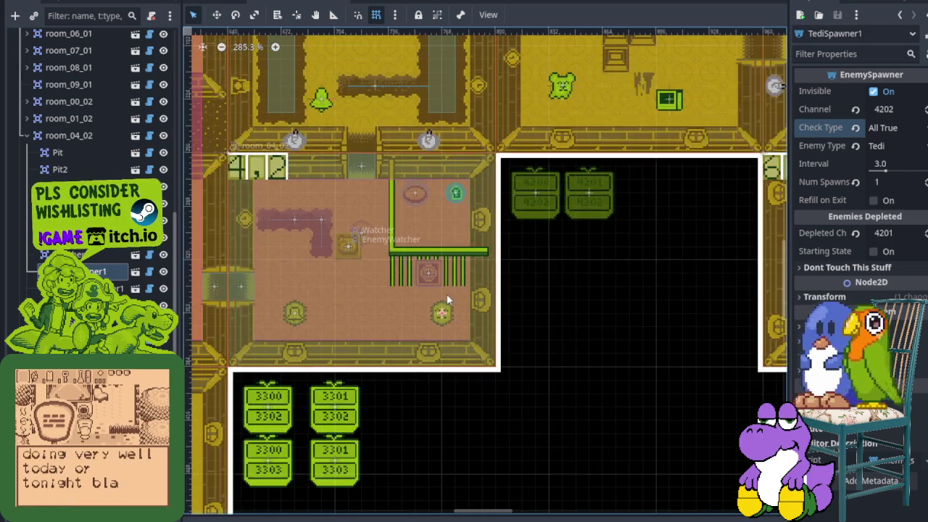
{"action": "scroll", "coordinate": [501, 294], "scroll_direction": "up", "scroll_amount": 3}
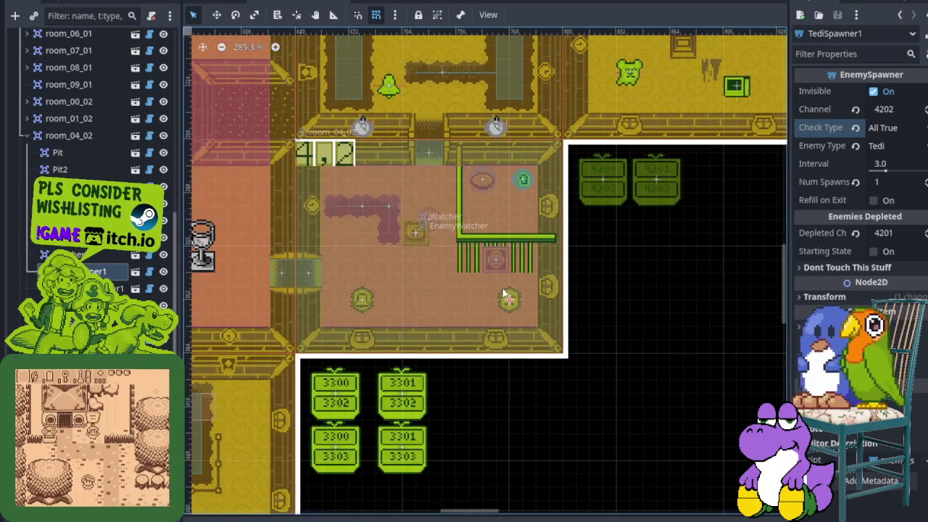
{"action": "scroll", "coordinate": [548, 258], "scroll_direction": "right", "scroll_amount": 2}
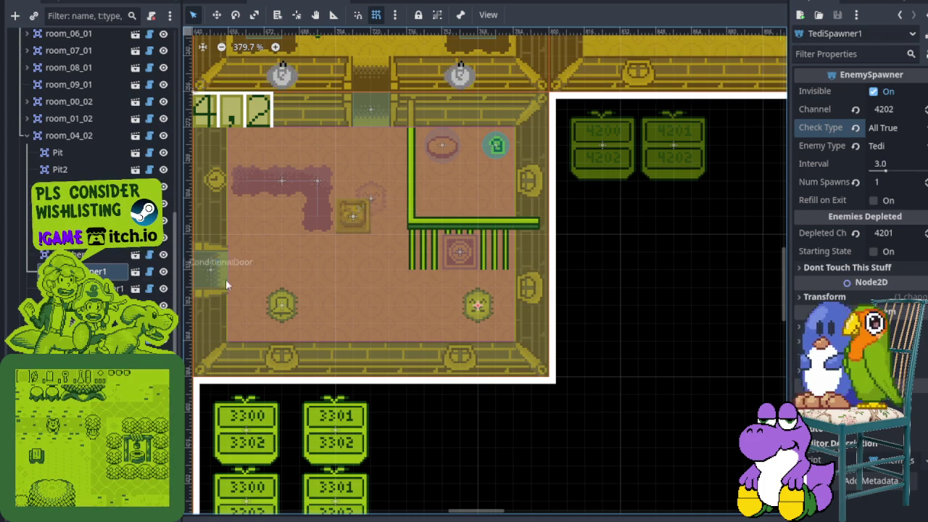
{"action": "left_click_drag", "start_coordinate": [575, 296], "coordinate": [518, 288]}
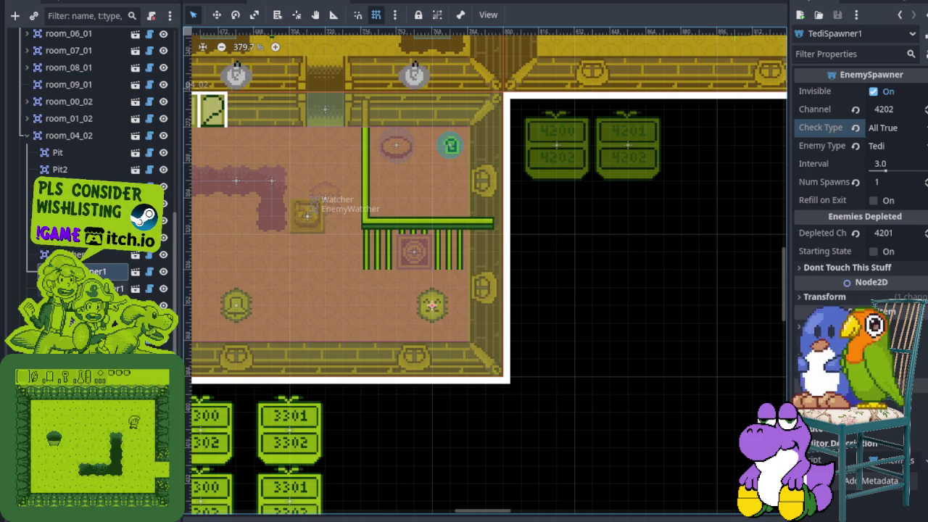
{"action": "left_click", "coordinate": [116, 288]}
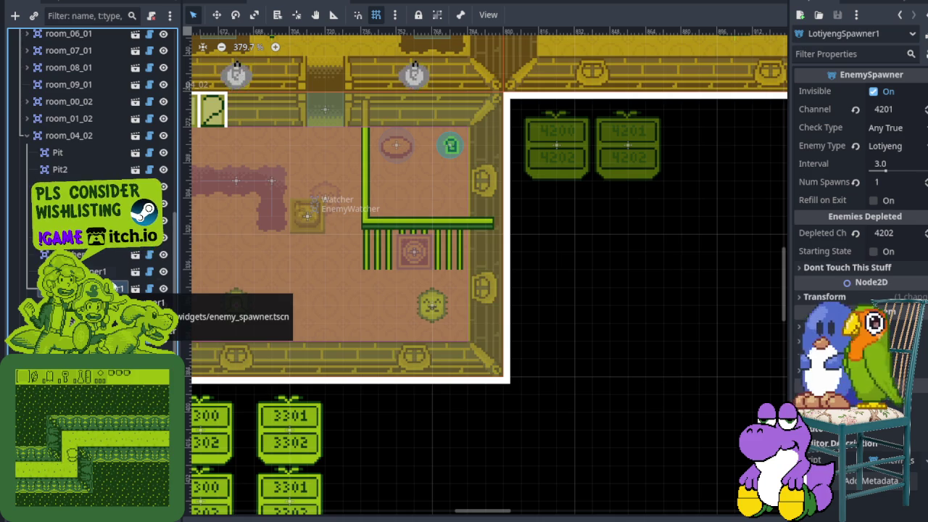
{"action": "left_click", "coordinate": [904, 126]}
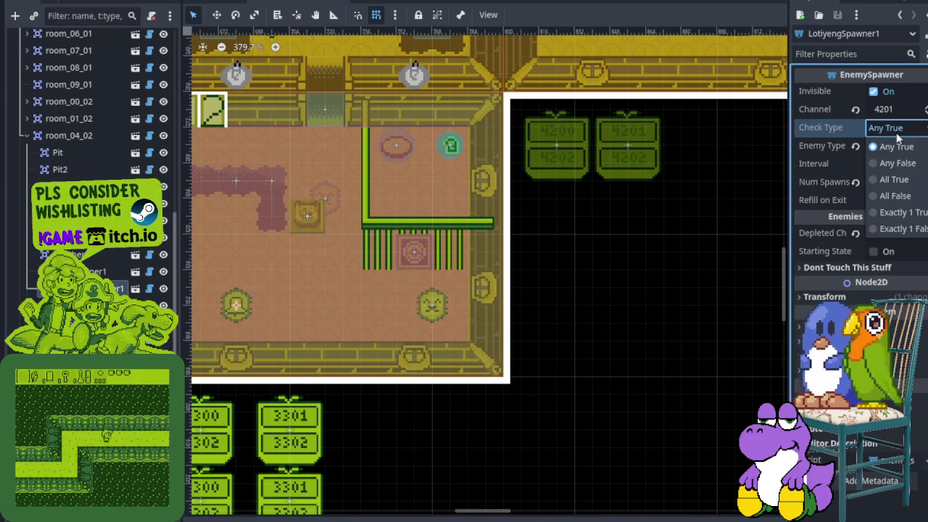
{"action": "left_click", "coordinate": [912, 180]}
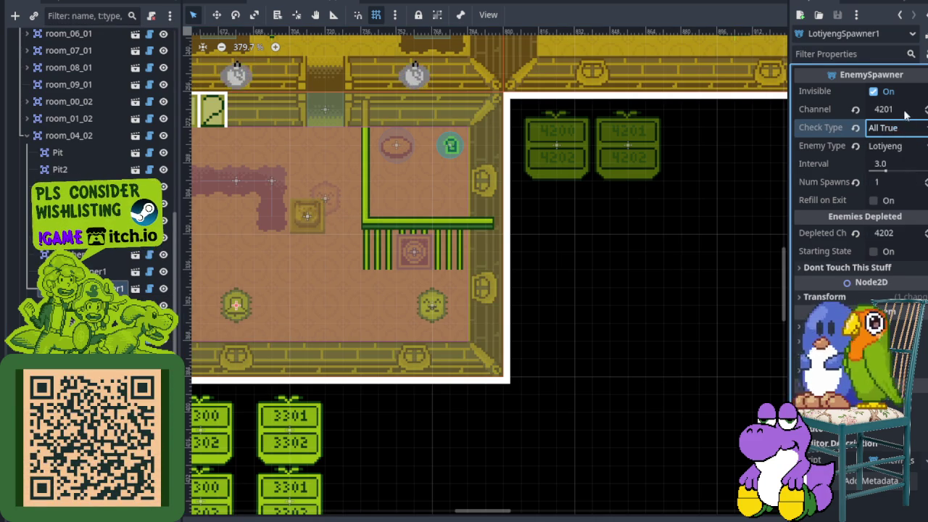
{"action": "left_click", "coordinate": [906, 109]}
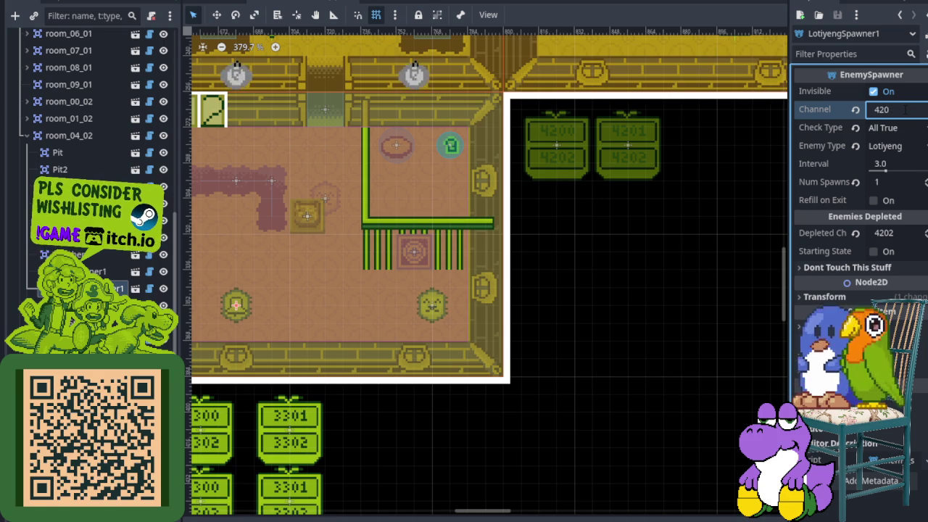
{"action": "type", "text": "2"}
{"action": "left_click", "coordinate": [899, 234]}
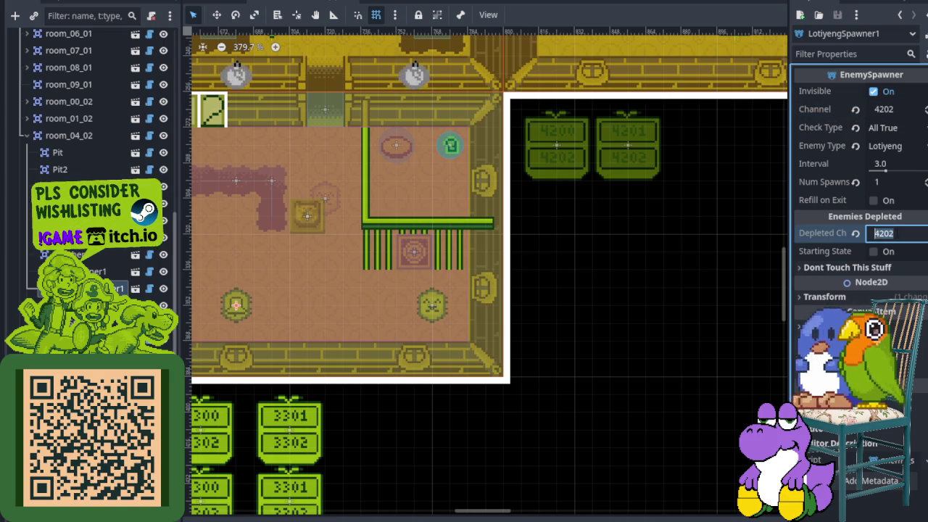
{"action": "key", "text": "BackSpace"}
{"action": "type", "text": "3"}
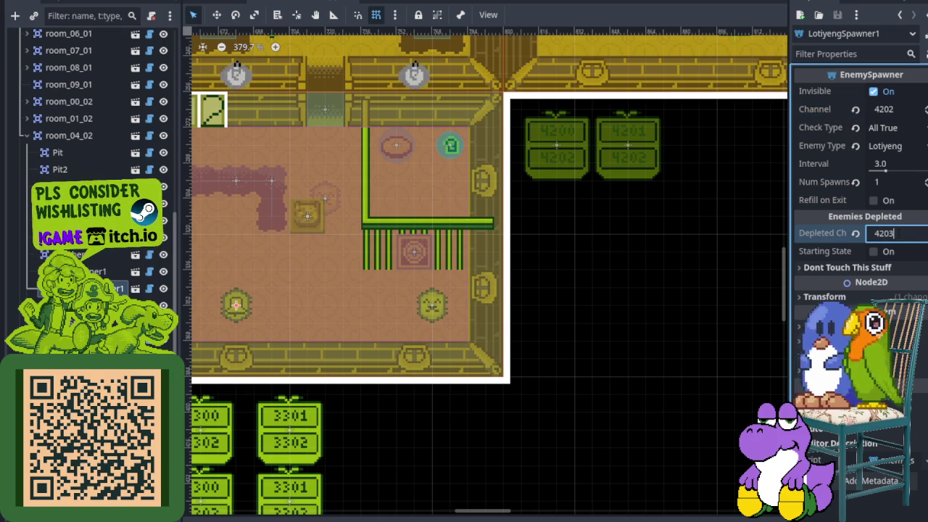
{"action": "key", "text": "Return"}
- Change TediSpawner1's Depleted Ch to 4203 and save the scene
{"action": "left_click", "coordinate": [315, 198]}
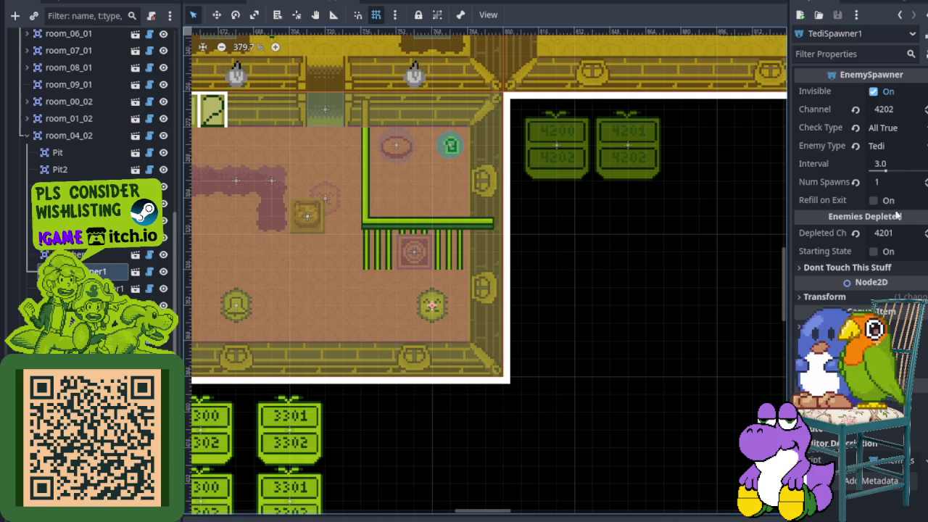
{"action": "left_click", "coordinate": [906, 233]}
{"action": "key", "text": "BackSpace"}
{"action": "type", "text": "3"}
{"action": "key", "text": "Return"}
{"action": "key", "text": "ctrl+s"}
{"action": "scroll", "coordinate": [552, 210], "scroll_direction": "down", "scroll_amount": 1}
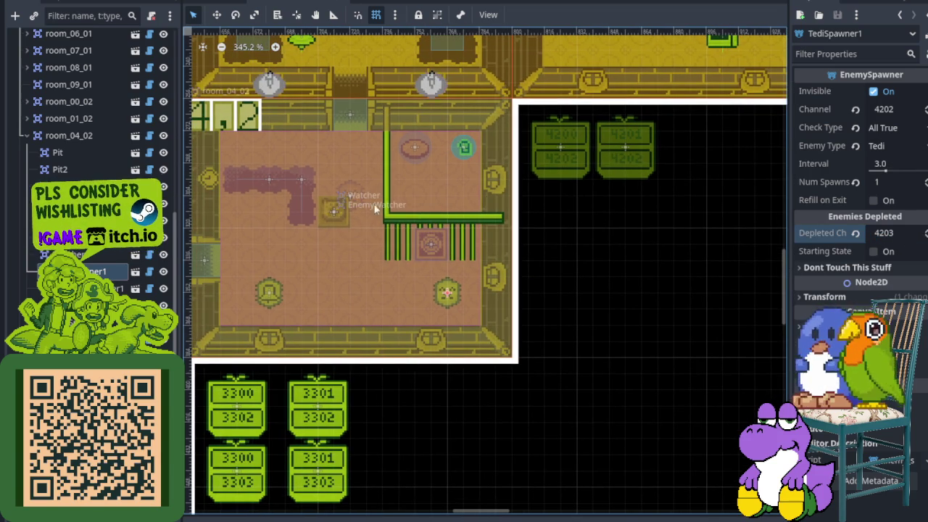
- Instantiate relay.trigger.tscn under room_04_02 and place the new Relay just below the 4200 block
{"action": "right_click", "coordinate": [71, 138]}
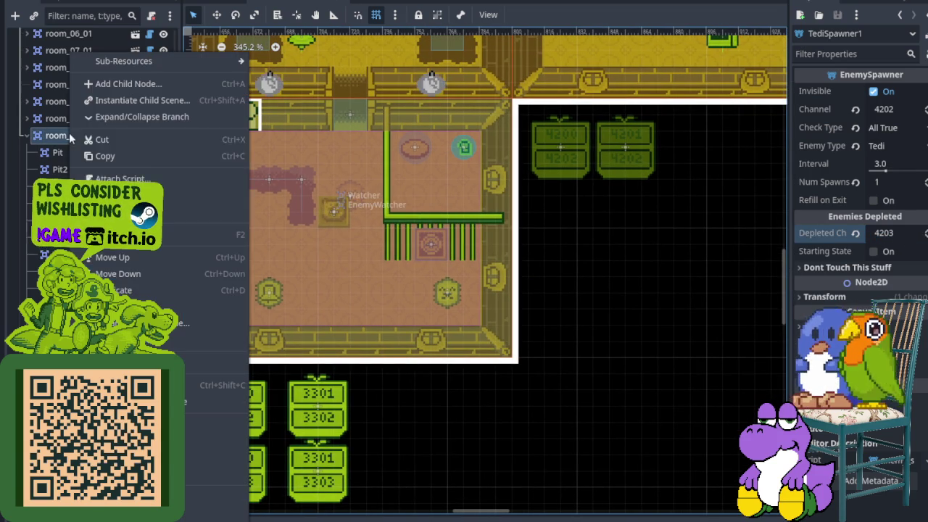
{"action": "left_click", "coordinate": [133, 102]}
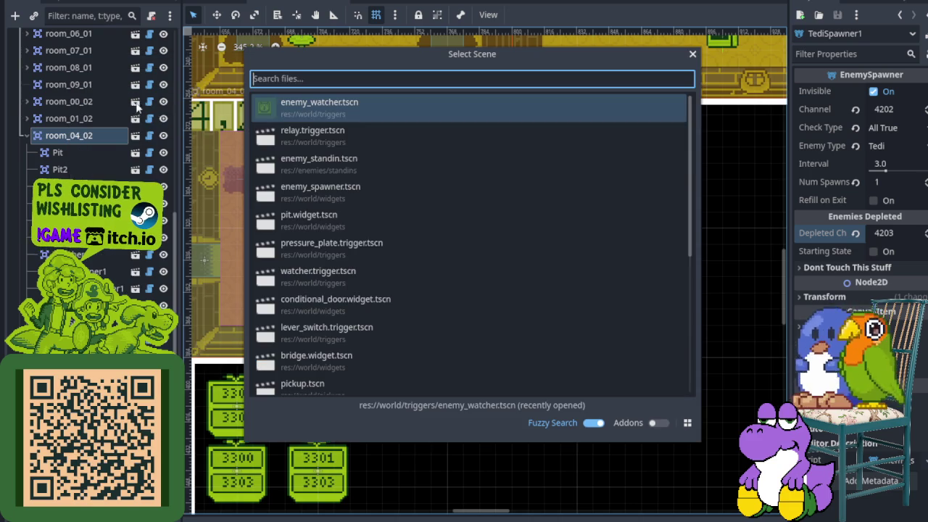
{"action": "double_click", "coordinate": [337, 134]}
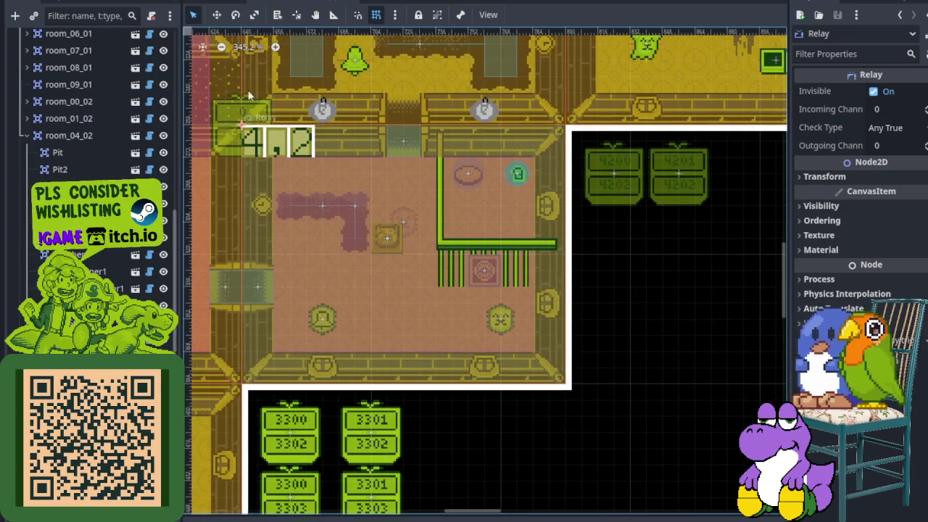
{"action": "key", "text": "w"}
{"action": "mouse_move", "coordinate": [246, 126]}
{"action": "left_mouse_down"}
{"action": "mouse_move", "coordinate": [422, 177]}
{"action": "mouse_move", "coordinate": [603, 251]}
{"action": "mouse_move", "coordinate": [619, 237]}
{"action": "left_mouse_up"}
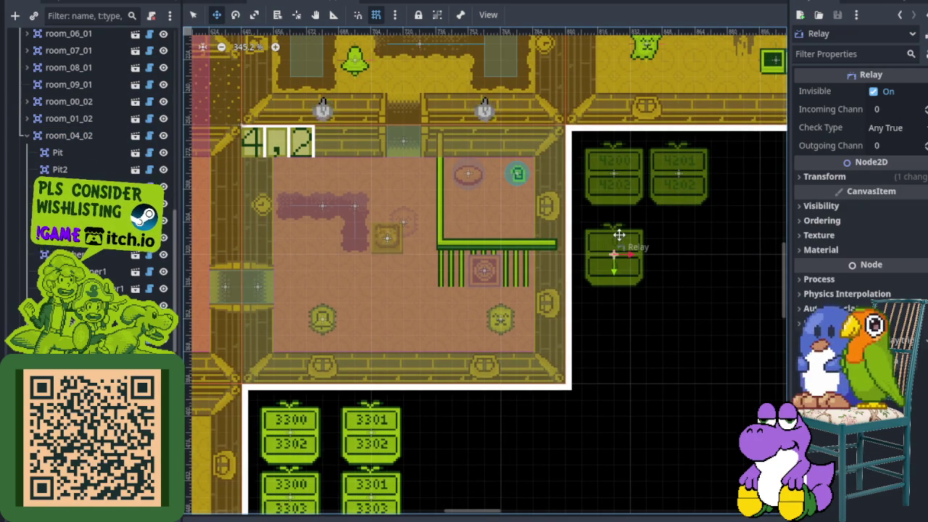
{"action": "scroll", "coordinate": [619, 236], "scroll_direction": "up", "scroll_amount": 2}
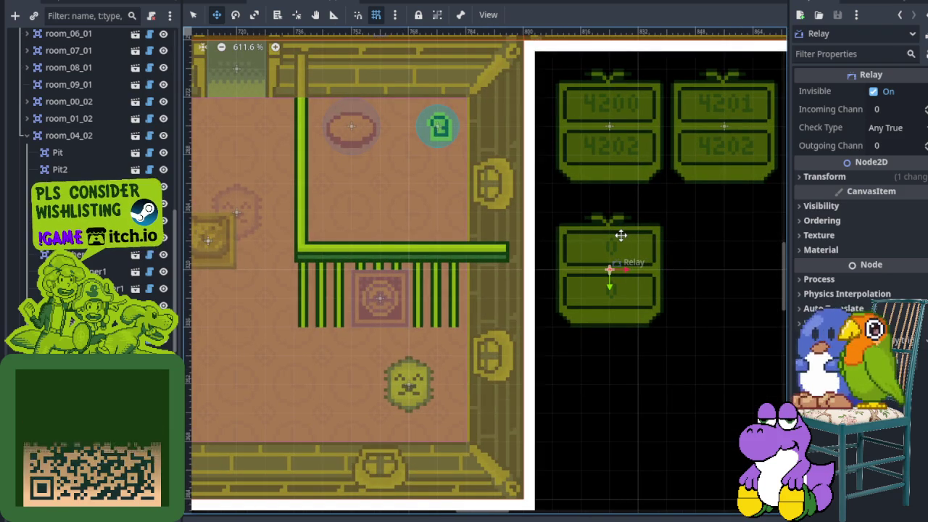
{"action": "left_click_drag", "start_coordinate": [620, 235], "coordinate": [611, 217]}
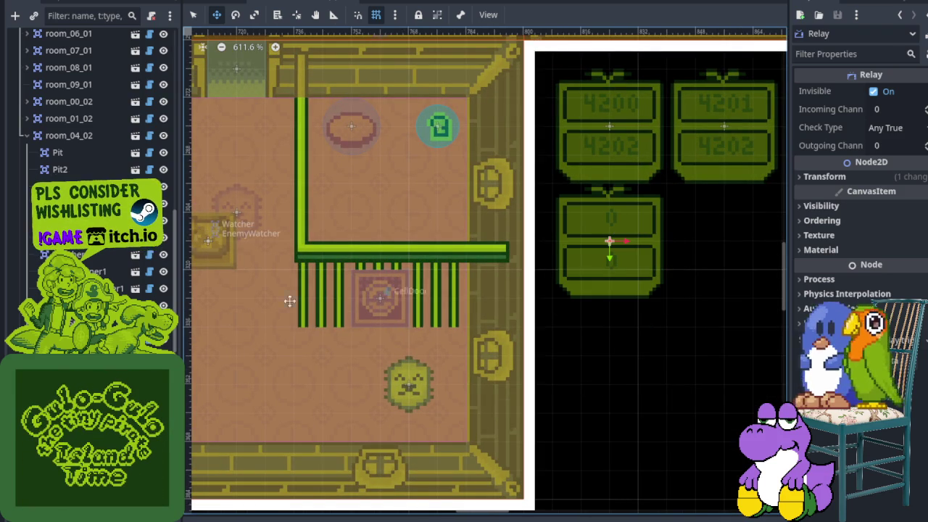
{"action": "scroll", "coordinate": [435, 252], "scroll_direction": "down", "scroll_amount": 6}
{"action": "scroll", "coordinate": [355, 297], "scroll_direction": "up", "scroll_amount": 5}
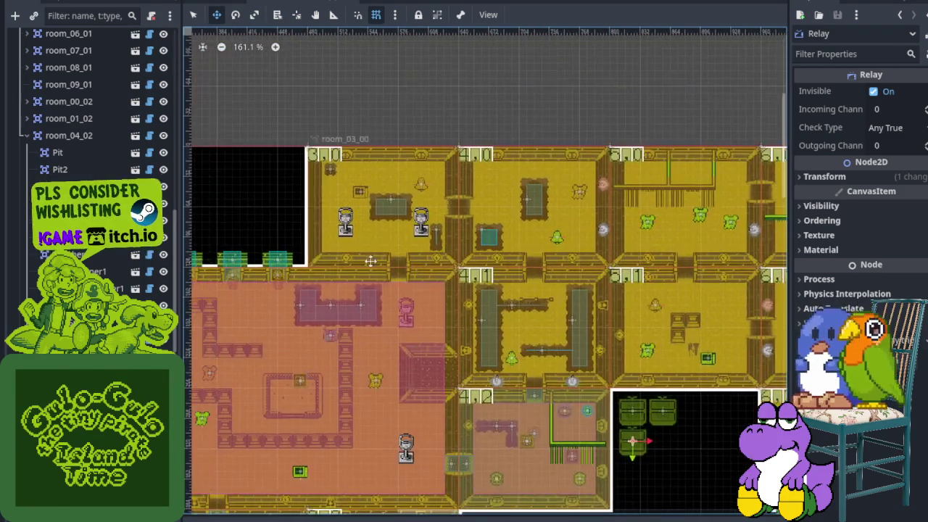
- Inspect EnemiesDepletedRelay: incoming 1003, Any False check, outgoing 1004
{"action": "scroll", "coordinate": [356, 299], "scroll_direction": "up", "scroll_amount": 2}
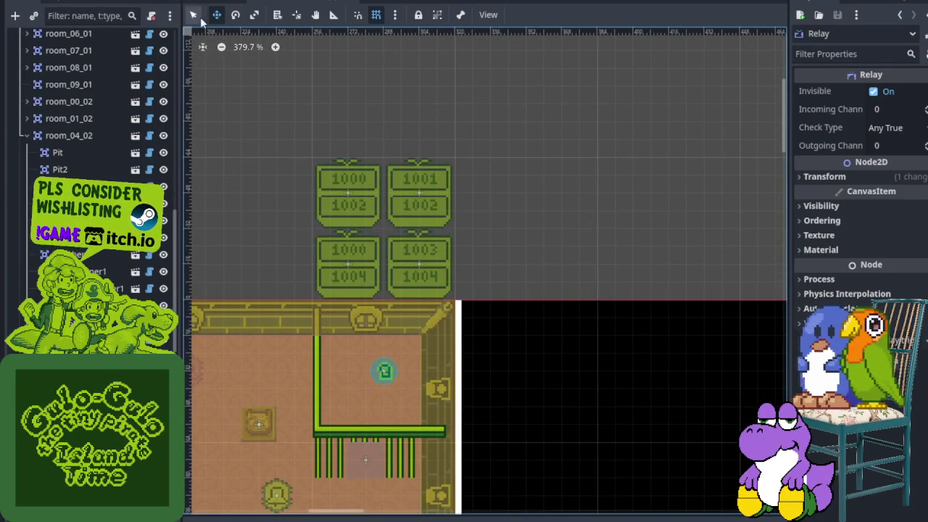
{"action": "left_click", "coordinate": [351, 255]}
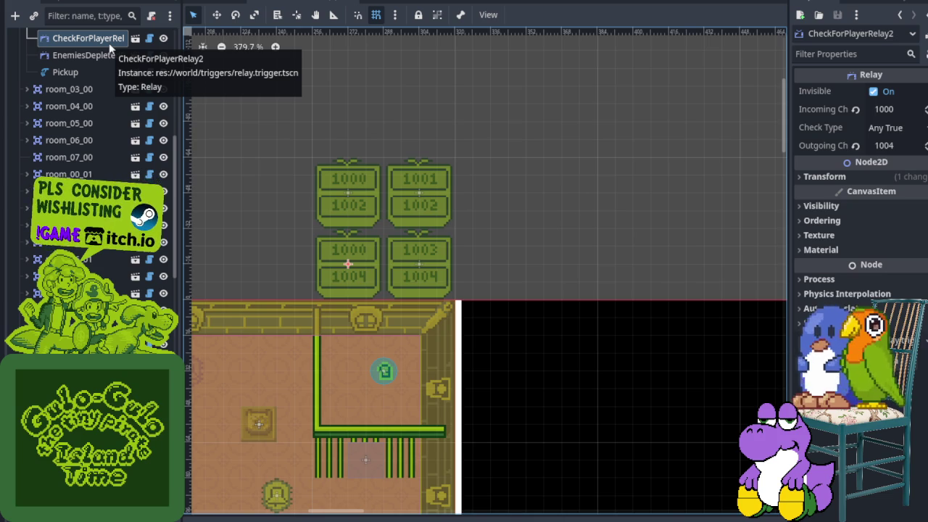
{"action": "left_click_drag", "start_coordinate": [102, 55], "coordinate": [391, 266]}
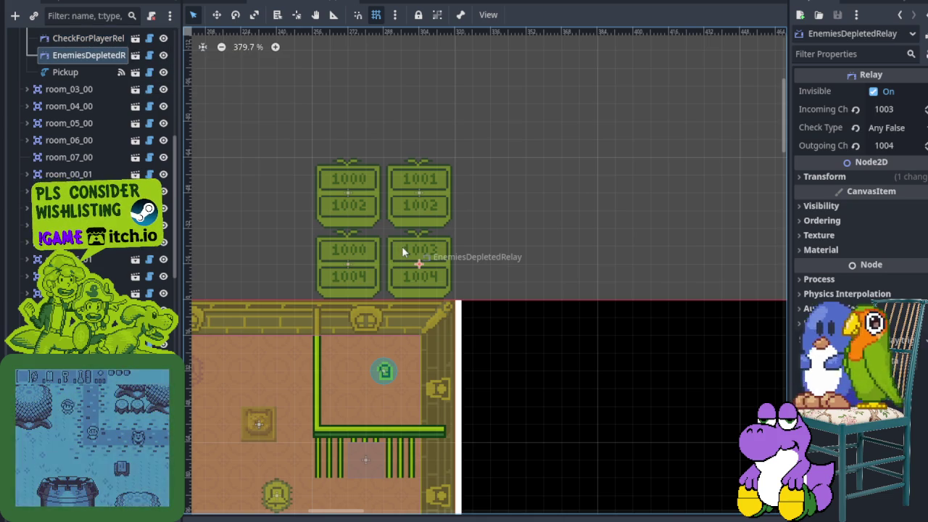
{"action": "left_click_drag", "start_coordinate": [361, 331], "coordinate": [413, 271]}
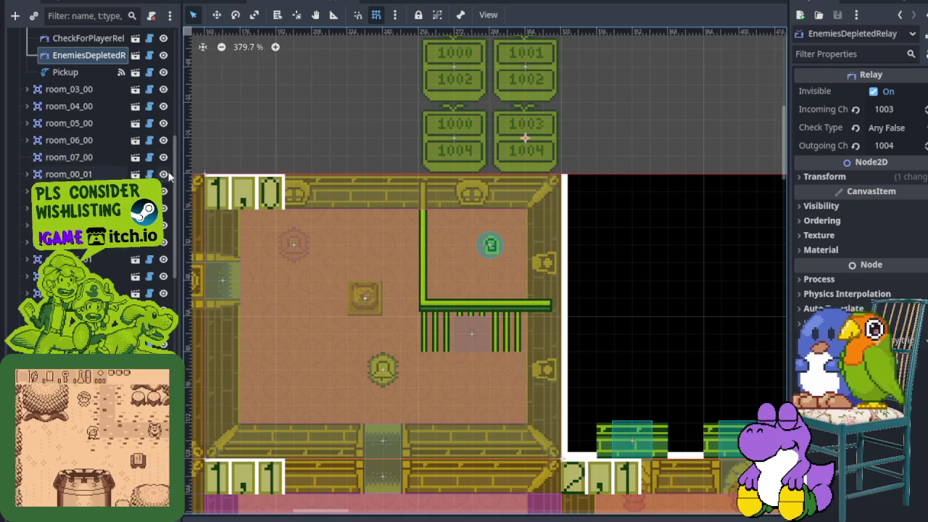
{"action": "scroll", "coordinate": [128, 149], "scroll_direction": "up", "scroll_amount": 3}
{"action": "scroll", "coordinate": [464, 260], "scroll_direction": "down", "scroll_amount": 10}
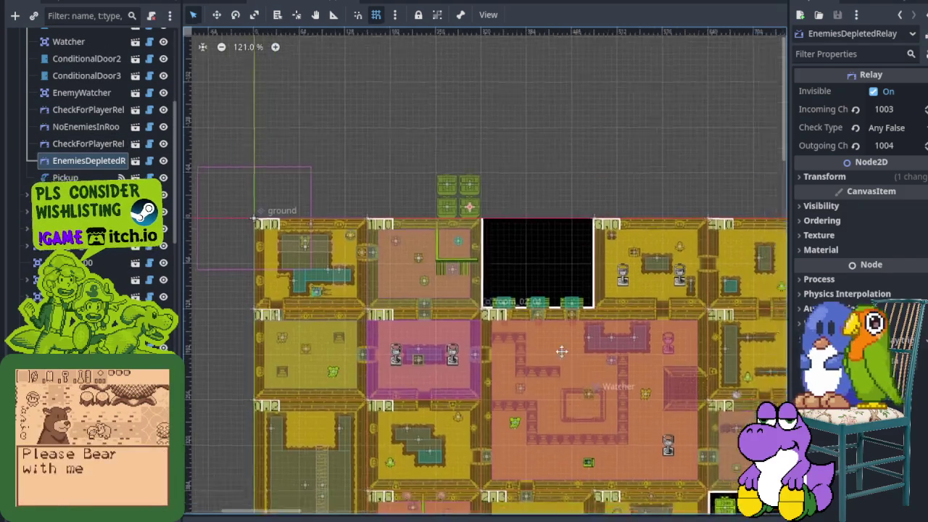
{"action": "scroll", "coordinate": [627, 306], "scroll_direction": "up", "scroll_amount": 10}
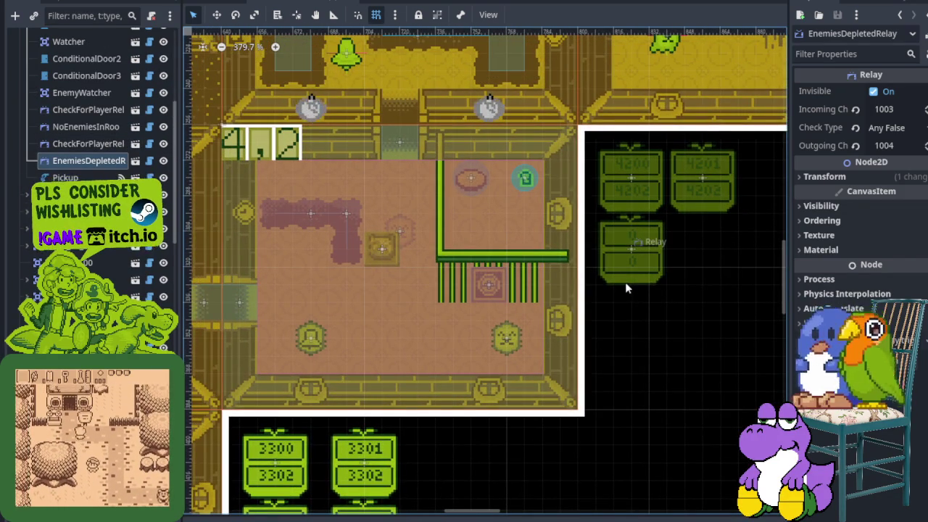
{"action": "left_click_drag", "start_coordinate": [427, 312], "coordinate": [452, 307]}
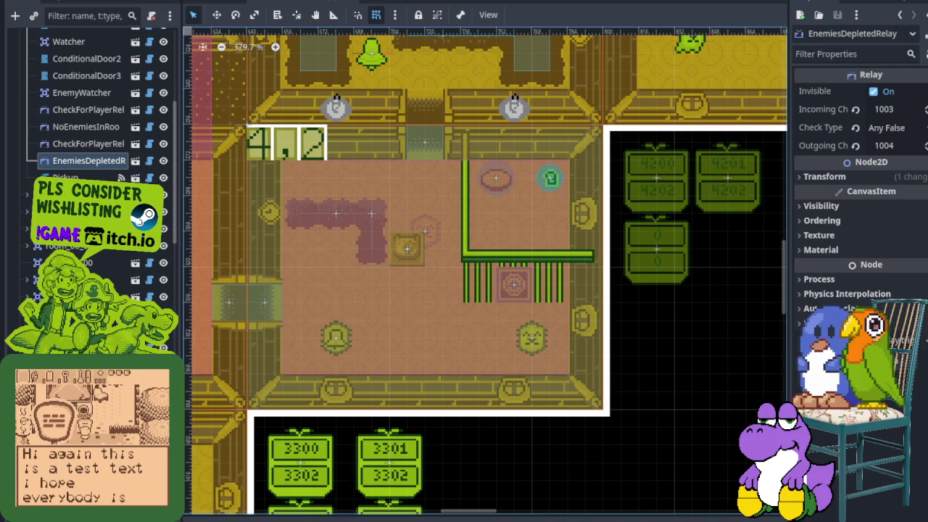
{"action": "scroll", "coordinate": [379, 308], "scroll_direction": "up", "scroll_amount": 3}
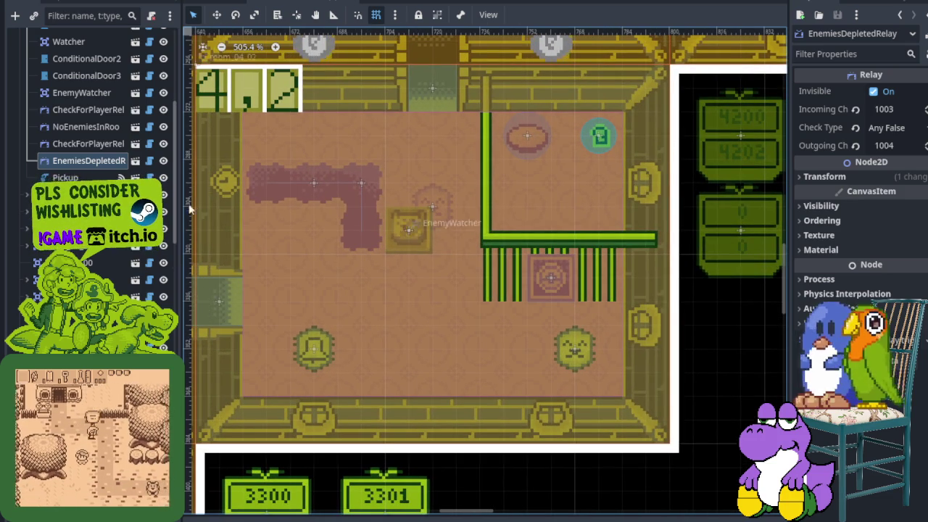
{"action": "scroll", "coordinate": [524, 312], "scroll_direction": "up", "scroll_amount": 1}
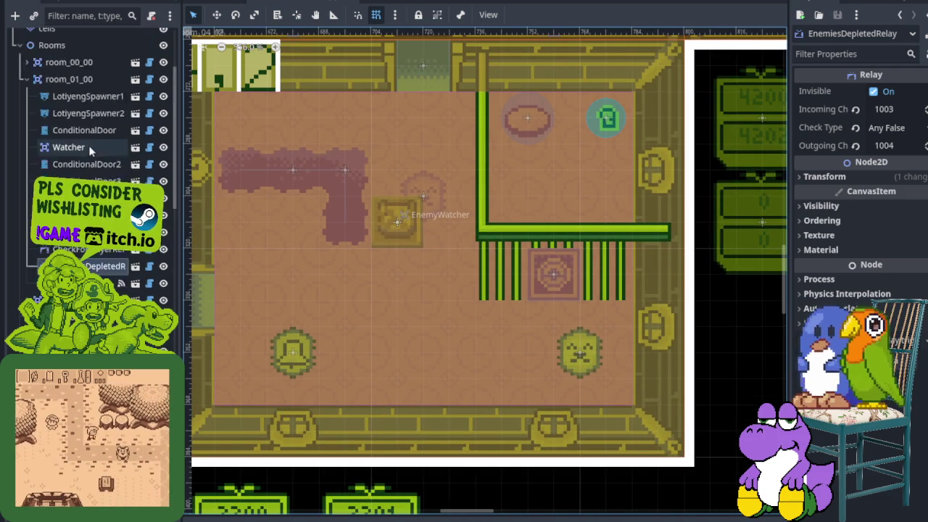
{"action": "scroll", "coordinate": [95, 145], "scroll_direction": "up", "scroll_amount": 4}
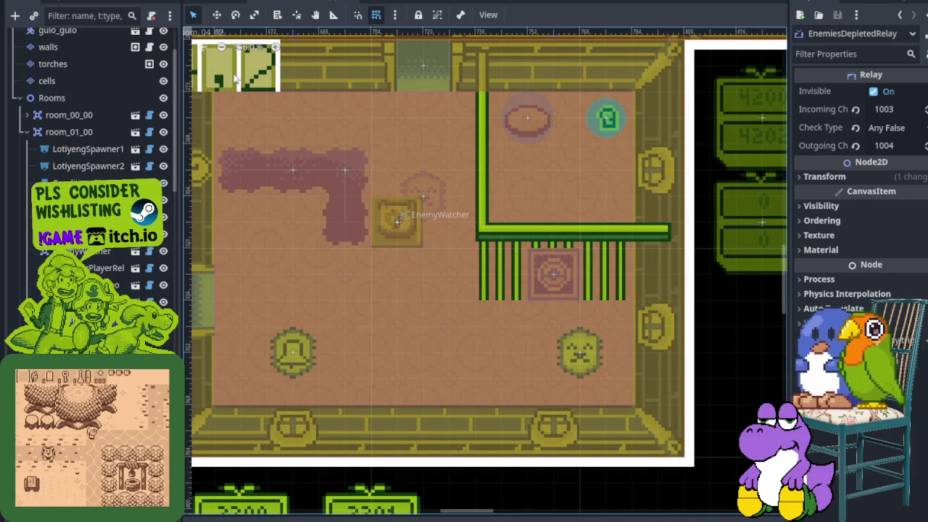
- Verify the EnemyWatcher listens on 4201 and TediSpawner2 on 4202
{"action": "left_click", "coordinate": [397, 221]}
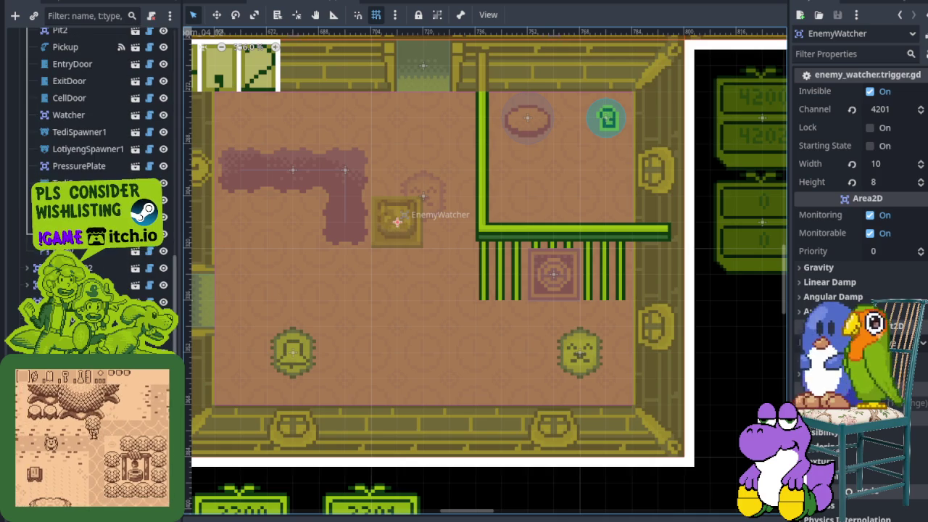
{"action": "left_click", "coordinate": [423, 196]}
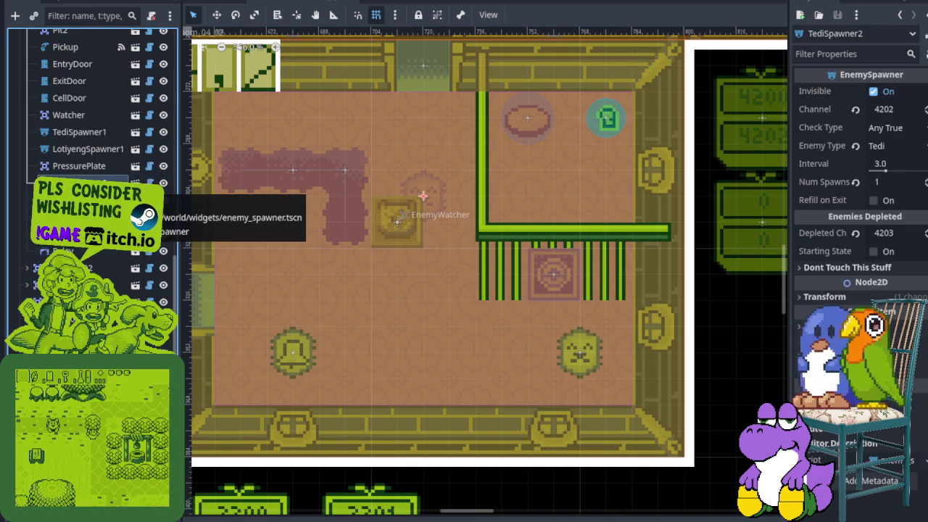
{"action": "scroll", "coordinate": [321, 267], "scroll_direction": "down", "scroll_amount": 3}
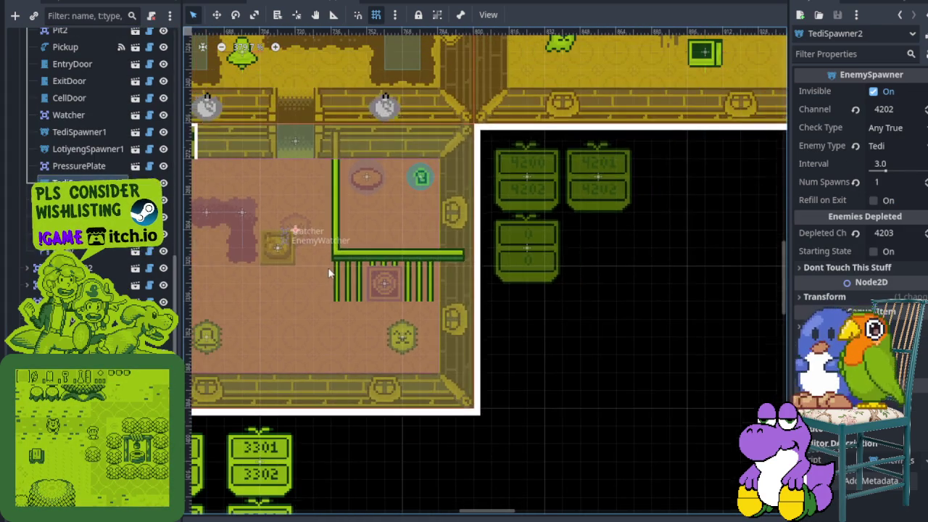
{"action": "scroll", "coordinate": [328, 269], "scroll_direction": "up", "scroll_amount": 2}
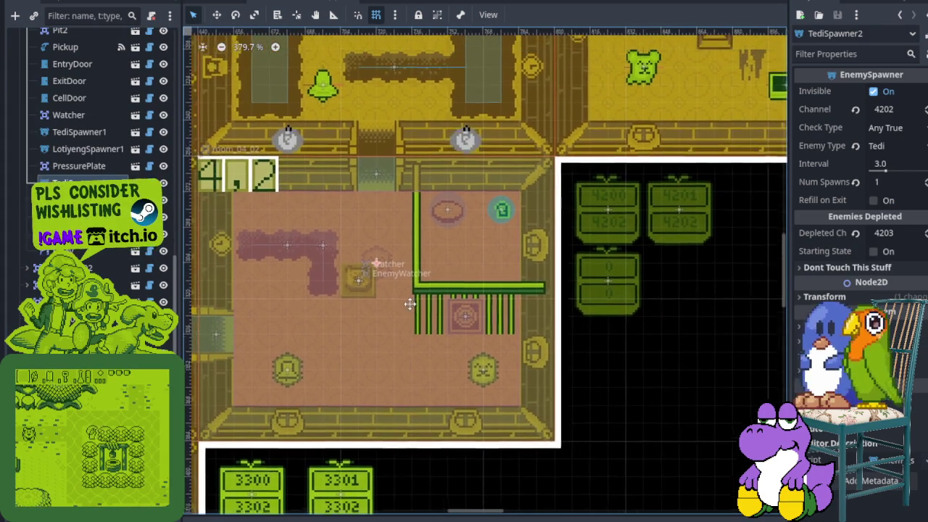
{"action": "left_click_drag", "start_coordinate": [410, 304], "coordinate": [383, 297]}
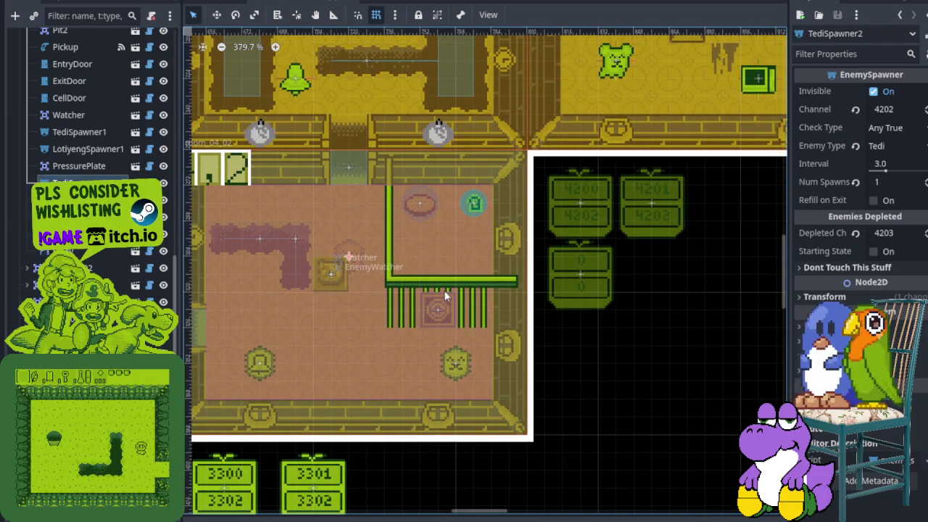
{"action": "scroll", "coordinate": [435, 292], "scroll_direction": "down", "scroll_amount": 2}
{"action": "scroll", "coordinate": [410, 294], "scroll_direction": "down", "scroll_amount": 4}
{"action": "scroll", "coordinate": [195, 210], "scroll_direction": "up", "scroll_amount": 2}
{"action": "left_click_drag", "start_coordinate": [195, 209], "coordinate": [381, 313]}
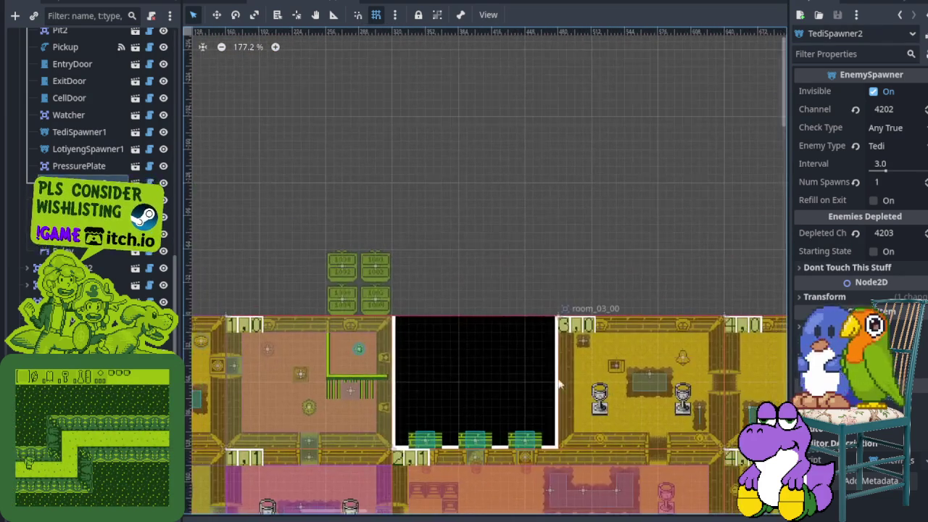
{"action": "scroll", "coordinate": [381, 313], "scroll_direction": "up", "scroll_amount": 2}
{"action": "scroll", "coordinate": [453, 343], "scroll_direction": "down", "scroll_amount": 4}
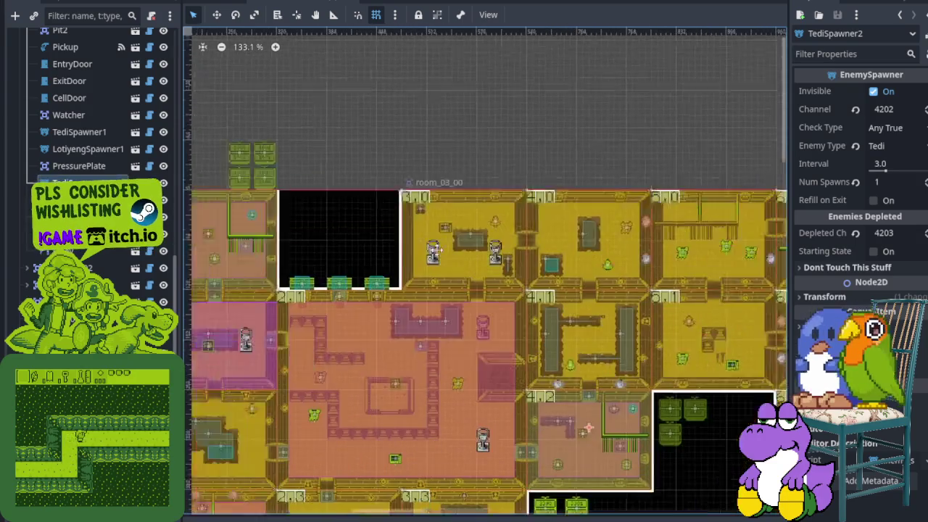
{"action": "scroll", "coordinate": [481, 308], "scroll_direction": "up", "scroll_amount": 6}
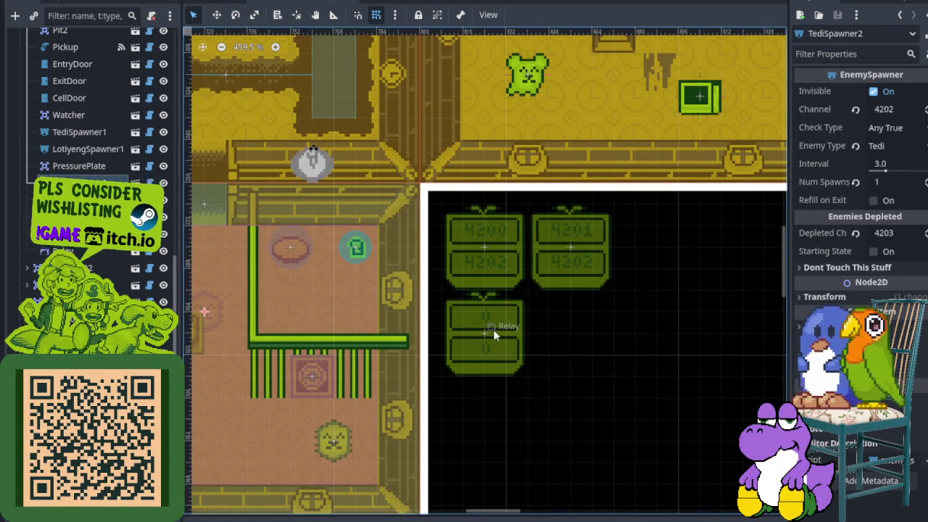
{"action": "scroll", "coordinate": [378, 317], "scroll_direction": "down", "scroll_amount": 2}
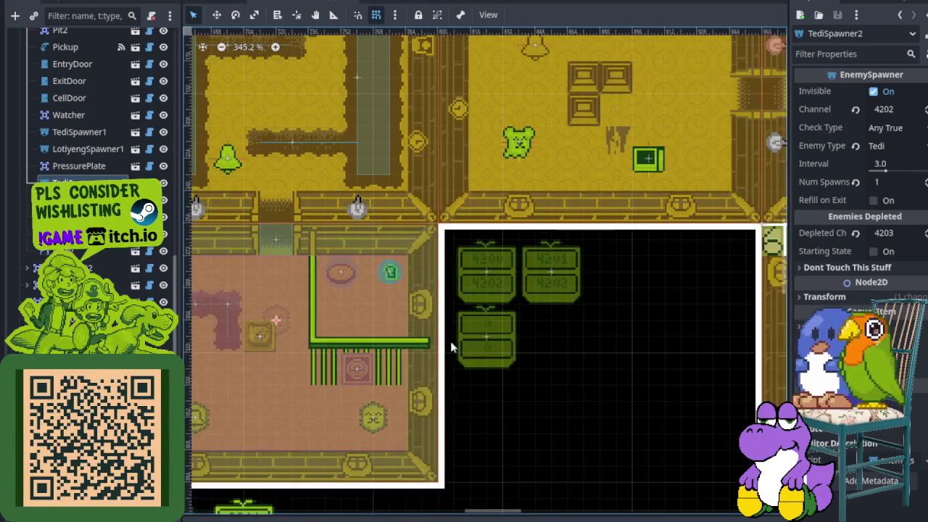
{"action": "scroll", "coordinate": [559, 315], "scroll_direction": "up", "scroll_amount": 2}
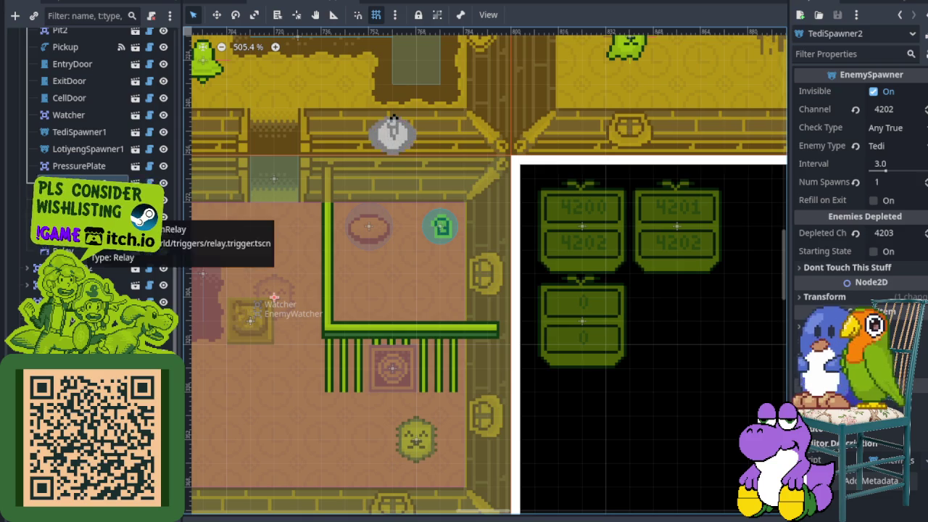
- Verify NoEnemiesInRoomRelay routes channel 4201 to 4202
{"action": "left_click", "coordinate": [676, 226]}
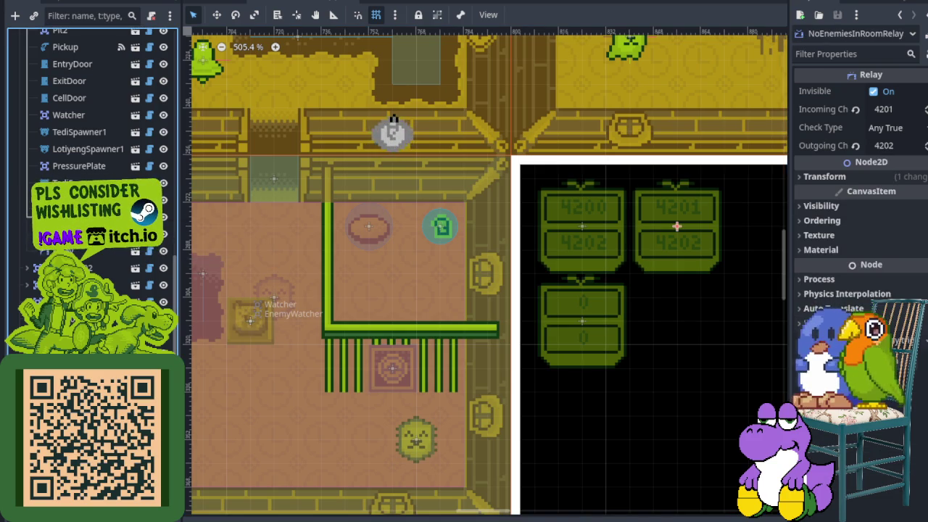
{"action": "scroll", "coordinate": [497, 377], "scroll_direction": "down", "scroll_amount": 5}
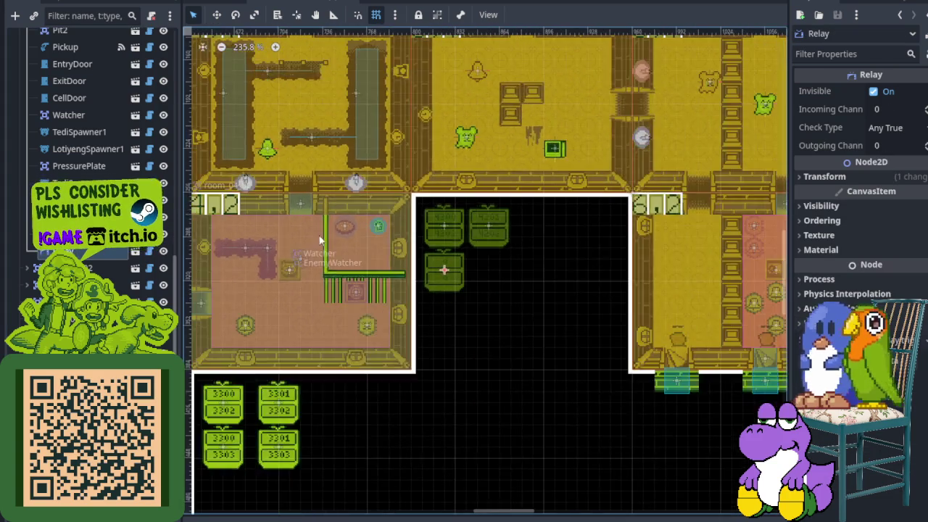
{"action": "scroll", "coordinate": [107, 177], "scroll_direction": "up", "scroll_amount": 3}
{"action": "scroll", "coordinate": [107, 178], "scroll_direction": "up", "scroll_amount": 5}
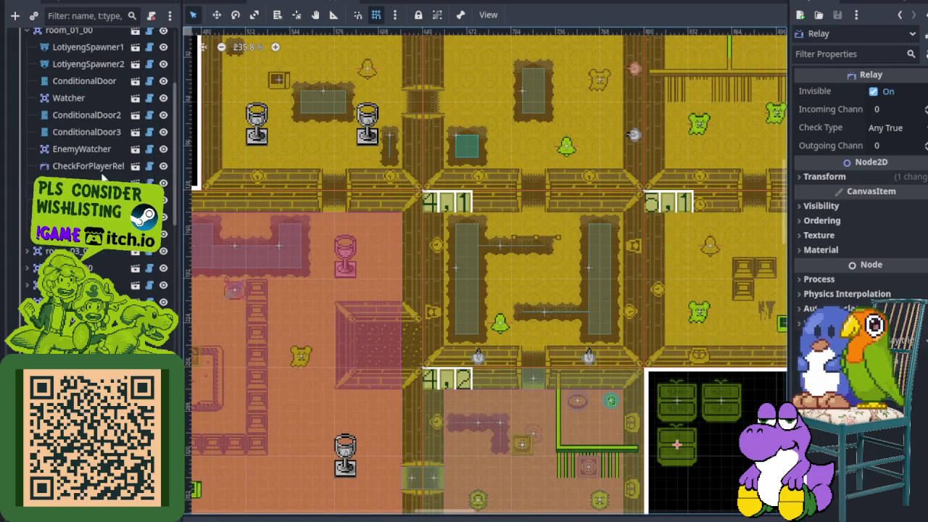
{"action": "scroll", "coordinate": [574, 323], "scroll_direction": "down", "scroll_amount": 3}
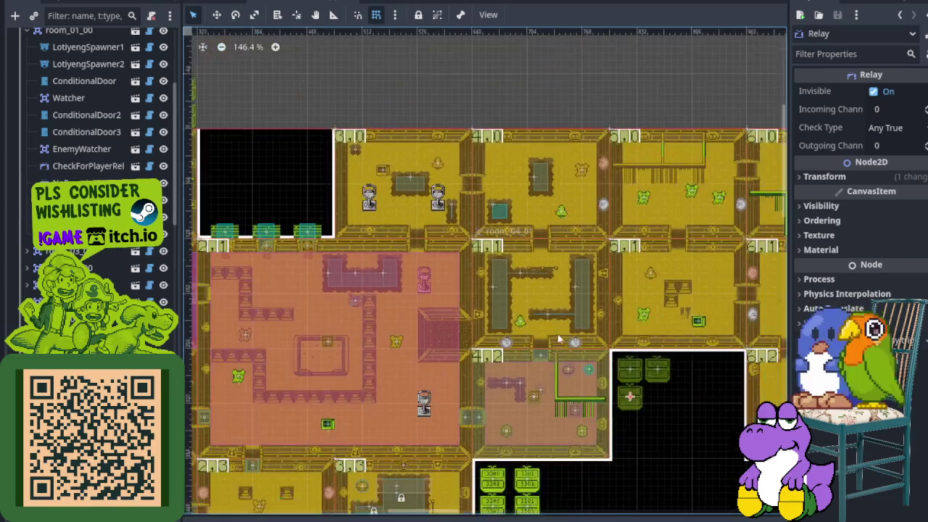
{"action": "scroll", "coordinate": [107, 178], "scroll_direction": "down", "scroll_amount": 5}
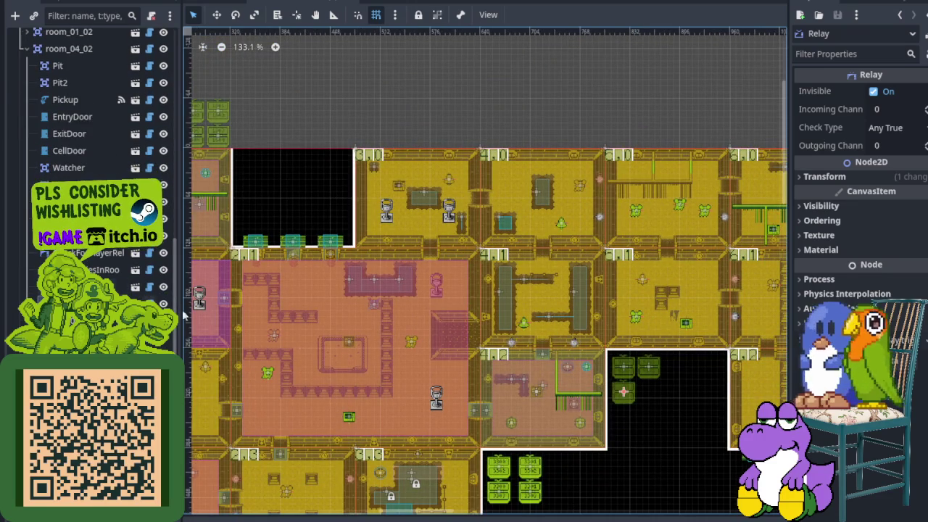
{"action": "scroll", "coordinate": [576, 386], "scroll_direction": "up", "scroll_amount": 8}
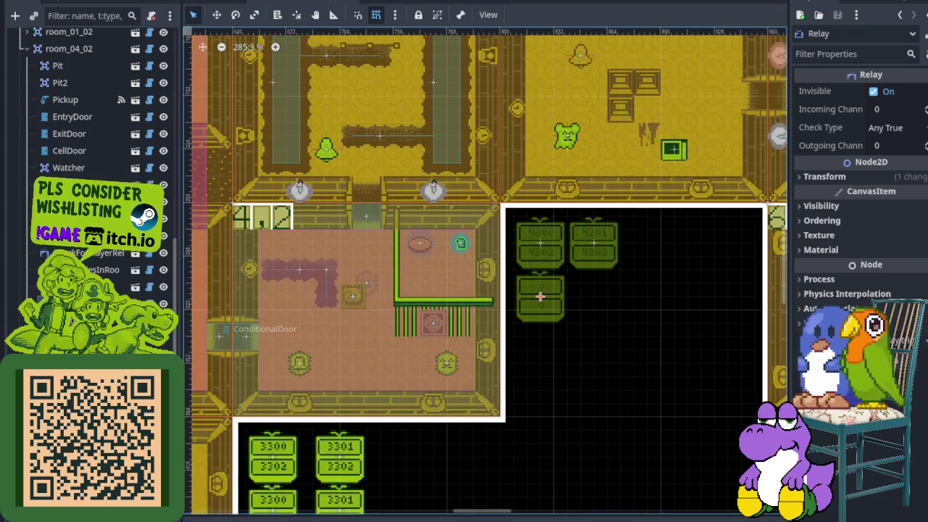
- Save the scene containing the new CheckForPlayerRelay2 node
{"action": "right_click", "coordinate": [65, 305]}
{"action": "key", "text": "Escape"}
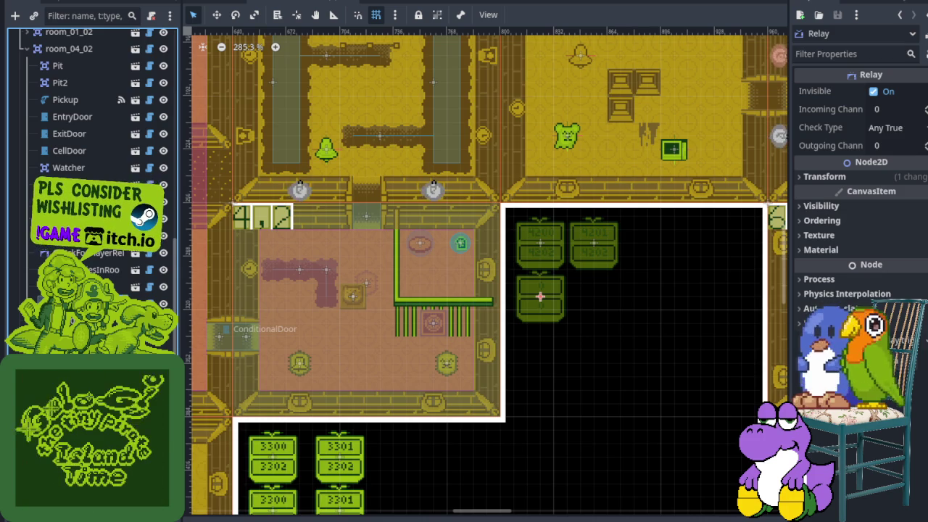
{"action": "key", "text": "ctrl+s"}
- Set CheckForPlayerRelay2's Incoming Channel to 4200 and check its sprite in the relay room
{"action": "scroll", "coordinate": [562, 305], "scroll_direction": "up", "scroll_amount": 4}
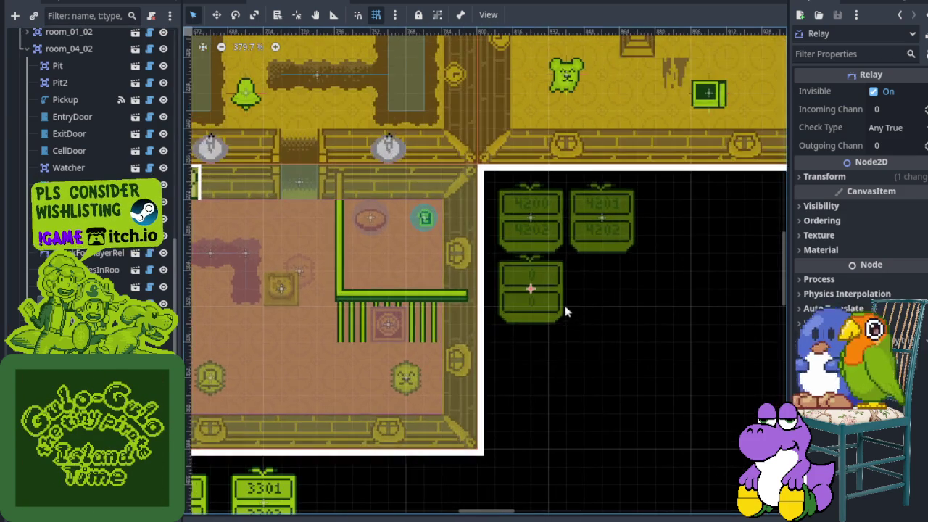
{"action": "left_click", "coordinate": [892, 110]}
{"action": "type", "text": "4200"}
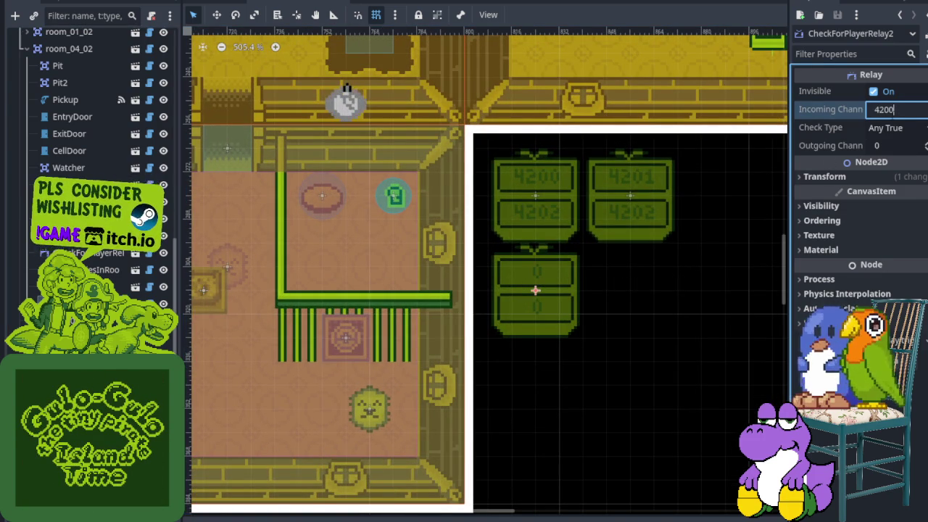
{"action": "key", "text": "Return"}
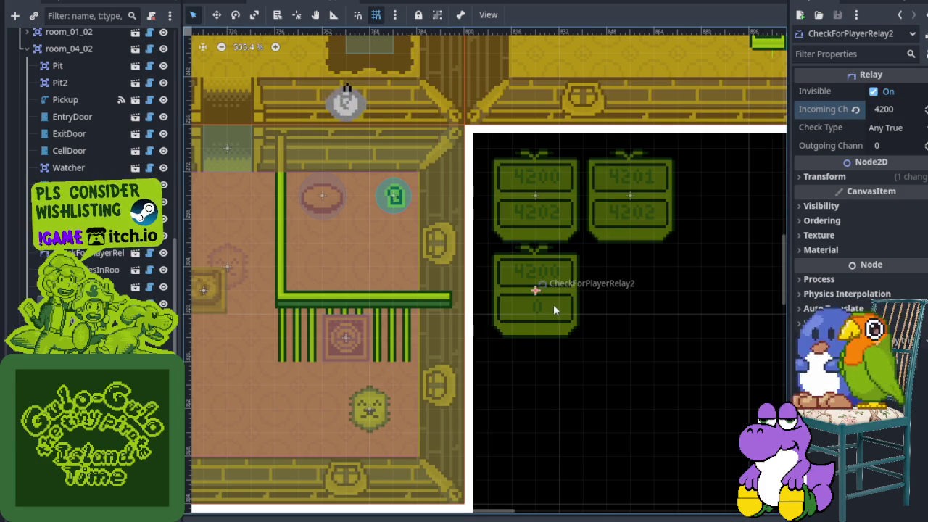
{"action": "scroll", "coordinate": [548, 301], "scroll_direction": "down", "scroll_amount": 8}
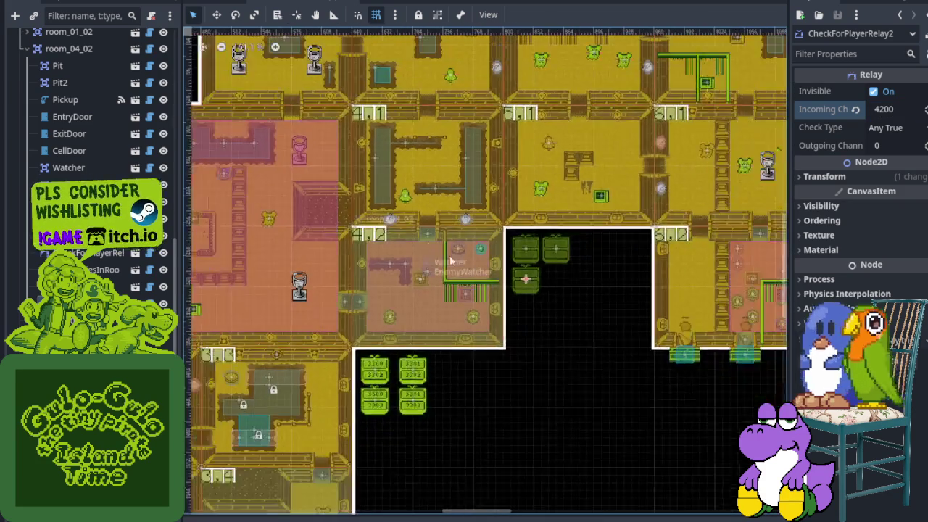
{"action": "scroll", "coordinate": [325, 244], "scroll_direction": "up", "scroll_amount": 2}
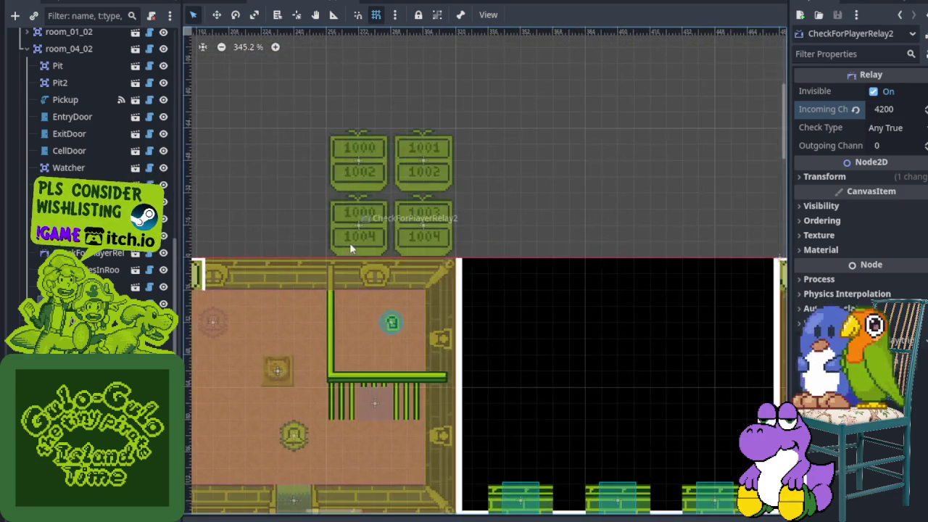
{"action": "scroll", "coordinate": [521, 327], "scroll_direction": "down", "scroll_amount": 3}
{"action": "scroll", "coordinate": [450, 334], "scroll_direction": "up", "scroll_amount": 7}
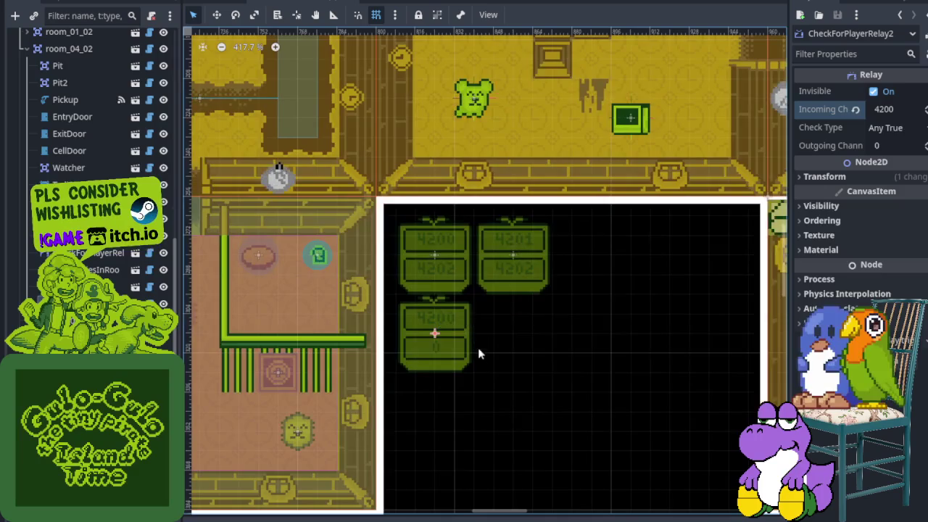
{"action": "left_click_drag", "start_coordinate": [478, 354], "coordinate": [607, 327]}
{"action": "left_click_drag", "start_coordinate": [508, 331], "coordinate": [540, 331]}
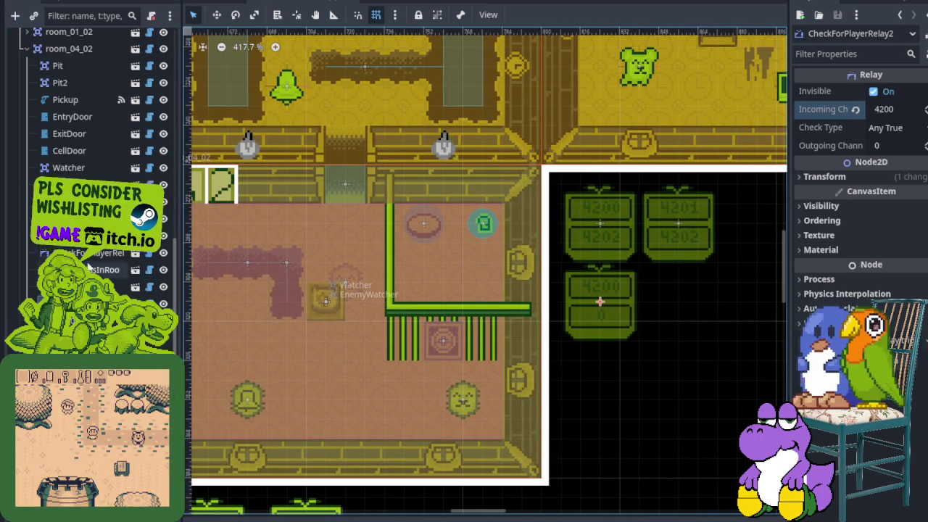